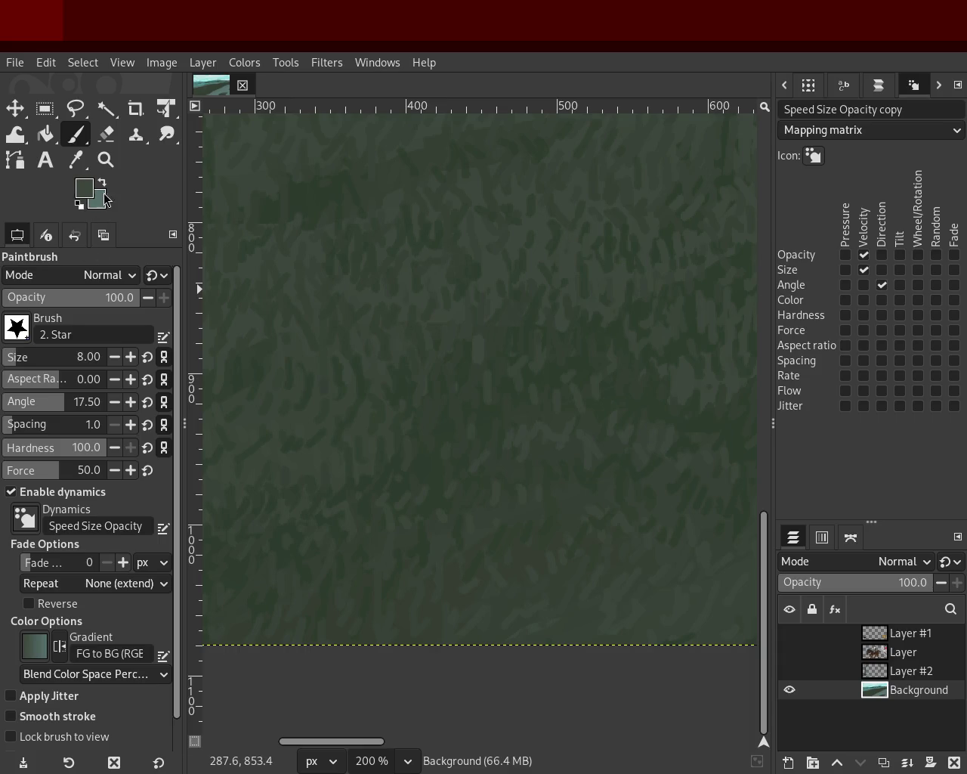
# - Check the whole landscape, then paint short grass strokes on the dark green slope with the 2. Star brush
pyautogui.click(105, 160)
pyautogui.keyDown('ctrl'); pyautogui.click(463, 338); pyautogui.keyUp('ctrl')
pyautogui.keyDown('ctrl'); pyautogui.click(464, 338); pyautogui.keyUp('ctrl')
pyautogui.keyDown('ctrl'); pyautogui.click(463, 339); pyautogui.keyUp('ctrl')
pyautogui.keyDown('ctrl'); pyautogui.click(463, 339); pyautogui.keyUp('ctrl')
pyautogui.keyDown('ctrl'); pyautogui.click(463, 339); pyautogui.keyUp('ctrl')
pyautogui.click(463, 339)
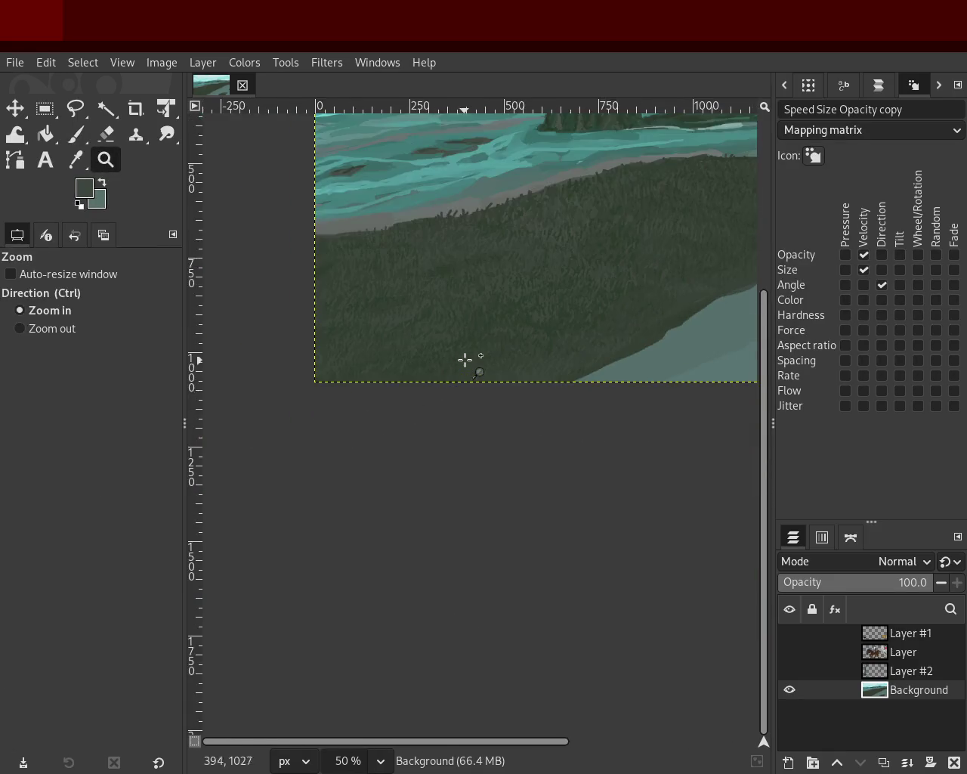
pyautogui.click(467, 361)
pyautogui.click(466, 360)
pyautogui.click(466, 360)
pyautogui.press('p')
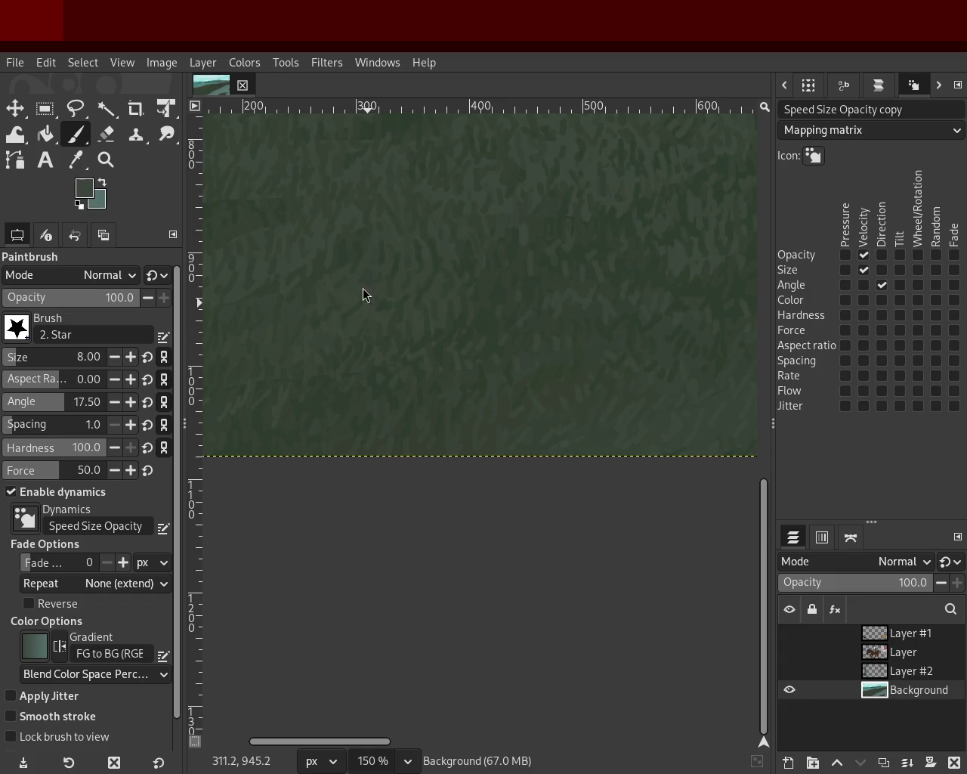
pyautogui.click(105, 160)
pyautogui.scroll(-3, 416, 358)
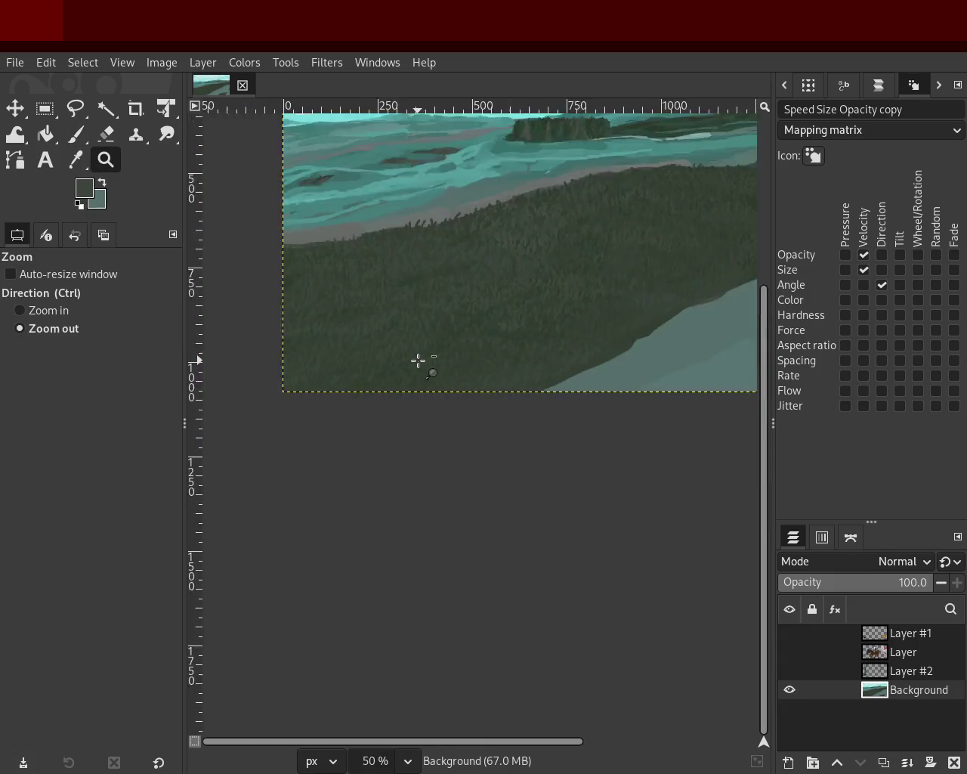
# - Paint grass strokes on the slope above the lower-right riverbank, Ctrl-sampling greens between strokes
pyautogui.scroll(-2, 519, 317)
pyautogui.scroll(2, 522, 315)
pyautogui.scroll(3, 521, 315)
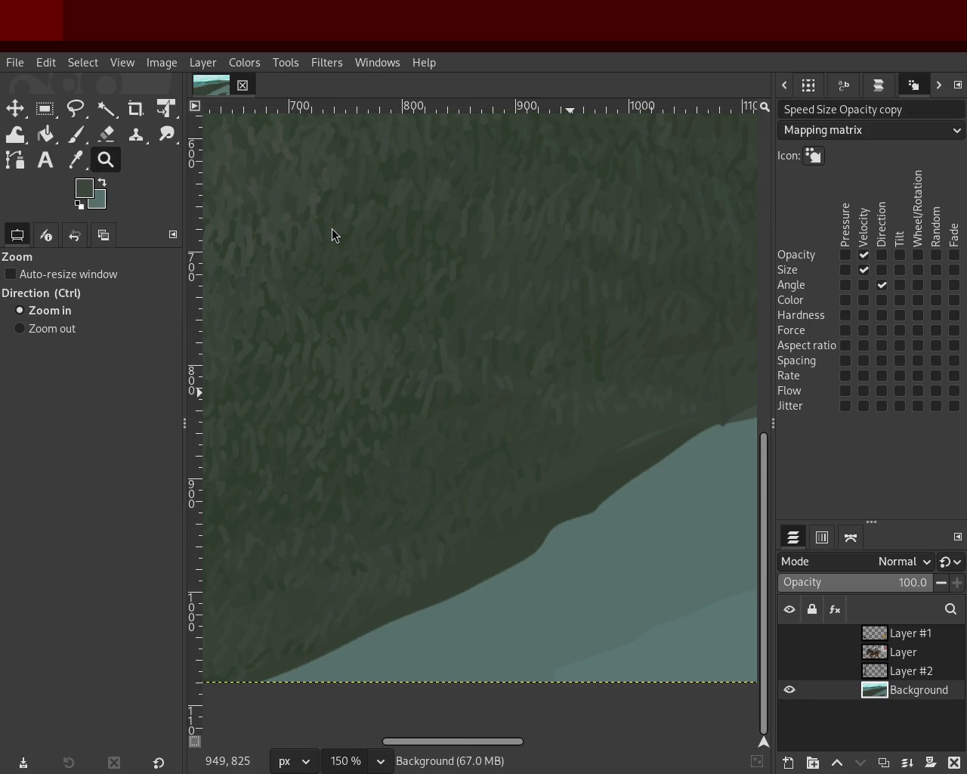
pyautogui.press('p')
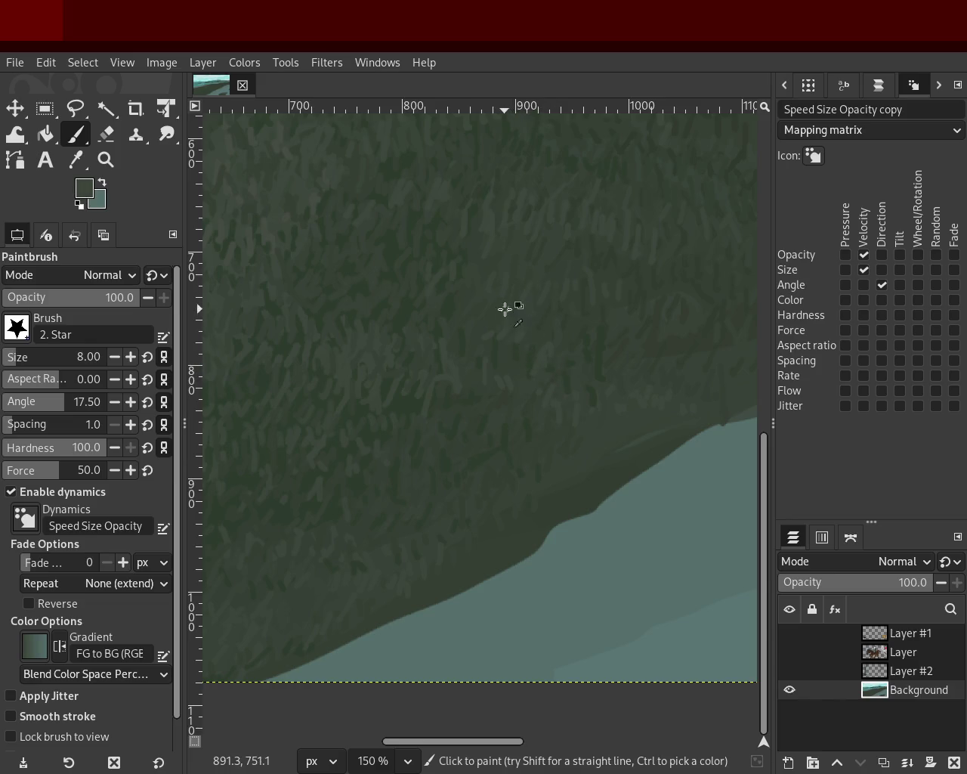
pyautogui.press('ctrl')
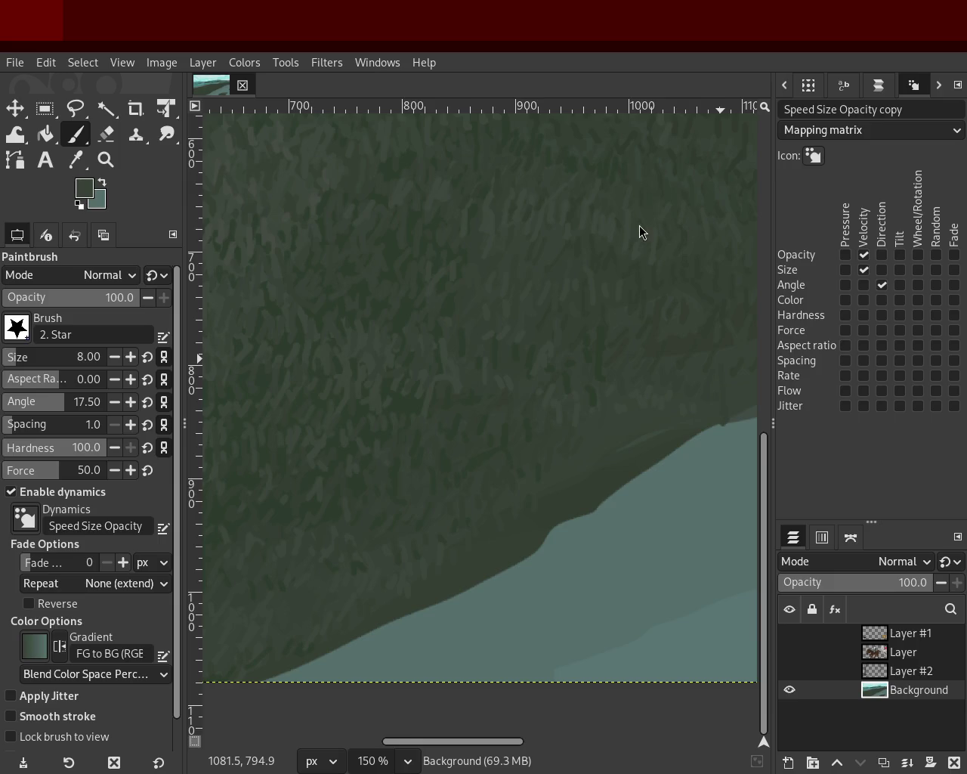
pyautogui.press('ctrl')
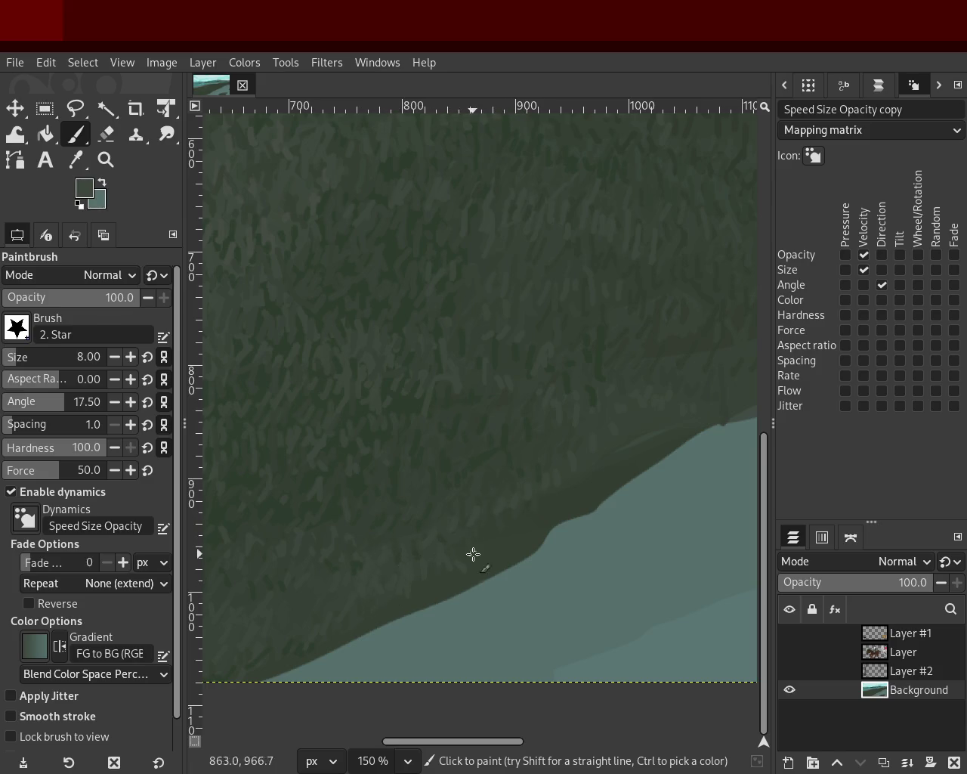
# - Pick darker and lighter greens from the canvas and paint grass along the riverbank edge
pyautogui.keyDown('ctrl'); pyautogui.click(444, 534); pyautogui.keyUp('ctrl')
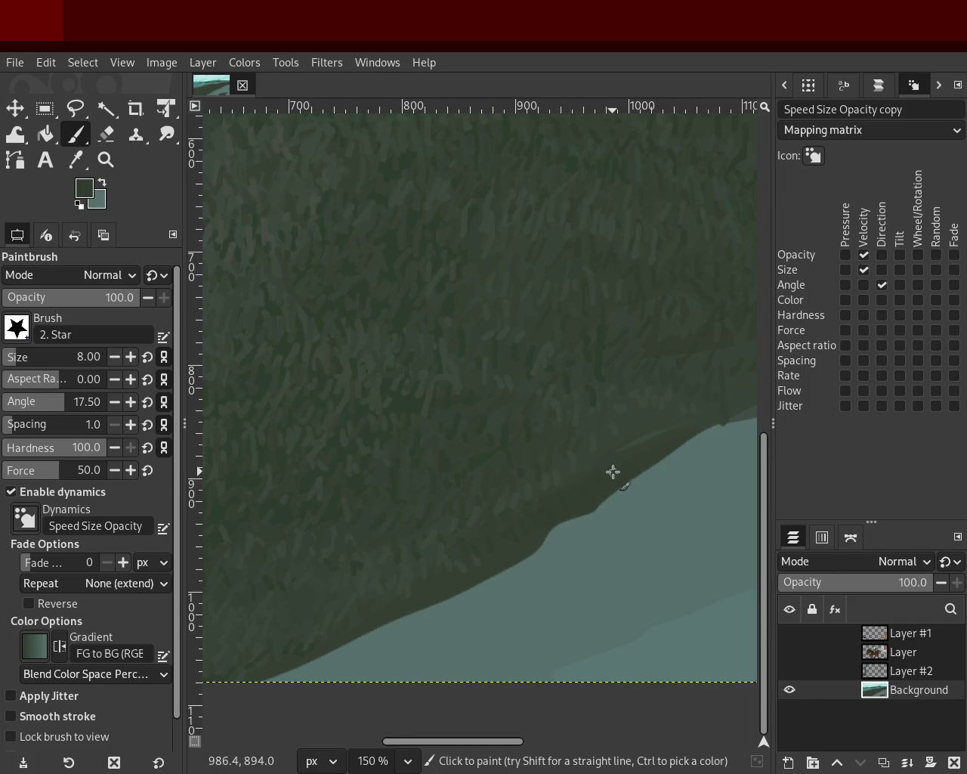
pyautogui.keyDown('ctrl'); pyautogui.click(630, 442); pyautogui.keyUp('ctrl')
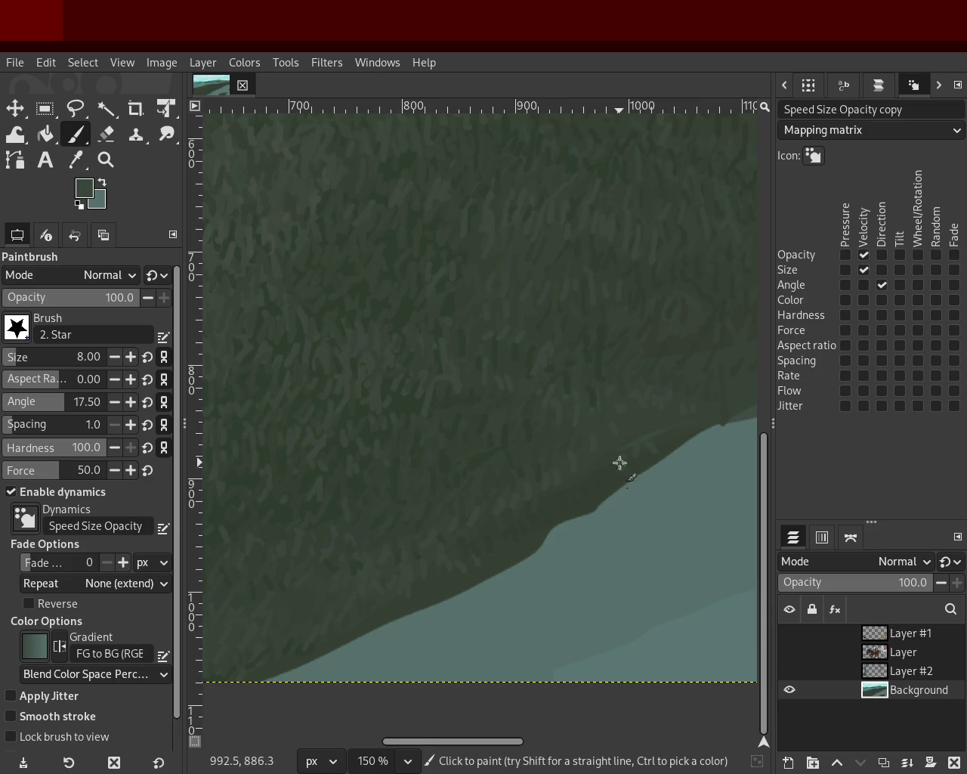
pyautogui.keyDown('ctrl'); pyautogui.click(557, 503); pyautogui.keyUp('ctrl')
pyautogui.keyDown('ctrl'); pyautogui.click(343, 457); pyautogui.keyUp('ctrl')
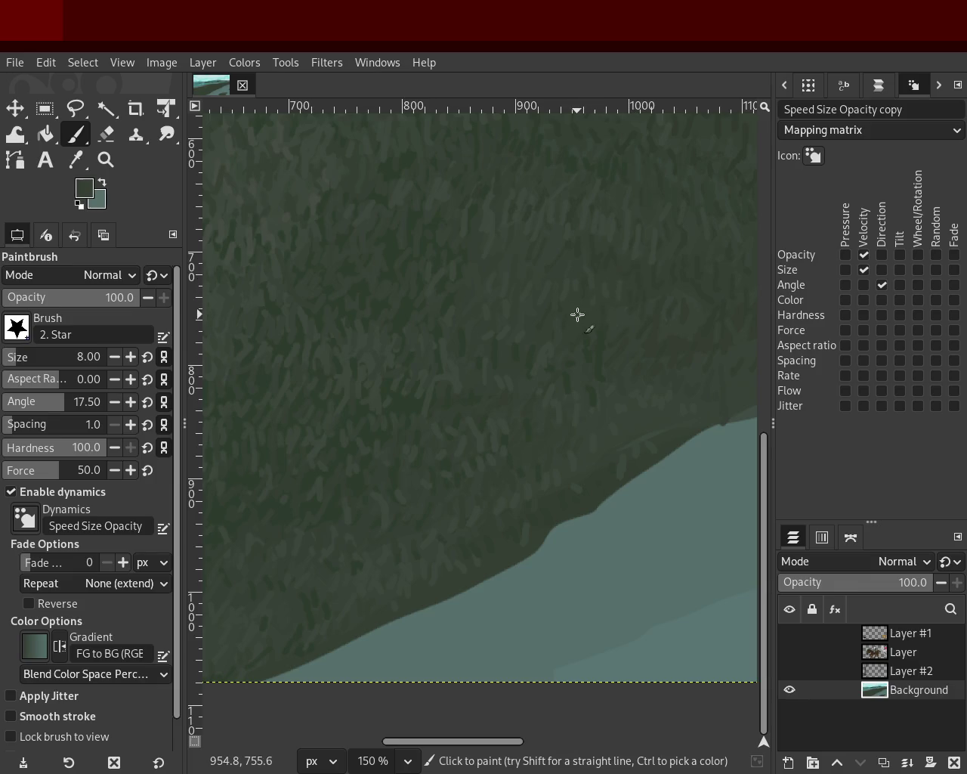
# - Zoom out to view the landscape, then zoom in closer on the upper grassy slope
pyautogui.click(106, 160)
pyautogui.keyDown('ctrl'); pyautogui.click(499, 350); pyautogui.keyUp('ctrl')
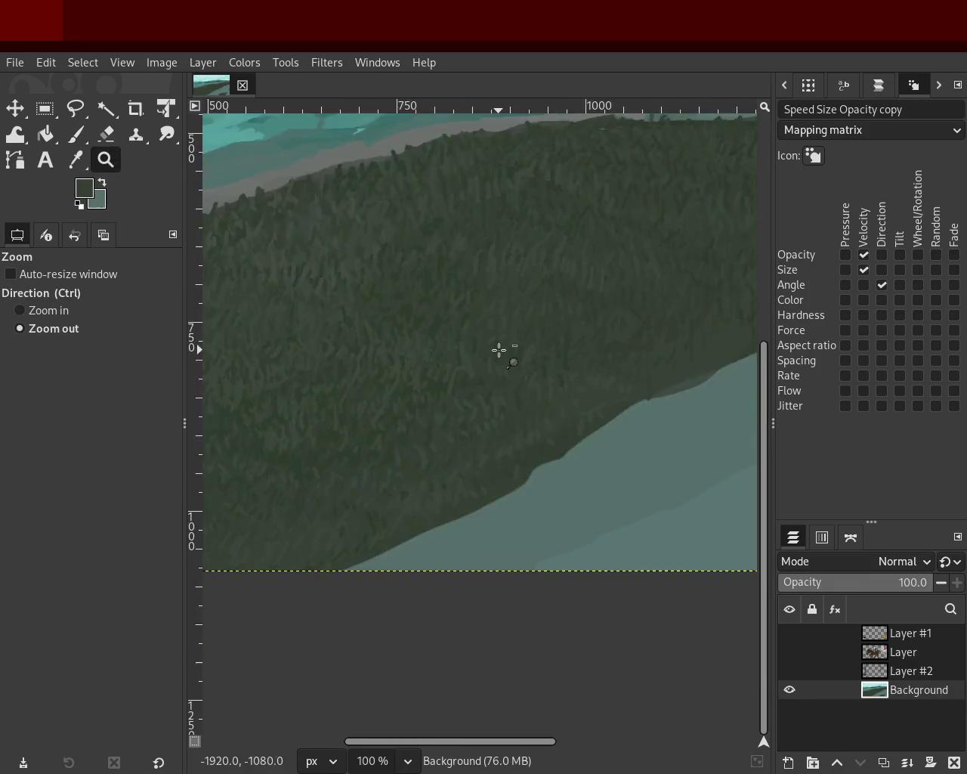
pyautogui.keyDown('ctrl'); pyautogui.click(358, 415); pyautogui.keyUp('ctrl')
pyautogui.tripleClick(358, 414)
pyautogui.click(358, 414)
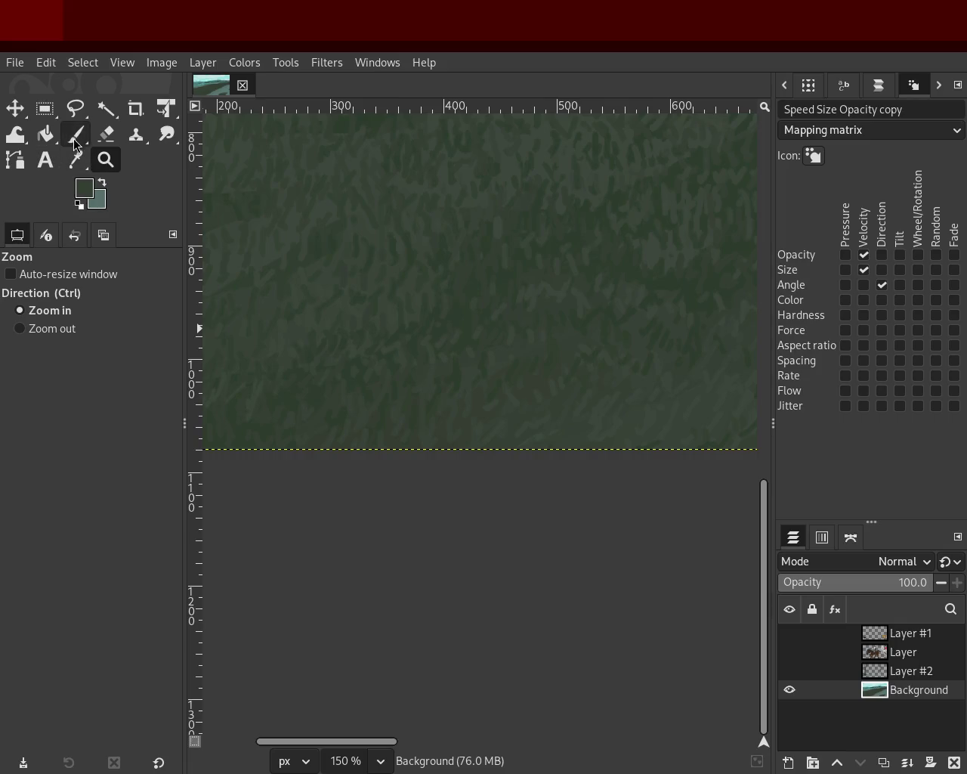
# - Paint grass strokes on the upper slope with the Paintbrush, Ctrl-sampling greens
pyautogui.click(76, 134)
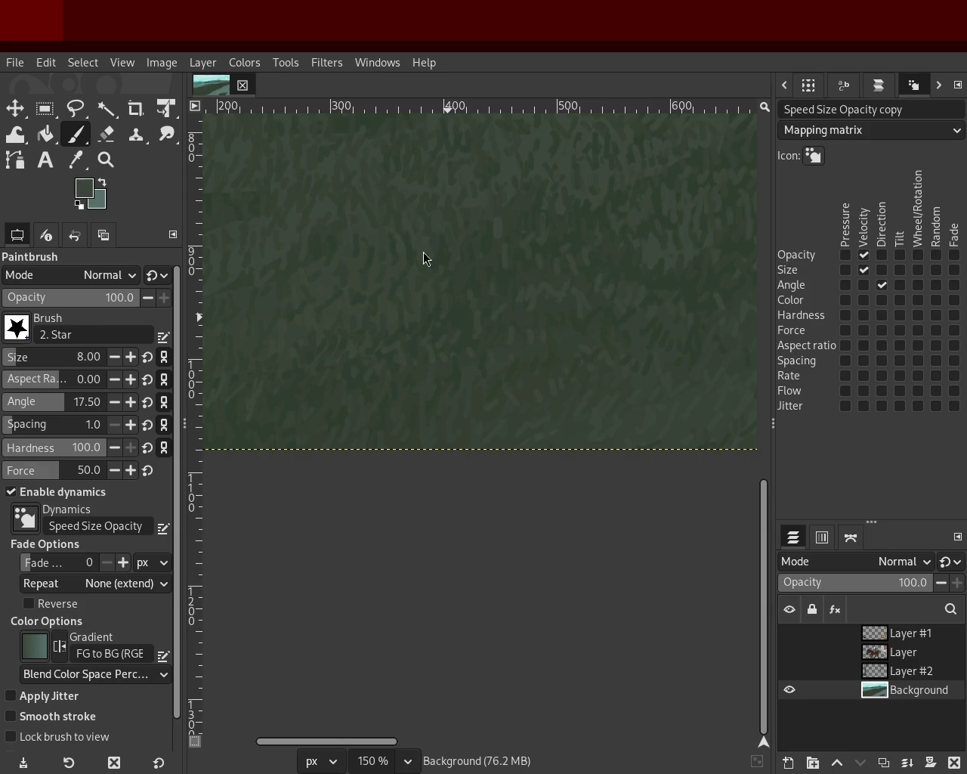
pyautogui.press('ctrl')
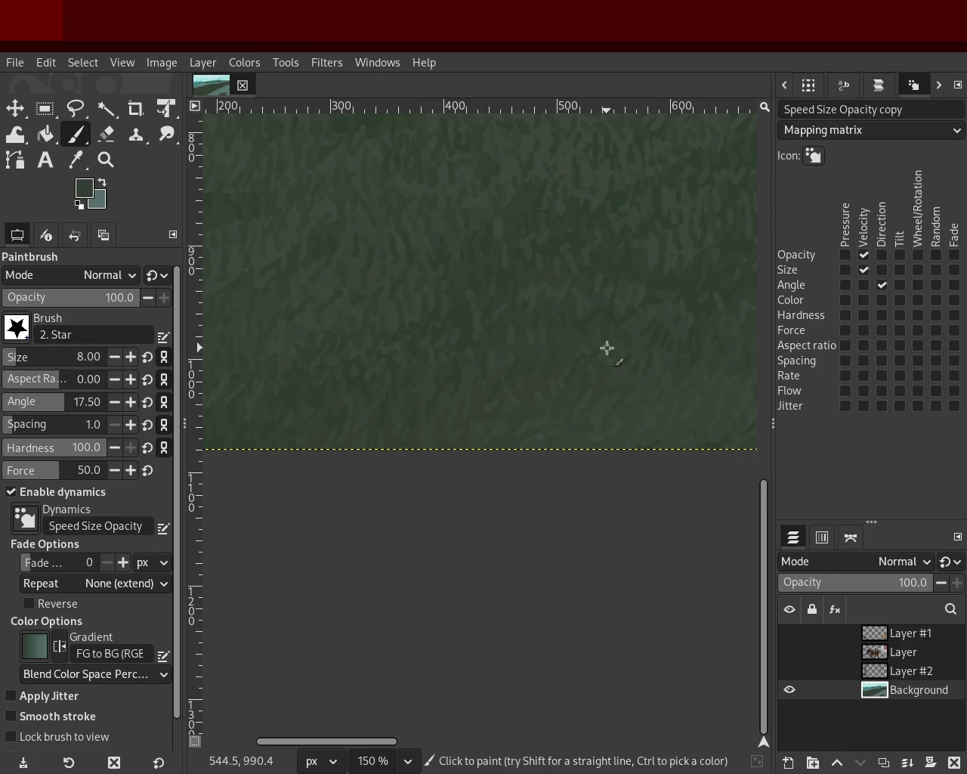
pyautogui.press('ctrl')
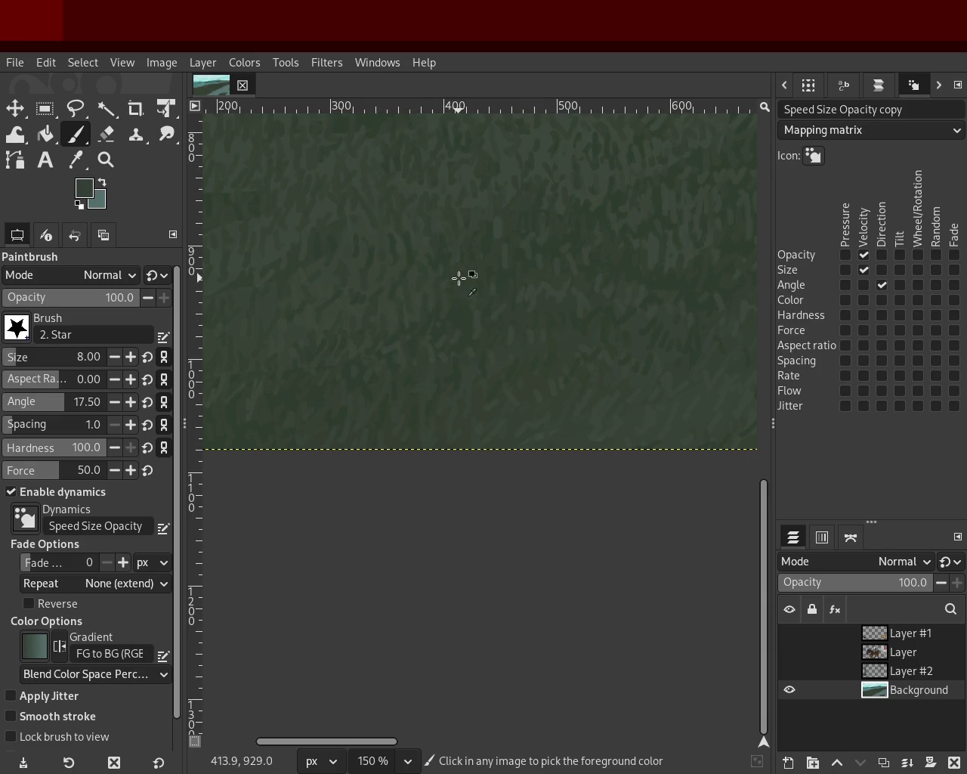
pyautogui.click(106, 159)
pyautogui.keyDown('ctrl'); pyautogui.click(337, 342); pyautogui.keyUp('ctrl')
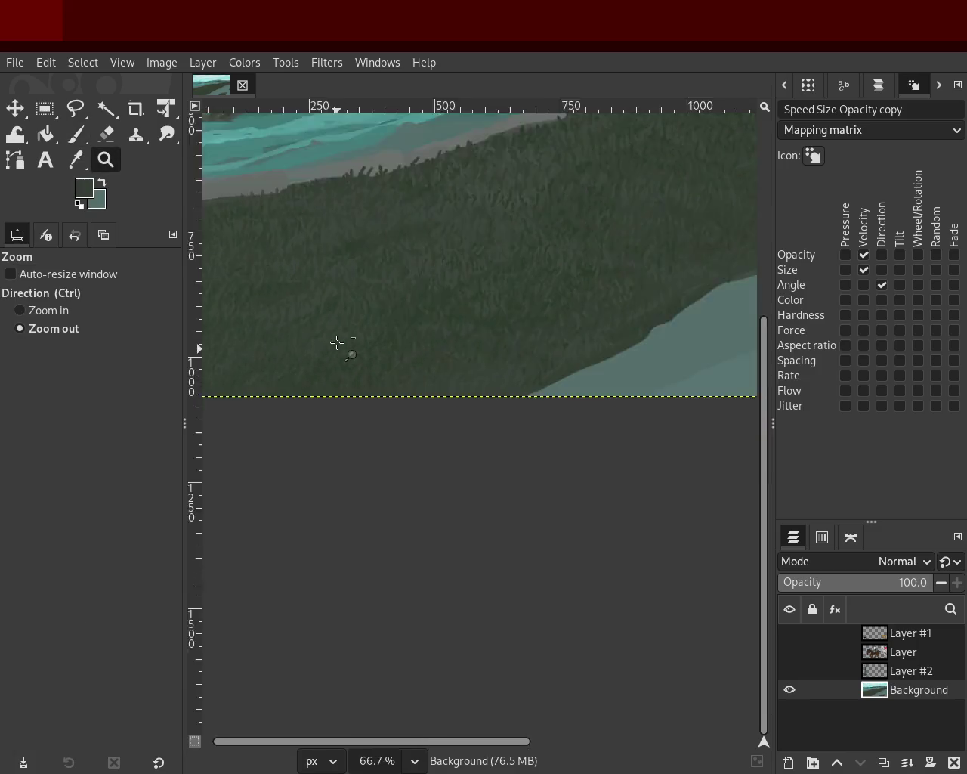
# - Zoom out and back in repeatedly to survey the landscape and the slope
pyautogui.keyDown('ctrl'); pyautogui.click(337, 342); pyautogui.keyUp('ctrl')
pyautogui.keyDown('ctrl'); pyautogui.click(337, 341); pyautogui.keyUp('ctrl')
pyautogui.click(400, 276)
pyautogui.click(434, 287)
pyautogui.click(438, 289)
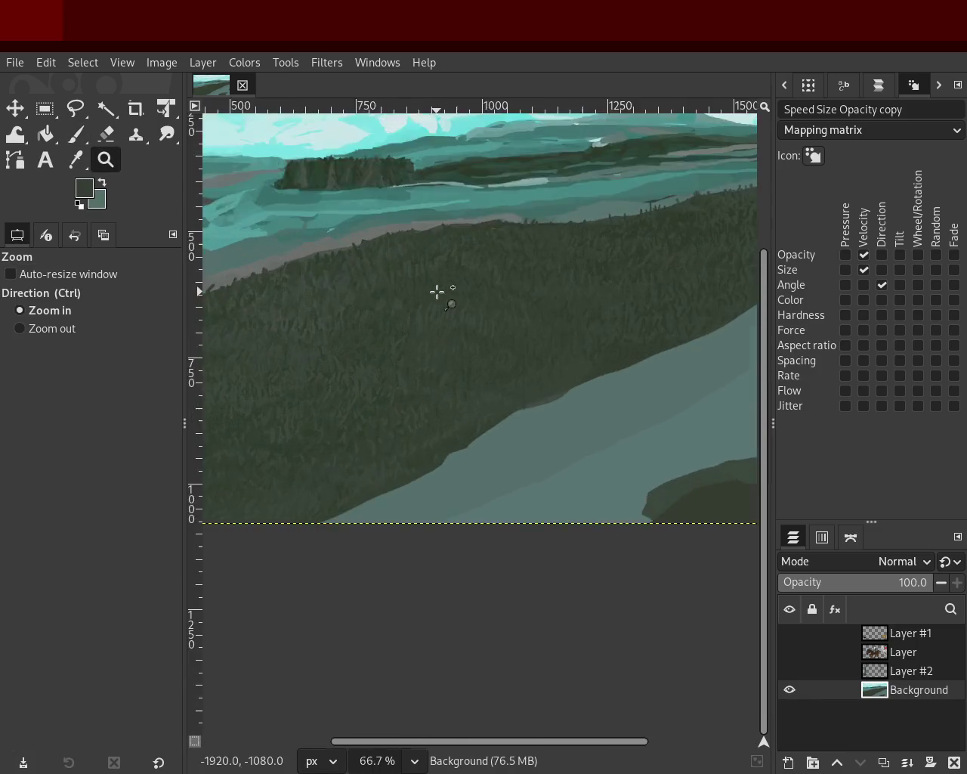
pyautogui.click(437, 291)
pyautogui.click(437, 291)
pyautogui.keyDown('ctrl'); pyautogui.click(371, 327); pyautogui.keyUp('ctrl')
pyautogui.keyDown('ctrl'); pyautogui.click(475, 282); pyautogui.keyUp('ctrl')
pyautogui.keyDown('ctrl'); pyautogui.click(476, 283); pyautogui.keyUp('ctrl')
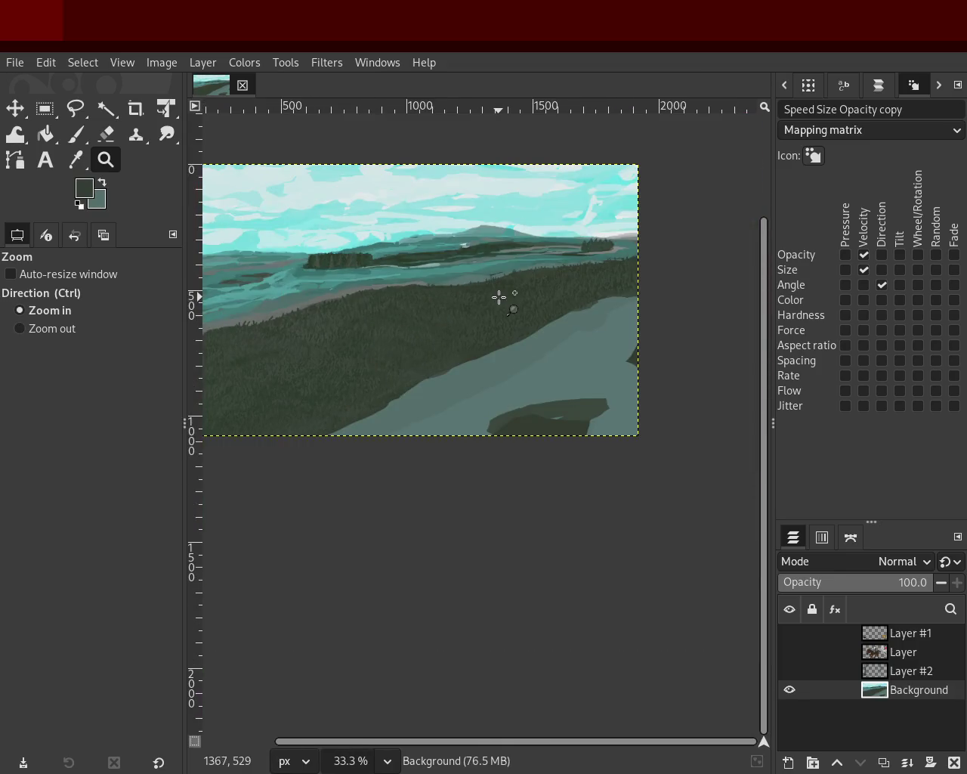
# - Zoom to 300% on the right-hand tree island and paint dark green conifer strokes
pyautogui.click(498, 297)
pyautogui.click(499, 297)
pyautogui.click(499, 297)
pyautogui.click(499, 297)
pyautogui.keyDown('ctrl'); pyautogui.click(433, 330); pyautogui.keyUp('ctrl')
pyautogui.keyDown('ctrl'); pyautogui.click(449, 328); pyautogui.keyUp('ctrl')
pyautogui.keyDown('ctrl'); pyautogui.click(449, 327); pyautogui.keyUp('ctrl')
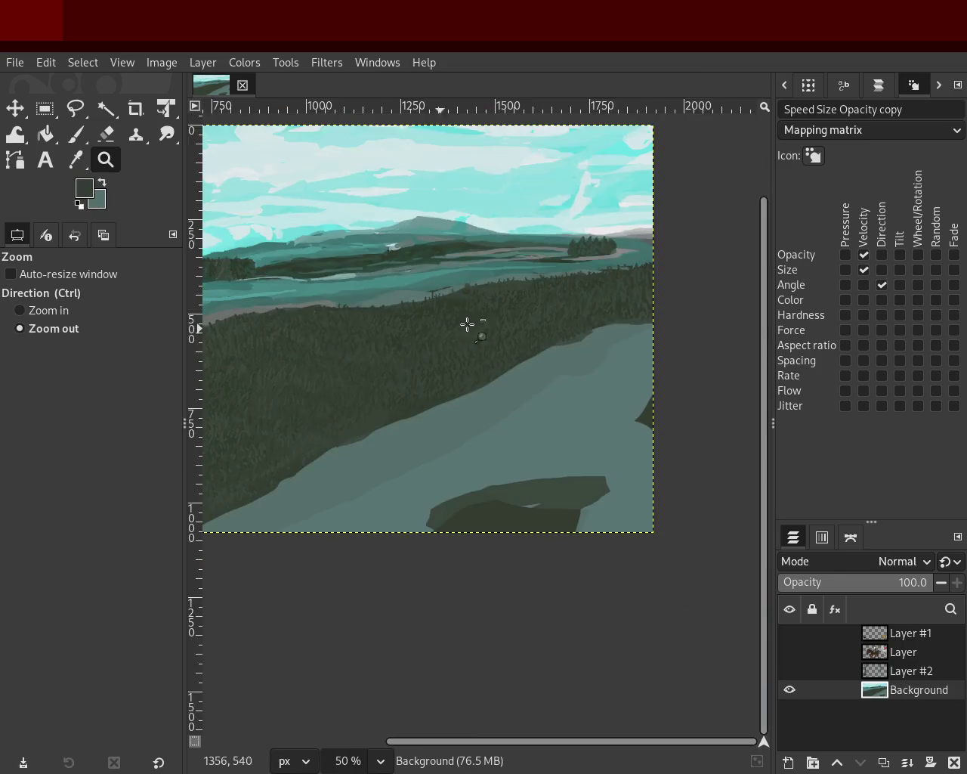
pyautogui.click(644, 275)
pyautogui.click(644, 274)
pyautogui.click(644, 274)
pyautogui.click(644, 274)
pyautogui.click(644, 274)
pyautogui.click(75, 134)
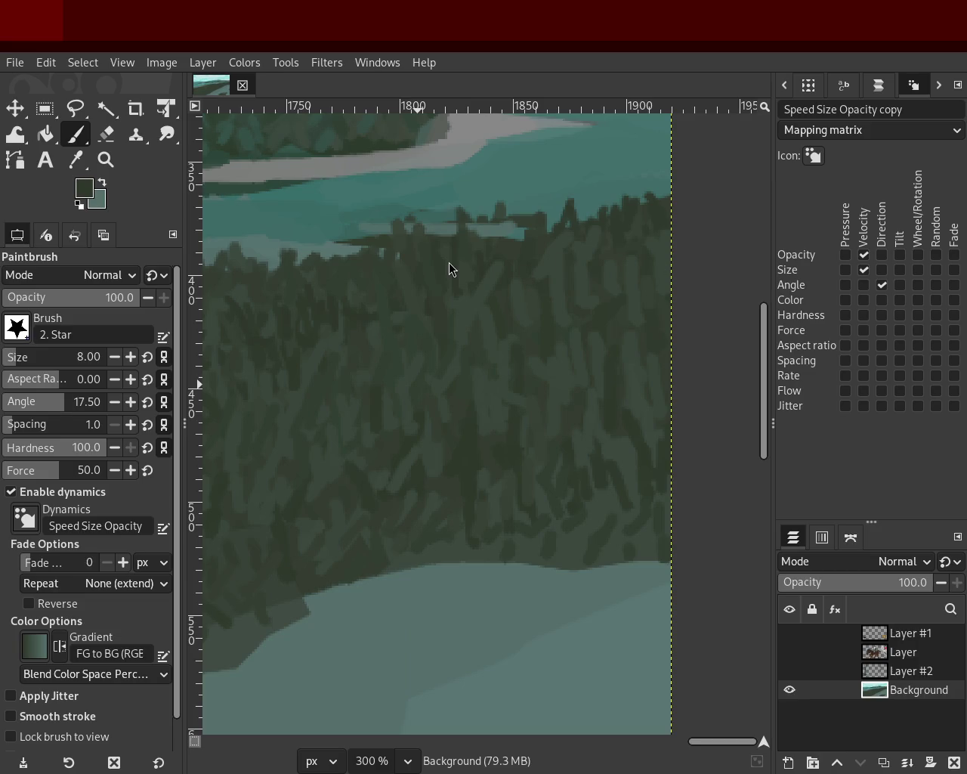
pyautogui.press('ctrl')
pyautogui.press('ctrl')
# - Sample lighter tree greens and add more vertical conifer strokes to the island
pyautogui.keyDown('ctrl'); pyautogui.click(322, 350); pyautogui.keyUp('ctrl')
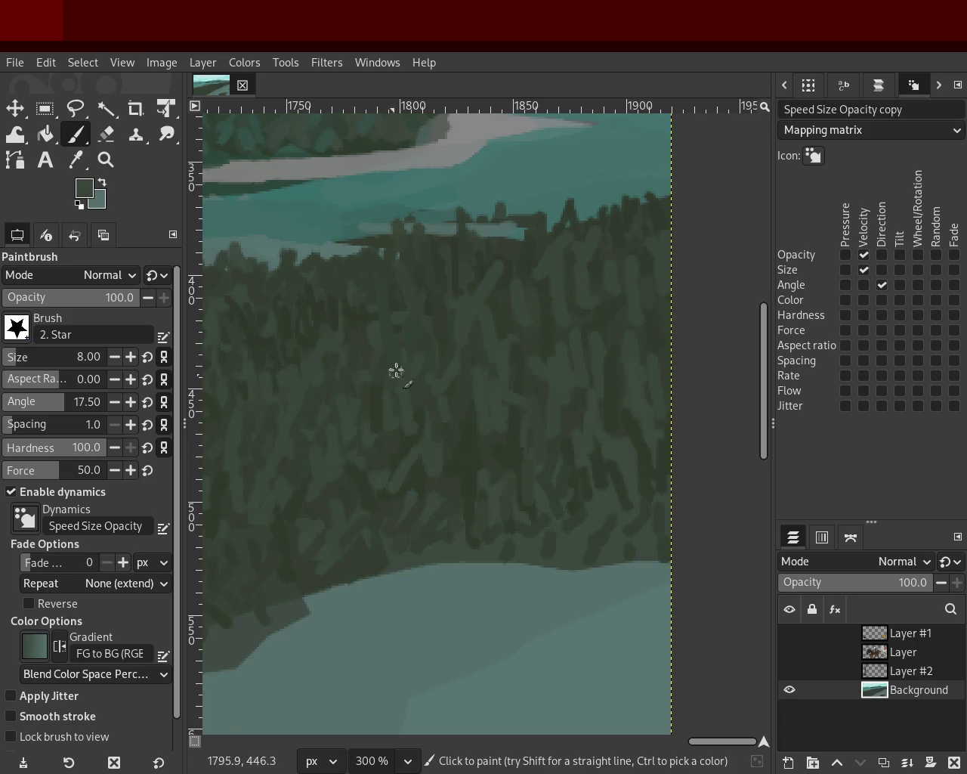
pyautogui.keyDown('ctrl'); pyautogui.click(449, 314); pyautogui.keyUp('ctrl')
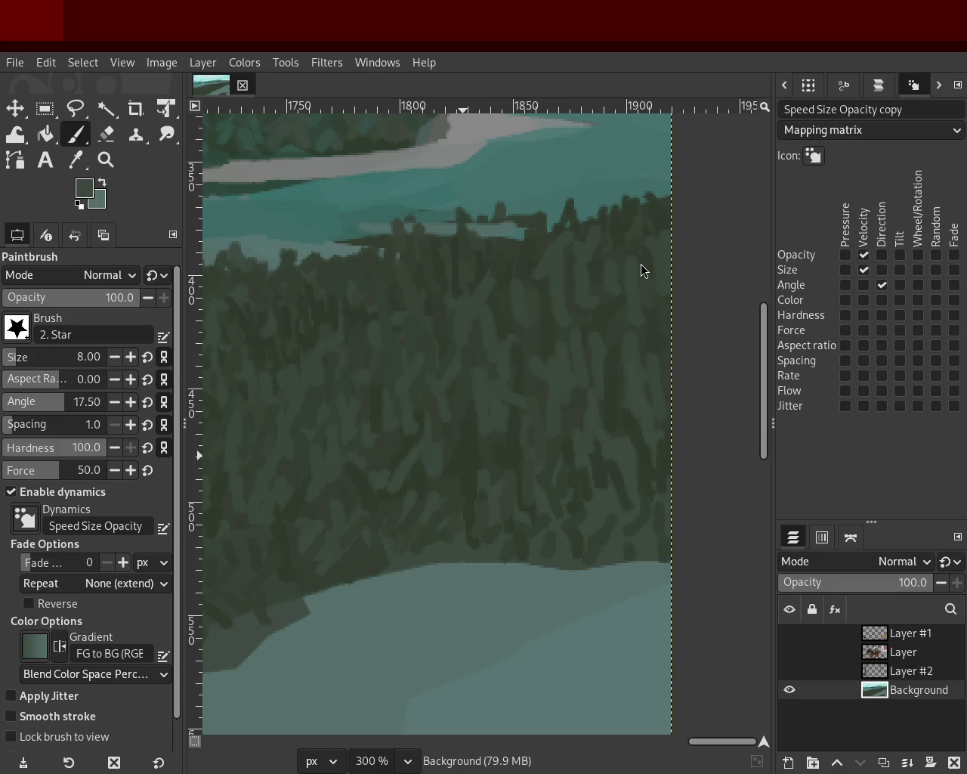
# - Sample dark tree shades and dab a dense band of dark green tree strokes across the distant hill
pyautogui.keyDown('ctrl'); pyautogui.click(487, 440); pyautogui.keyUp('ctrl')
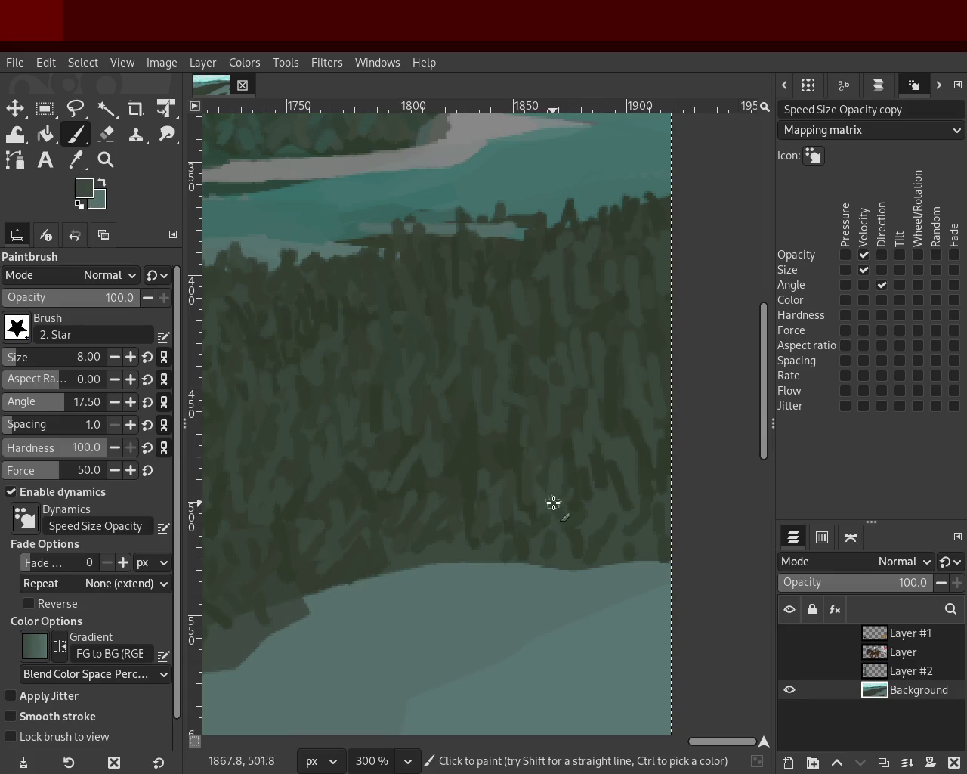
pyautogui.keyDown('ctrl'); pyautogui.click(583, 395); pyautogui.keyUp('ctrl')
pyautogui.keyDown('ctrl'); pyautogui.click(557, 465); pyautogui.keyUp('ctrl')
pyautogui.keyDown('ctrl'); pyautogui.click(569, 447); pyautogui.keyUp('ctrl')
pyautogui.keyDown('ctrl'); pyautogui.click(608, 428); pyautogui.keyUp('ctrl')
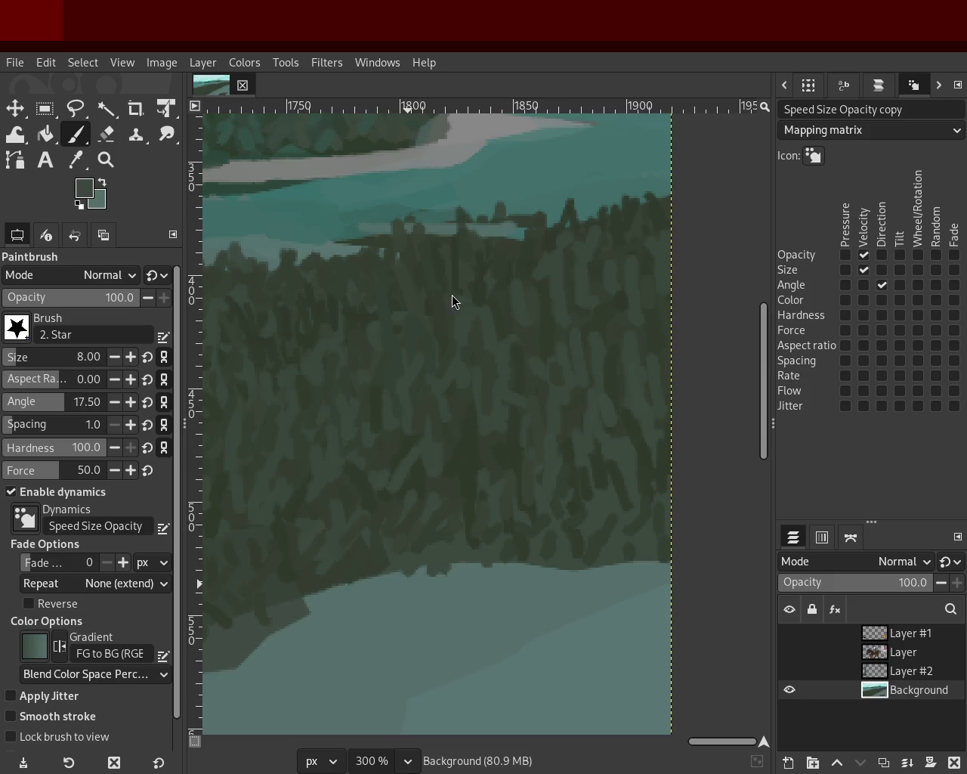
pyautogui.click(105, 160)
pyautogui.keyDown('ctrl'); pyautogui.click(517, 346); pyautogui.keyUp('ctrl')
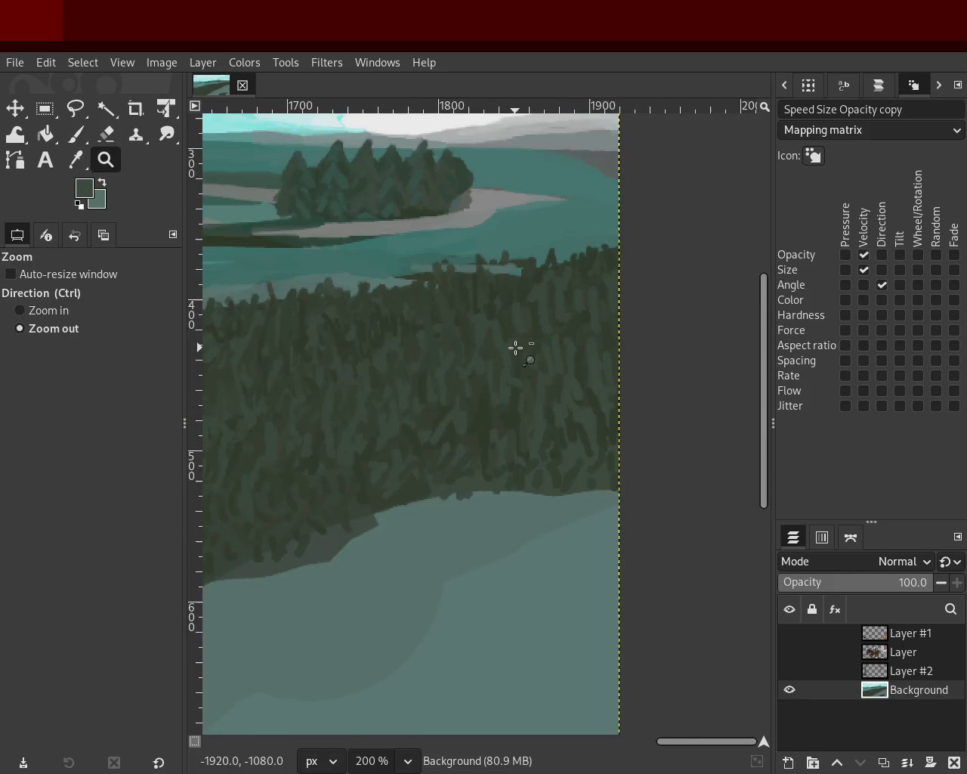
# - Zoom to 400% on the tree band and add strokes in darker greens sampled from the trees
pyautogui.keyDown('ctrl'); pyautogui.click(488, 365); pyautogui.keyUp('ctrl')
pyautogui.click(354, 350)
pyautogui.click(366, 331)
pyautogui.click(366, 330)
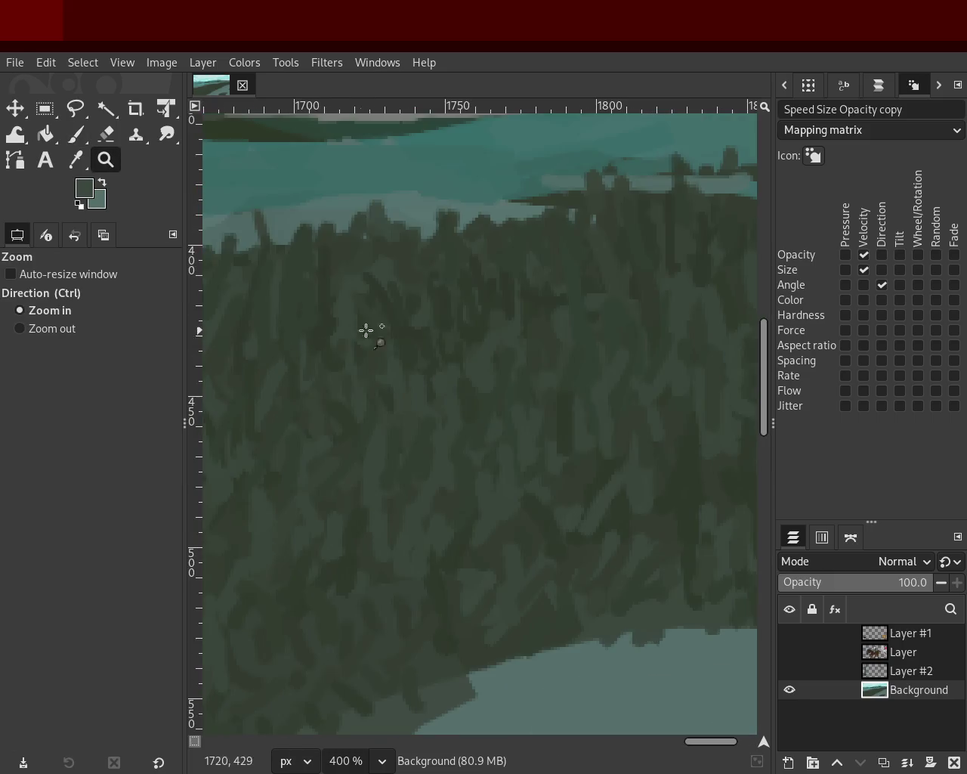
pyautogui.click(75, 135)
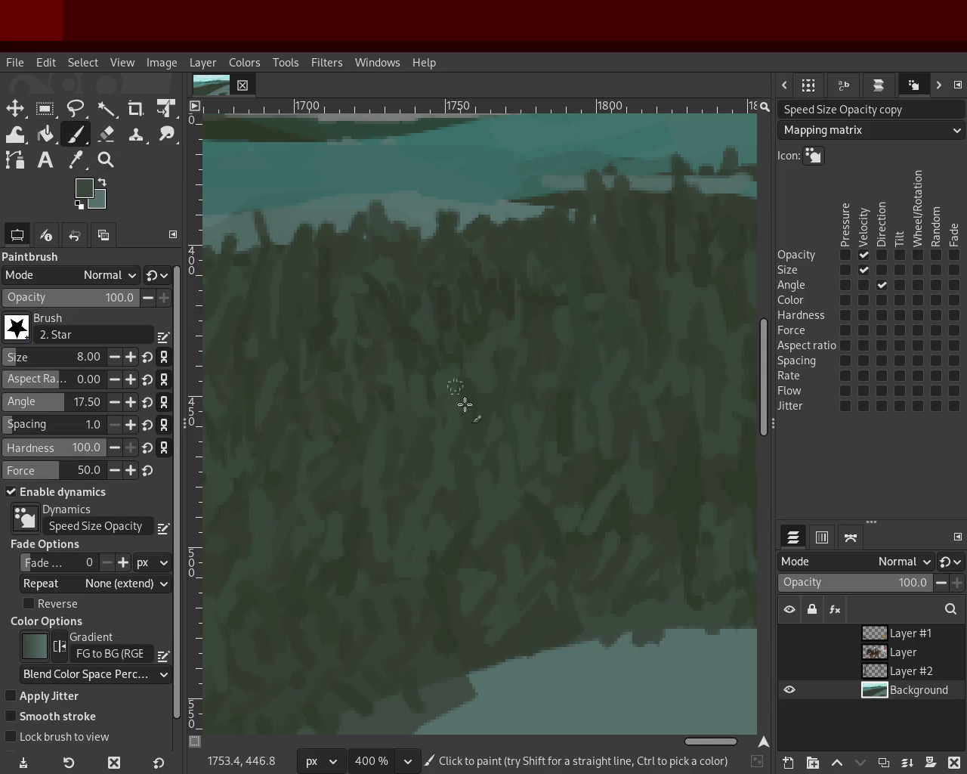
pyautogui.keyDown('ctrl'); pyautogui.click(599, 282); pyautogui.keyUp('ctrl')
pyautogui.keyDown('ctrl'); pyautogui.click(443, 632); pyautogui.keyUp('ctrl')
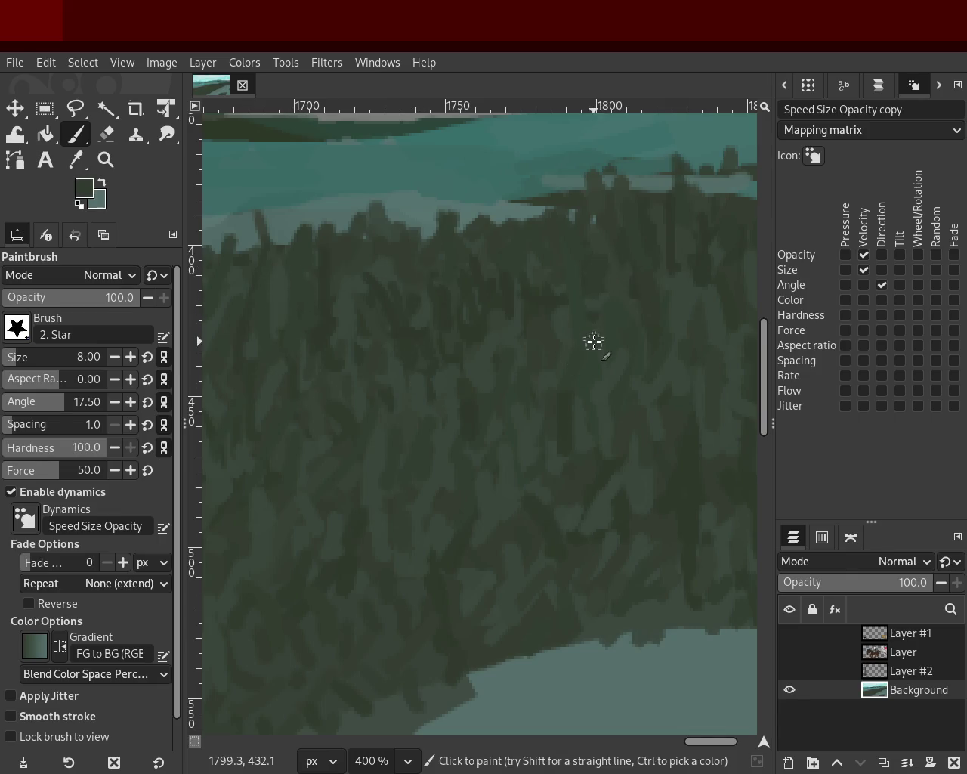
# - Paint fine dark grass blades with the 2. Star brush at size 8 just above the pale ground
pyautogui.press('z')
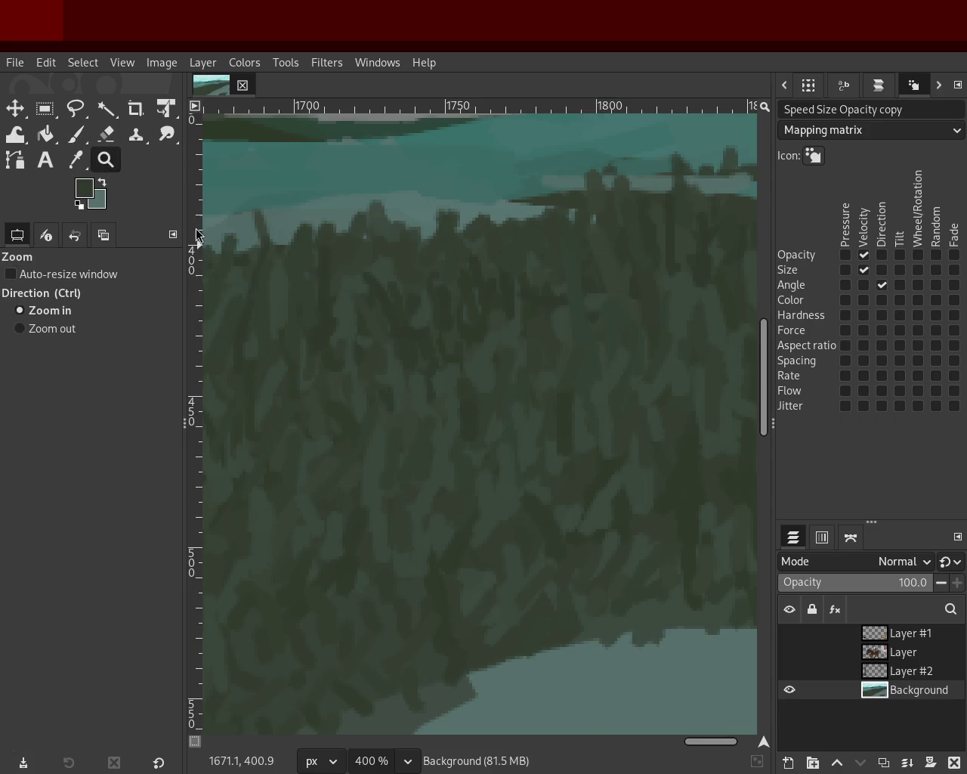
pyautogui.scroll(-2, 572, 421)
pyautogui.scroll(-3, 572, 421)
pyautogui.scroll(-1, 385, 529)
pyautogui.scroll(1, 544, 435)
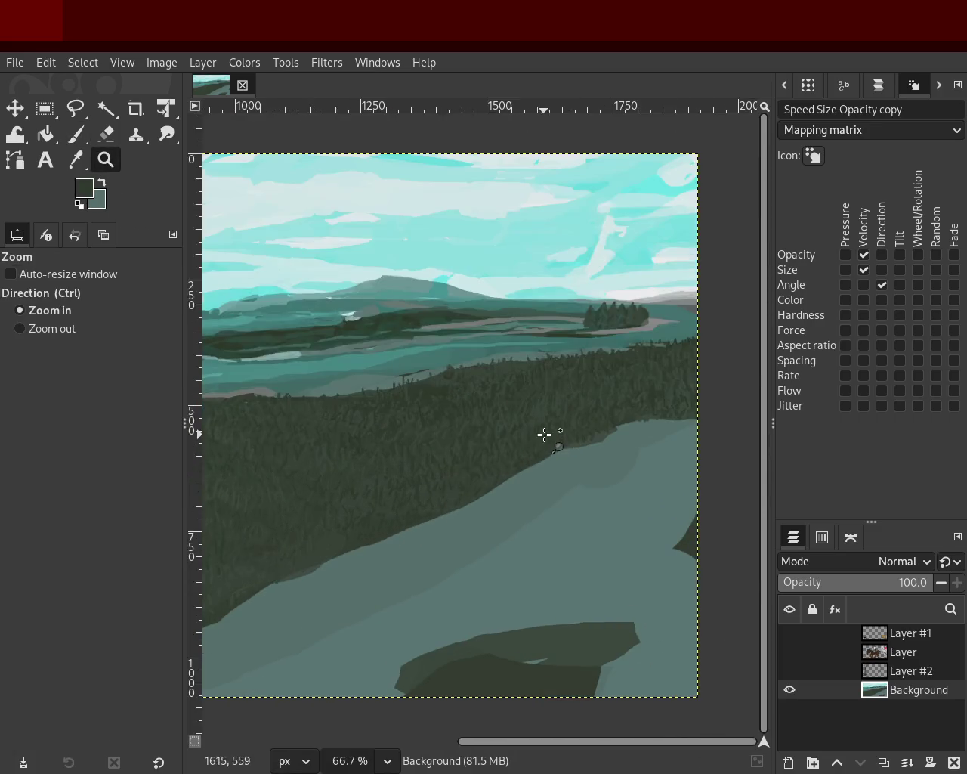
pyautogui.scroll(2, 544, 435)
pyautogui.scroll(3, 555, 386)
pyautogui.click(66, 141)
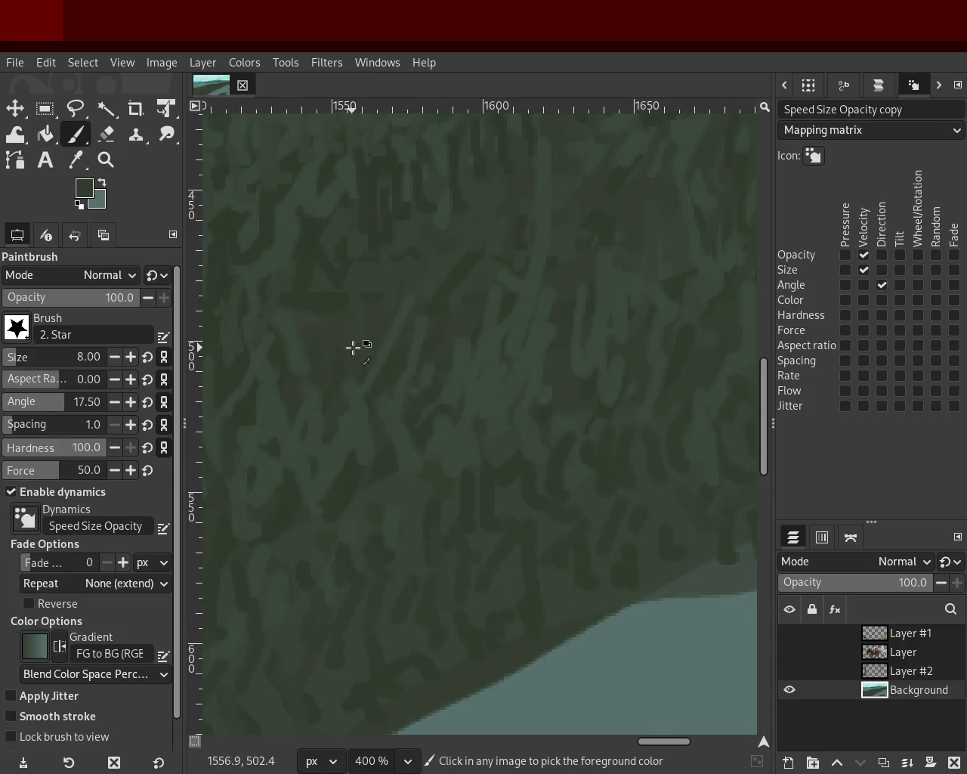
pyautogui.keyDown('ctrl'); pyautogui.click(399, 409); pyautogui.keyUp('ctrl')
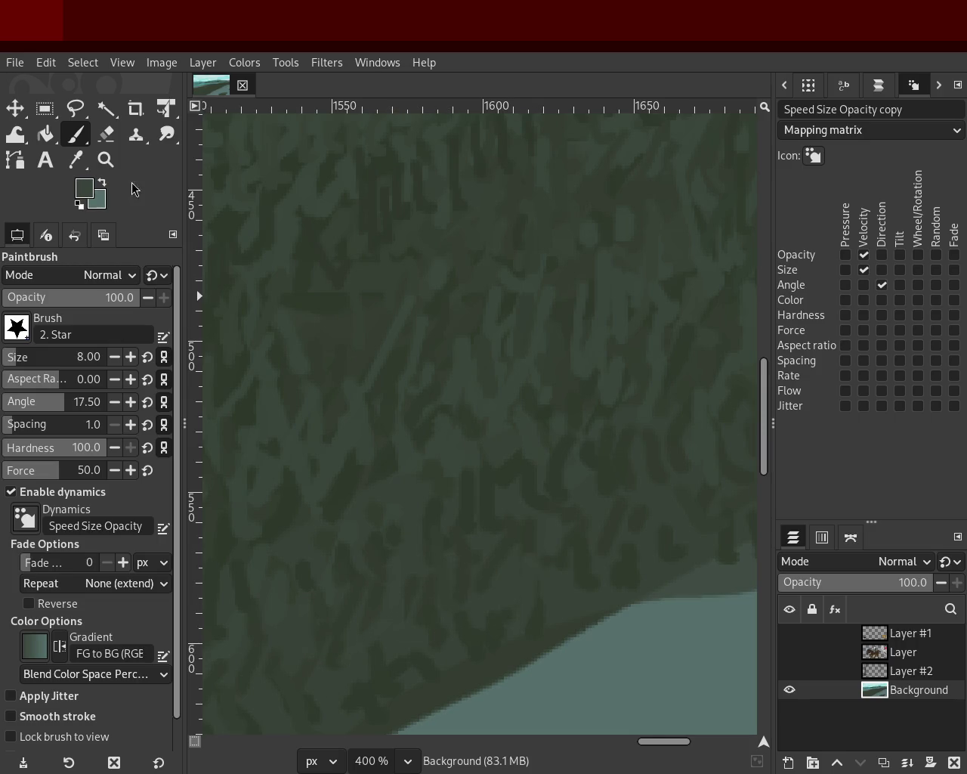
pyautogui.press('z')
pyautogui.keyDown('ctrl'); pyautogui.click(449, 376); pyautogui.keyUp('ctrl')
# - Zoom to 200% on the slope's lower edge and paint grass blades where it meets the pale ground
pyautogui.keyDown('ctrl'); pyautogui.click(449, 376); pyautogui.keyUp('ctrl')
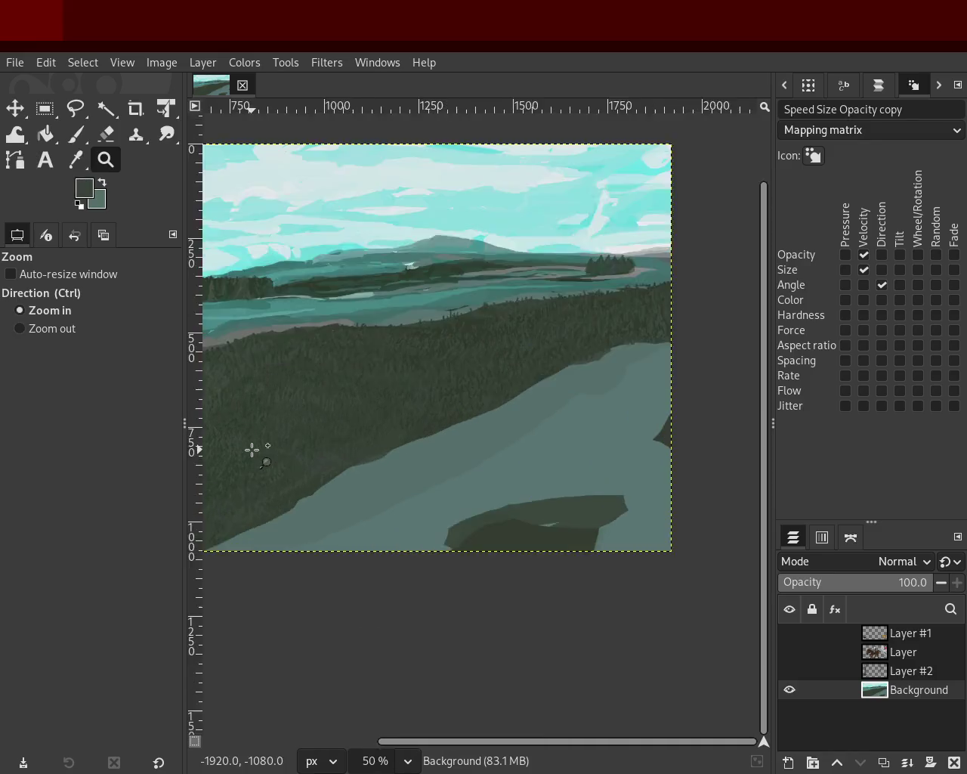
pyautogui.click(551, 388)
pyautogui.keyDown('ctrl'); pyautogui.click(551, 389); pyautogui.keyUp('ctrl')
pyautogui.click(521, 431)
pyautogui.keyDown('ctrl'); pyautogui.click(522, 432); pyautogui.keyUp('ctrl')
pyautogui.click(557, 374)
pyautogui.keyDown('ctrl'); pyautogui.click(577, 347); pyautogui.keyUp('ctrl')
pyautogui.keyDown('ctrl'); pyautogui.click(436, 390); pyautogui.keyUp('ctrl')
pyautogui.click(594, 335)
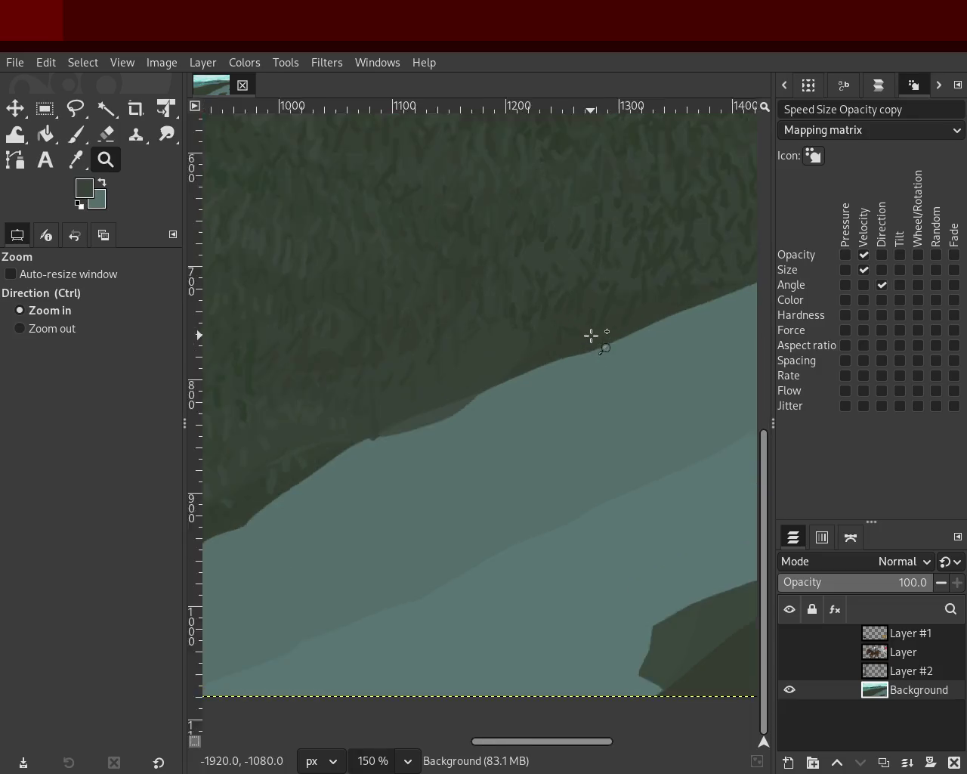
pyautogui.click(594, 334)
pyautogui.press('p')
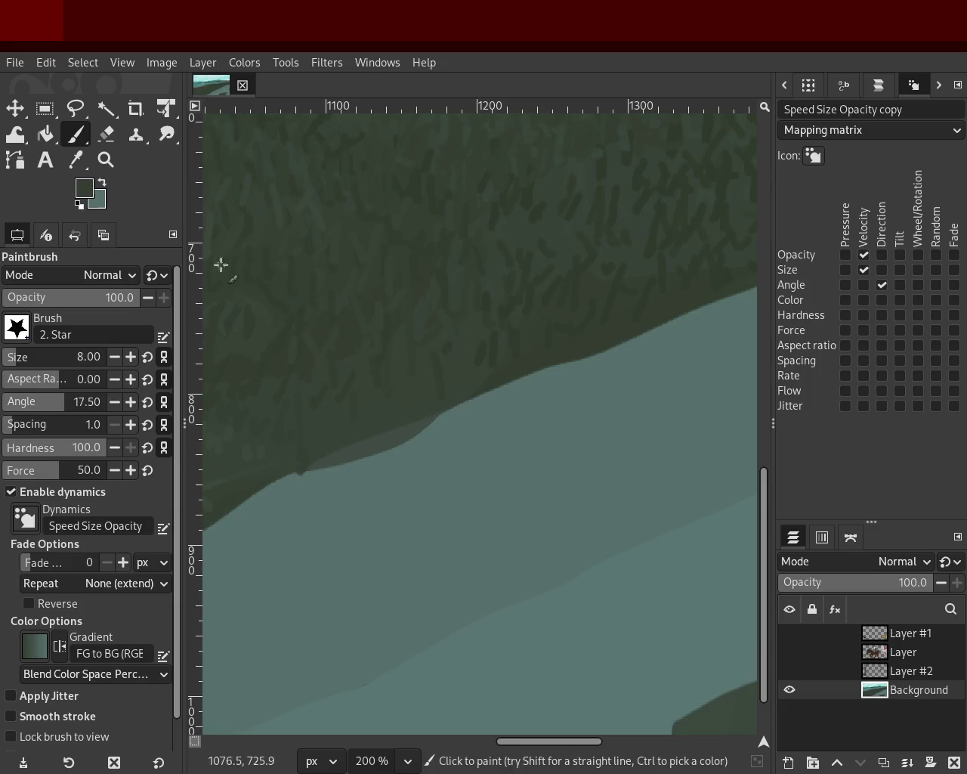
pyautogui.click(106, 159)
pyautogui.click(533, 365)
# - Paint grass texture strokes on the lower-left slope with the Paintbrush
pyautogui.scroll(-4, 534, 365)
pyautogui.scroll(1, 335, 449)
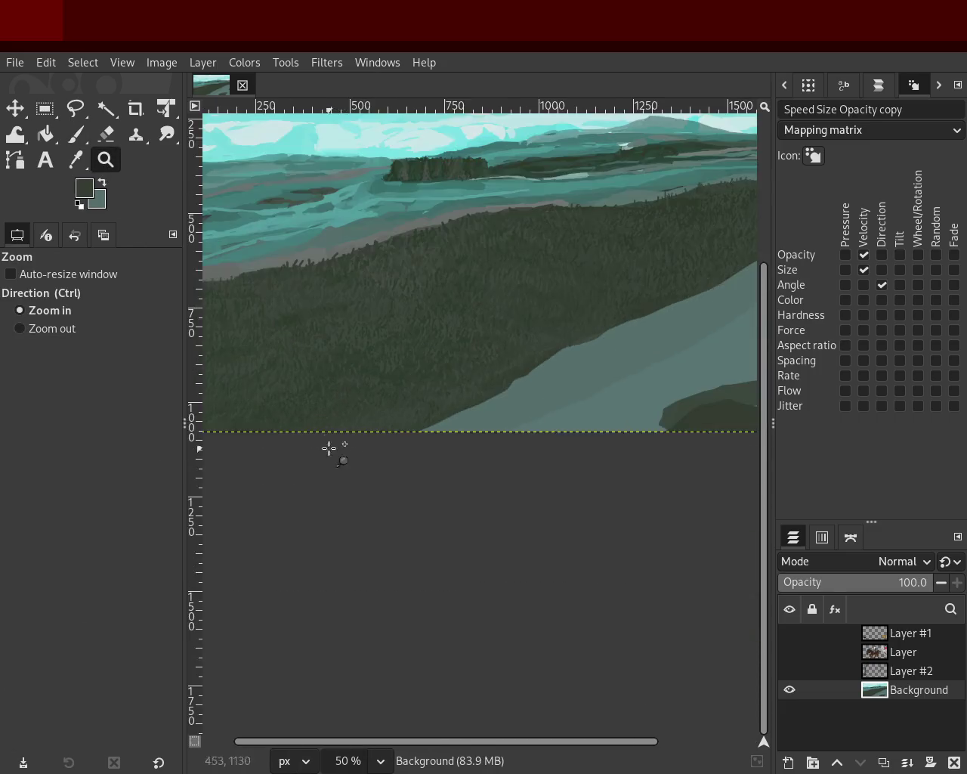
pyautogui.scroll(2, 324, 425)
pyautogui.scroll(2, 221, 345)
pyautogui.press('p')
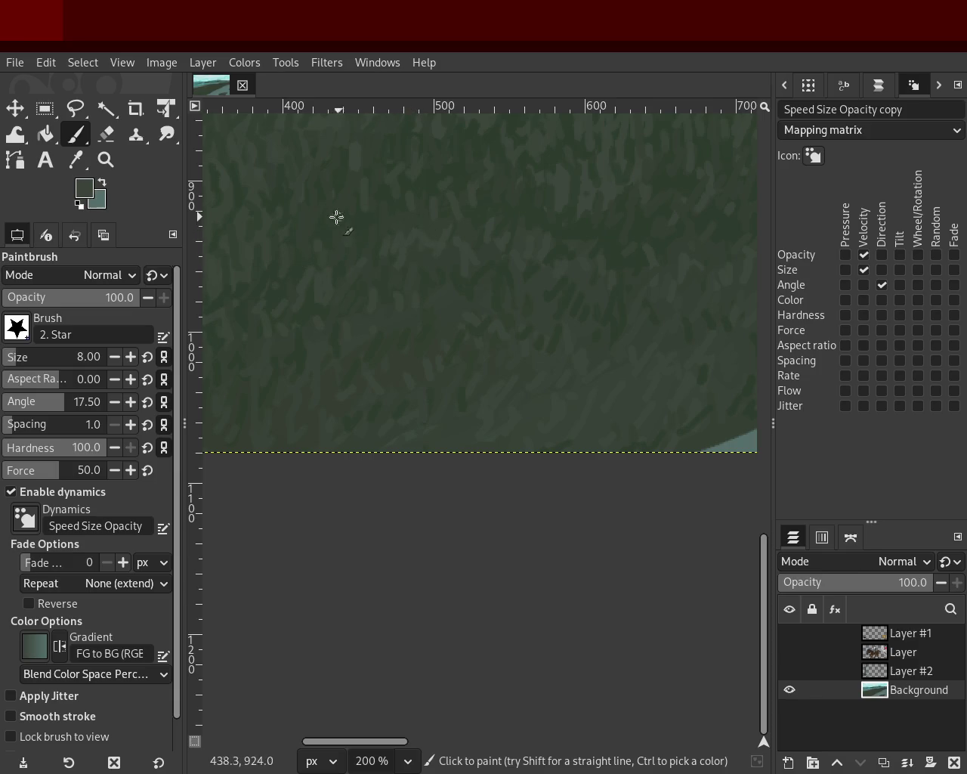
# - Zoom out to the whole painting and save it as 39.xcf
pyautogui.press('z')
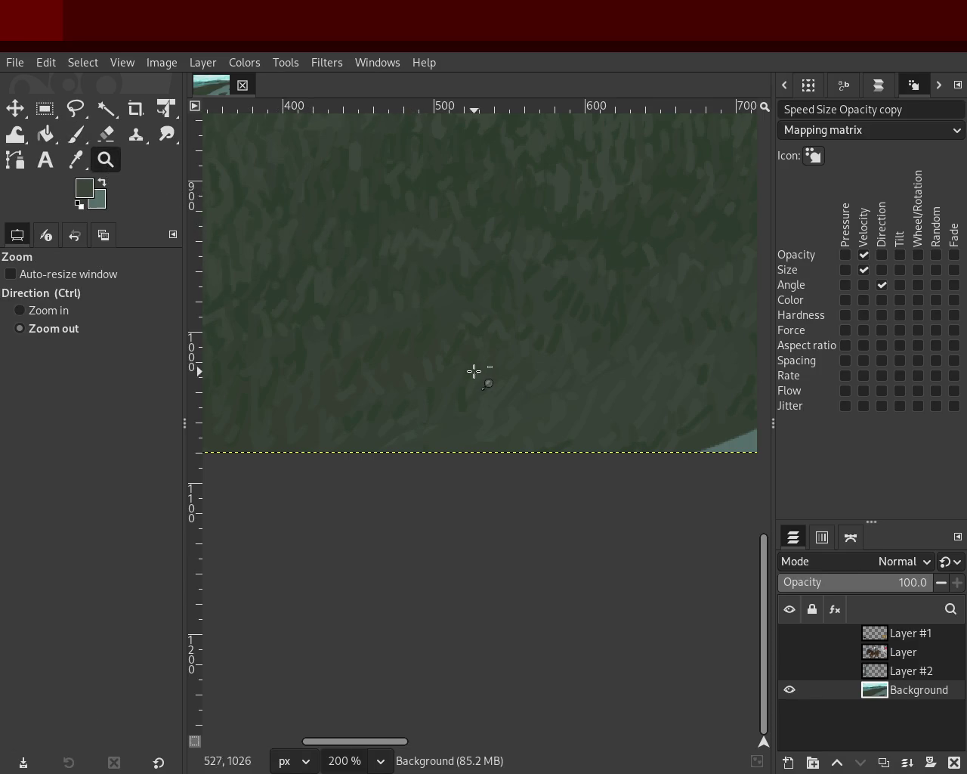
pyautogui.keyDown('ctrl'); pyautogui.click(475, 371); pyautogui.keyUp('ctrl')
pyautogui.keyDown('ctrl'); pyautogui.click(476, 372); pyautogui.keyUp('ctrl')
pyautogui.keyDown('ctrl'); pyautogui.click(475, 371); pyautogui.keyUp('ctrl')
pyautogui.keyDown('ctrl'); pyautogui.click(476, 371); pyautogui.keyUp('ctrl')
pyautogui.keyDown('ctrl'); pyautogui.click(476, 371); pyautogui.keyUp('ctrl')
pyautogui.scroll(2, 481, 306)
pyautogui.hotkey('ctrl', 's')
pyautogui.scroll(-1, 420, 358)
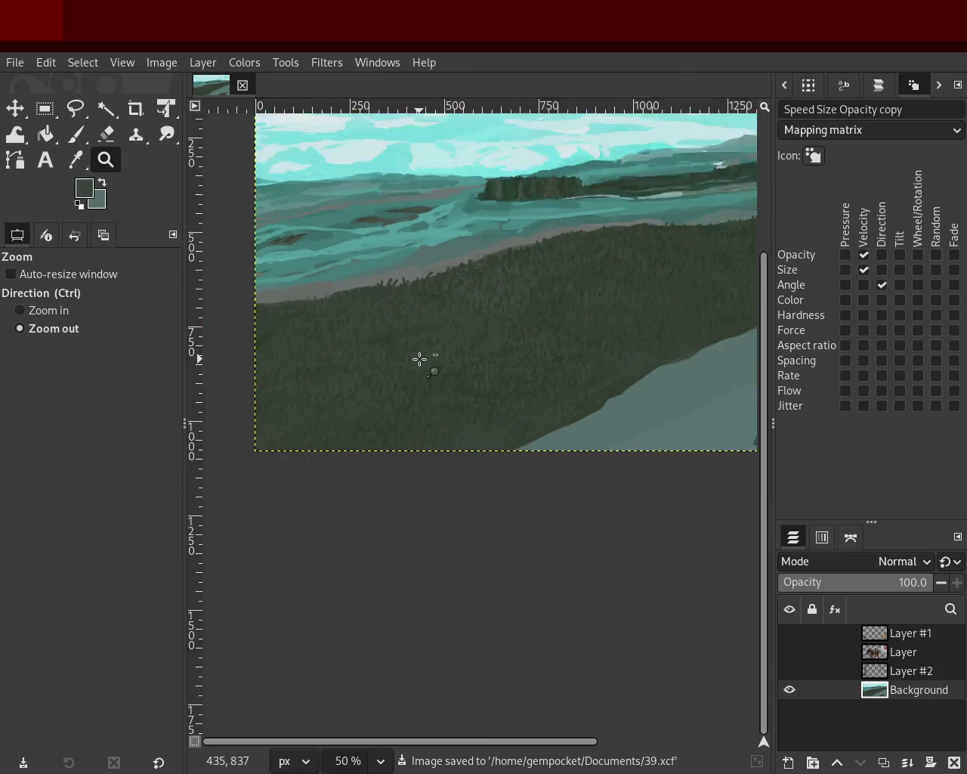
pyautogui.scroll(-1, 587, 300)
pyautogui.scroll(1, 529, 318)
pyautogui.scroll(-1, 470, 329)
pyautogui.scroll(1, 529, 303)
pyautogui.scroll(-1, 484, 345)
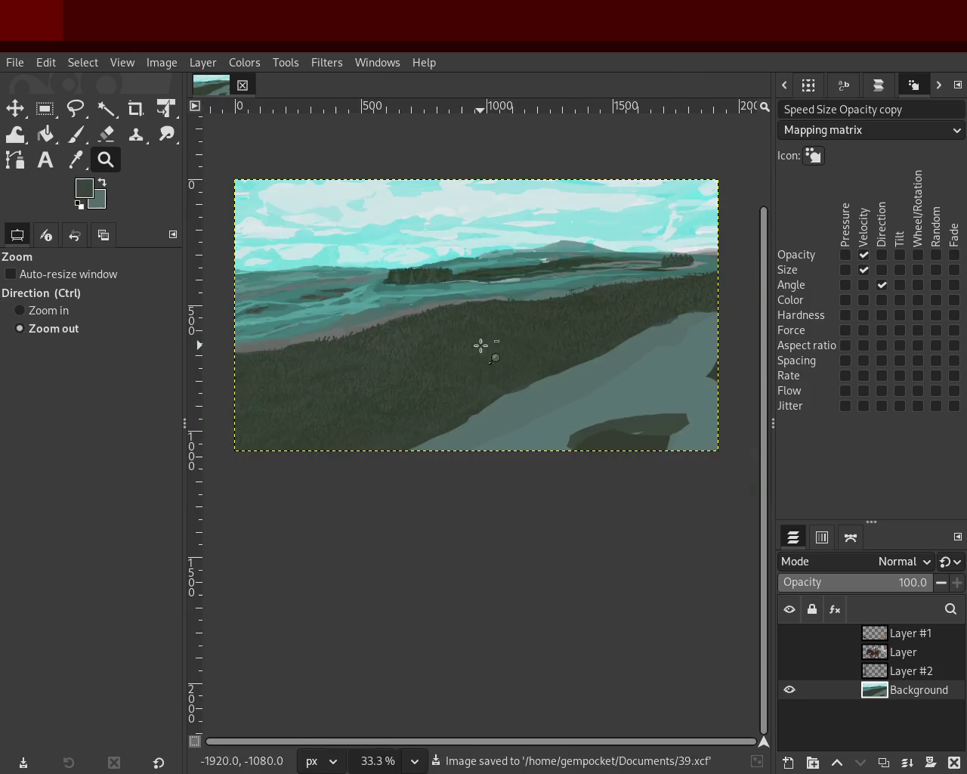
# - Zoom in on the distant conifer island and set the Paintbrush size to 6
pyautogui.scroll(-1, 681, 282)
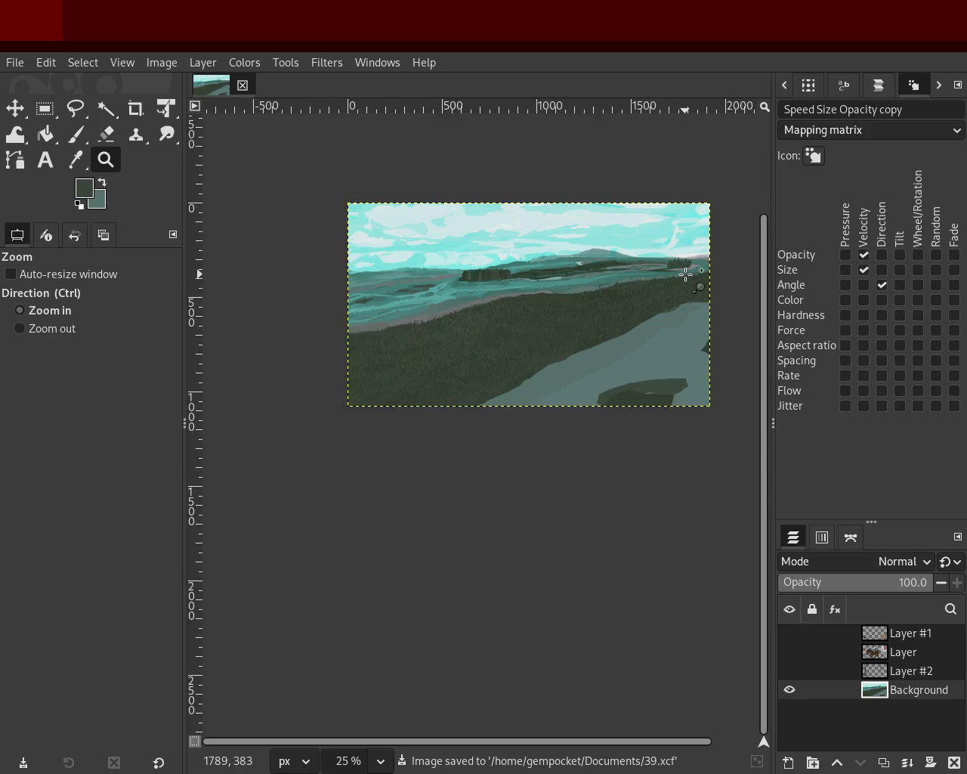
pyautogui.scroll(3, 687, 275)
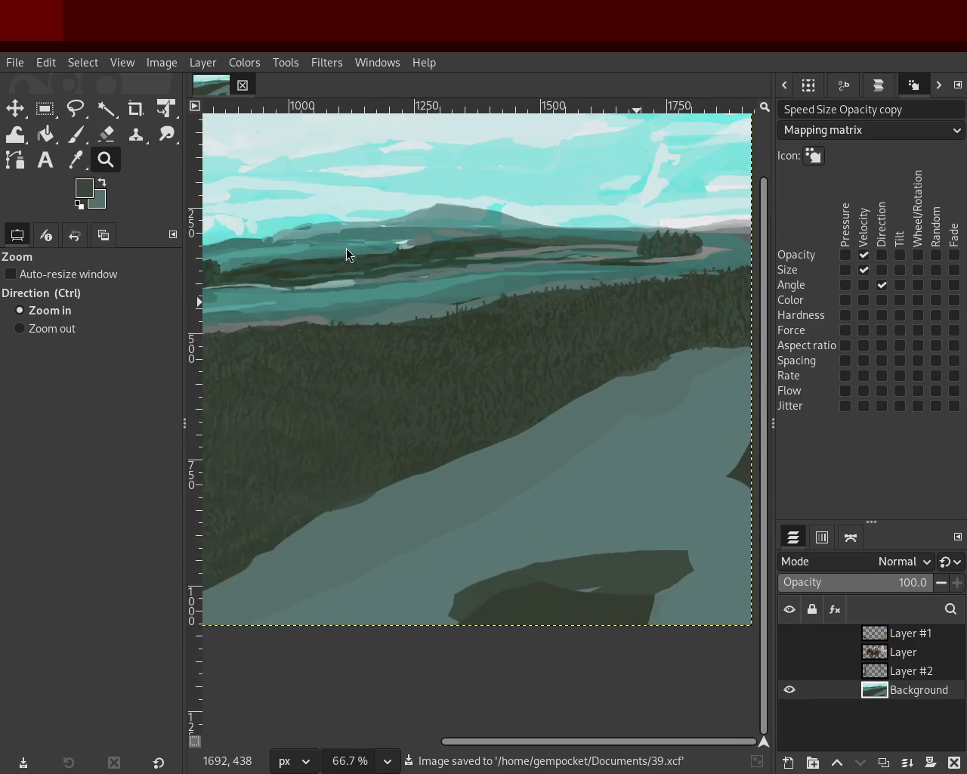
pyautogui.scroll(-1, 642, 325)
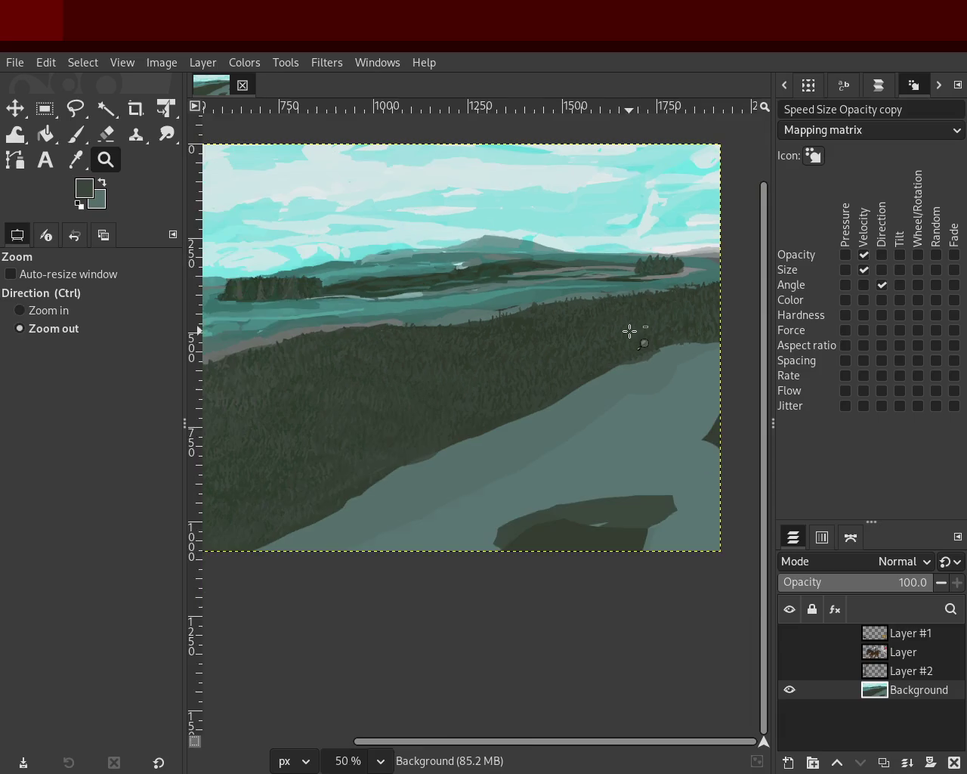
pyautogui.scroll(4, 699, 309)
pyautogui.scroll(-1, 567, 183)
pyautogui.scroll(3, 567, 184)
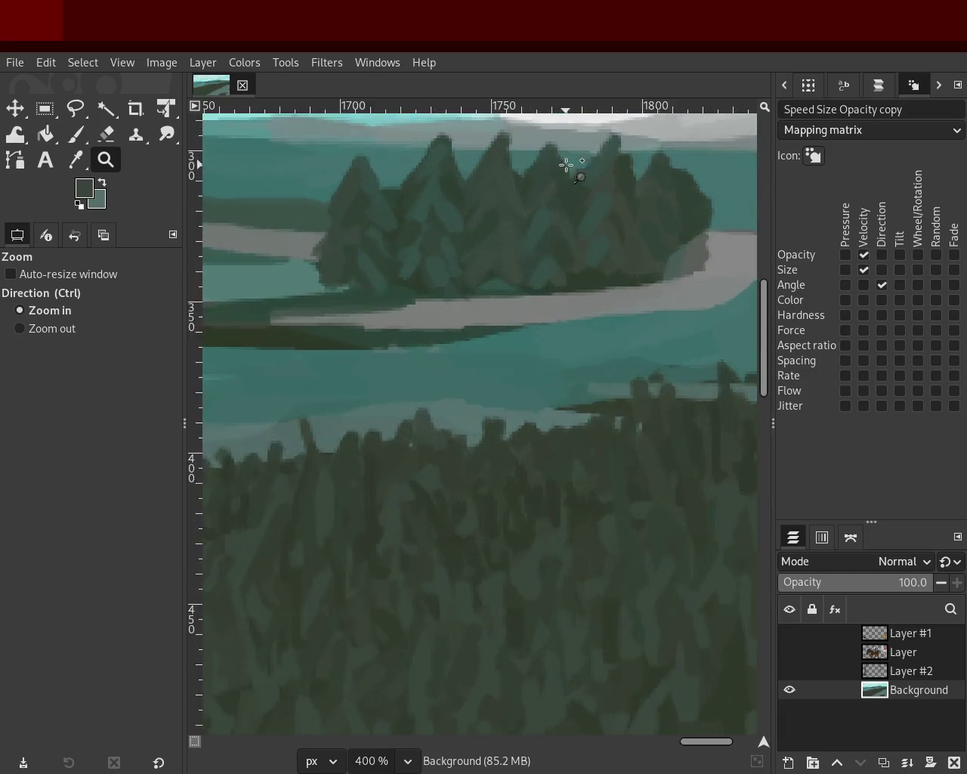
pyautogui.scroll(1, 575, 318)
pyautogui.scroll(1, 594, 257)
pyautogui.click(75, 136)
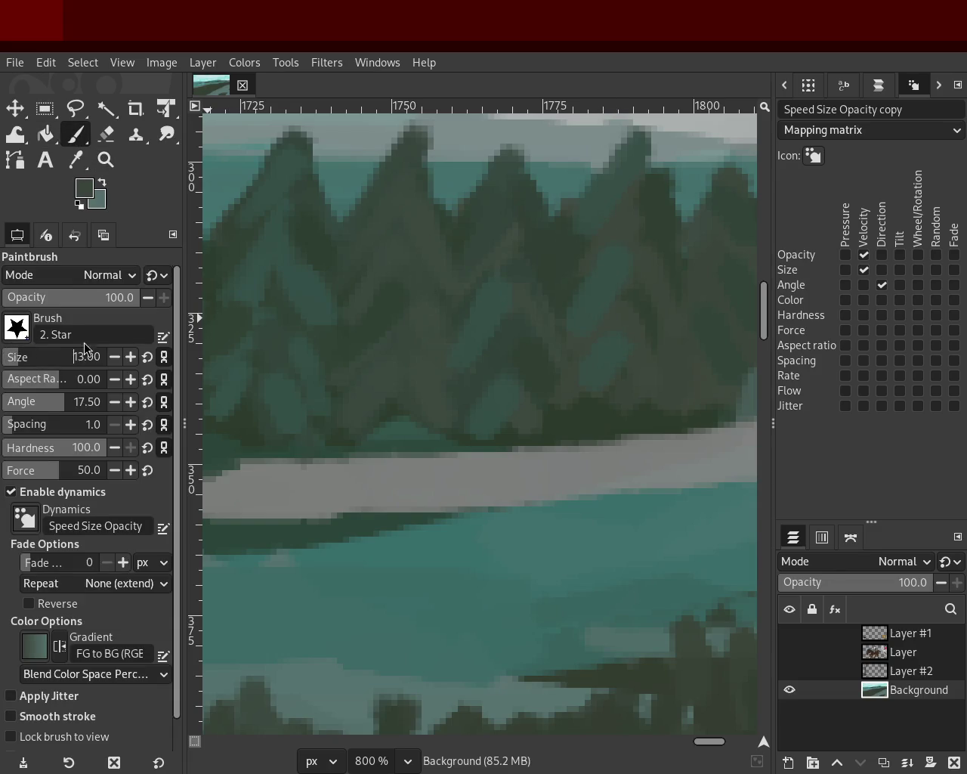
pyautogui.moveTo(16, 369); pyautogui.dragTo(9, 367)
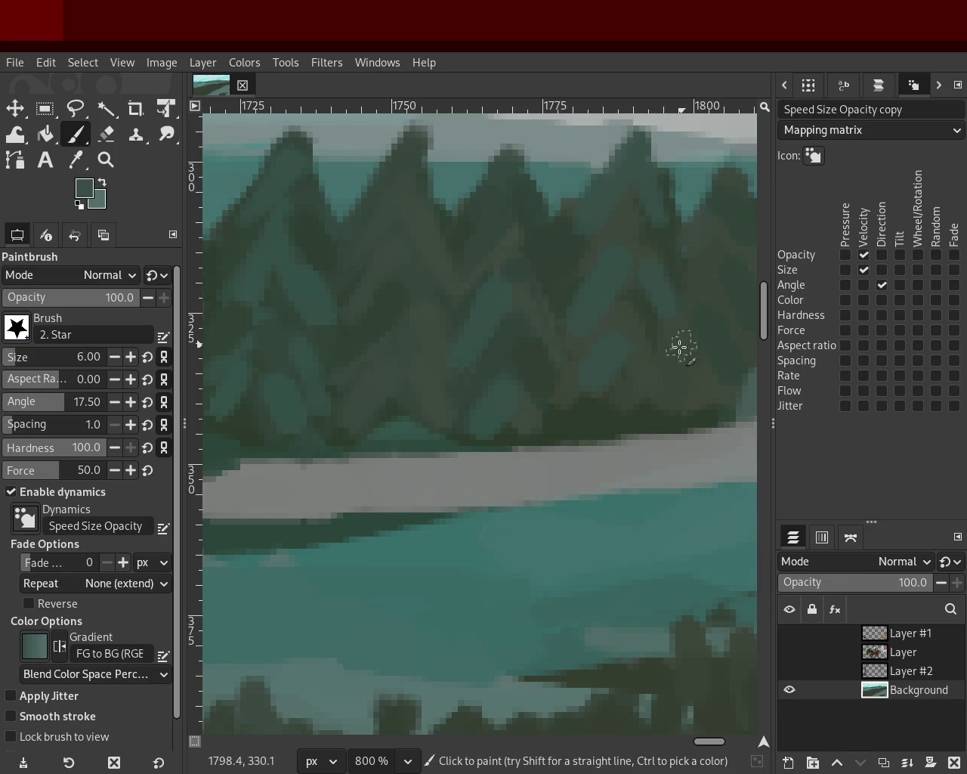
# - Sample several tree greens and paint shading strokes on the conifer island
pyautogui.keyDown('ctrl'); pyautogui.click(672, 261); pyautogui.keyUp('ctrl')
pyautogui.keyDown('ctrl'); pyautogui.click(687, 230); pyautogui.keyUp('ctrl')
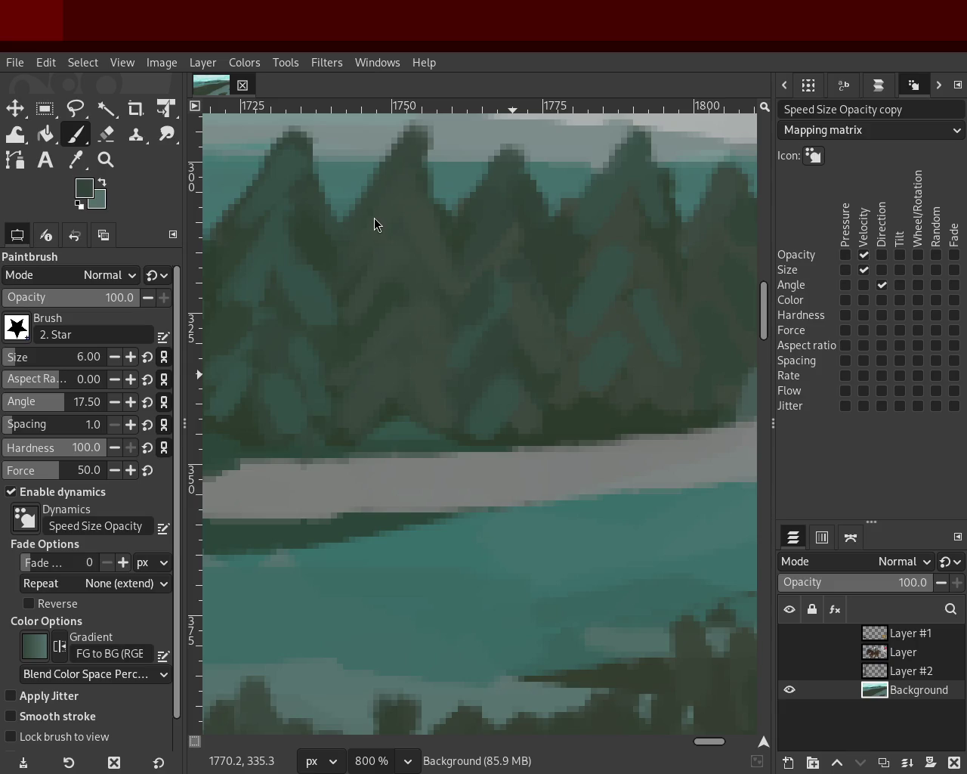
pyautogui.keyDown('ctrl'); pyautogui.click(568, 308); pyautogui.keyUp('ctrl')
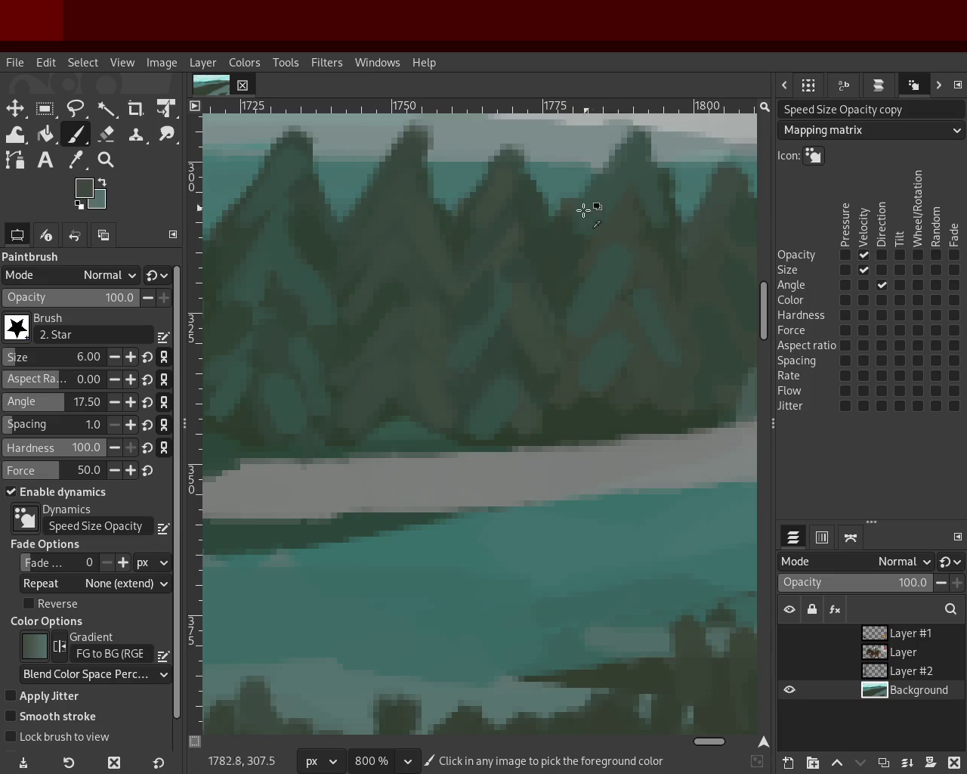
pyautogui.keyDown('ctrl'); pyautogui.click(601, 276); pyautogui.keyUp('ctrl')
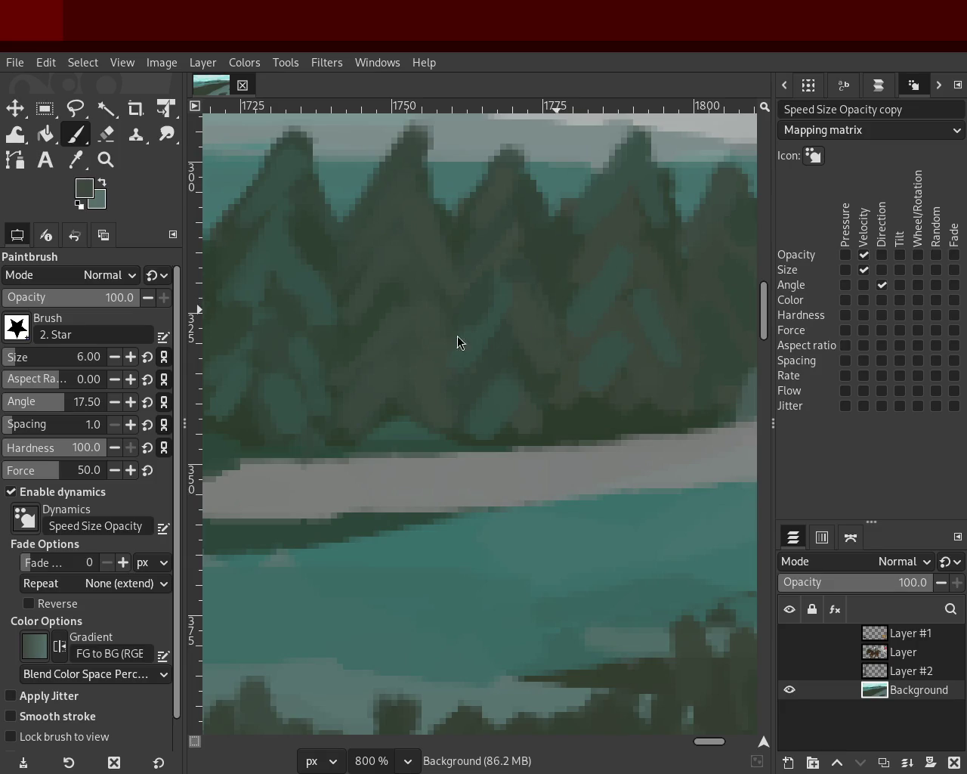
pyautogui.click(106, 160)
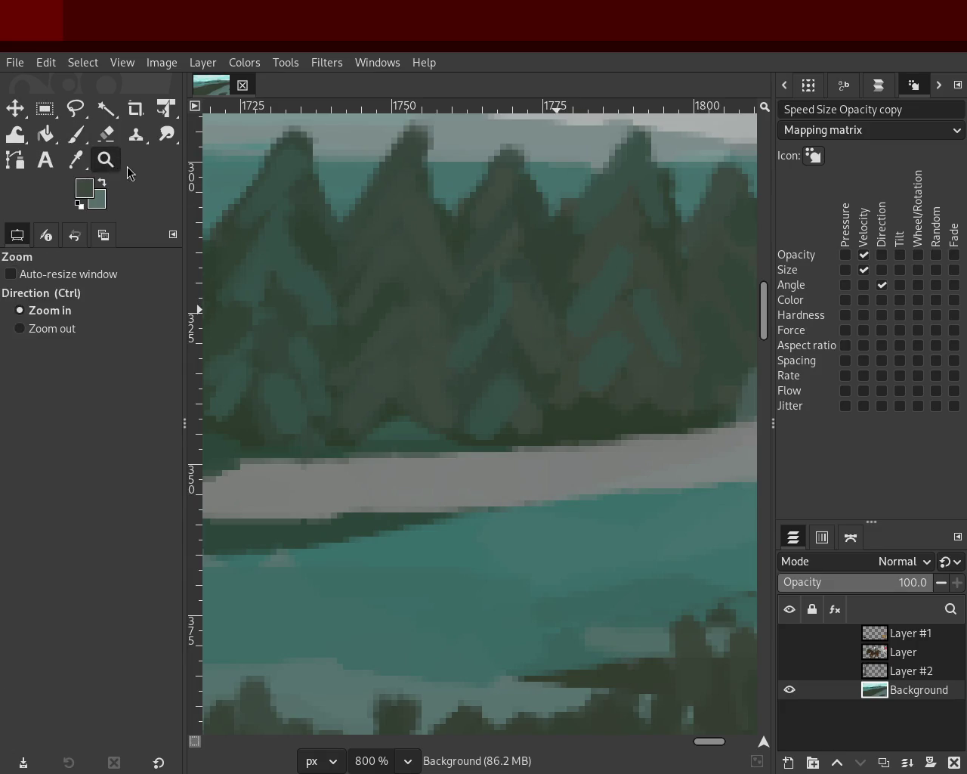
# - Paint darker and lighter green accents, sampled from the trees, on the conifer island
pyautogui.keyDown('ctrl'); pyautogui.click(511, 395); pyautogui.keyUp('ctrl')
pyautogui.keyDown('ctrl'); pyautogui.click(509, 398); pyautogui.keyUp('ctrl')
pyautogui.click(481, 386)
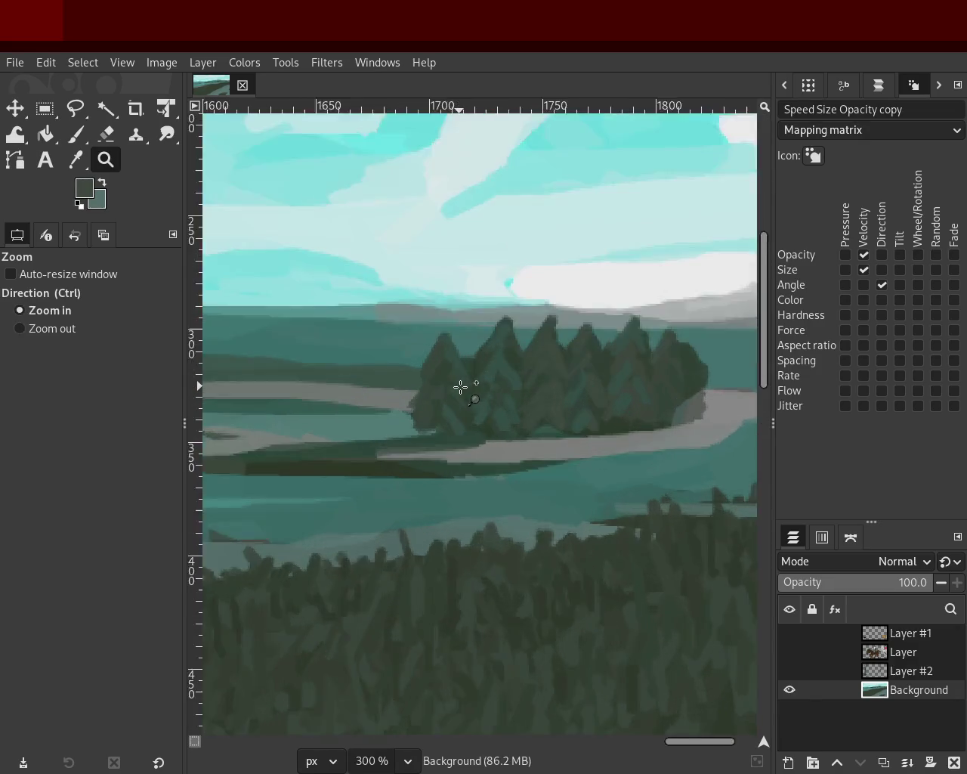
pyautogui.click(460, 387)
pyautogui.press('p')
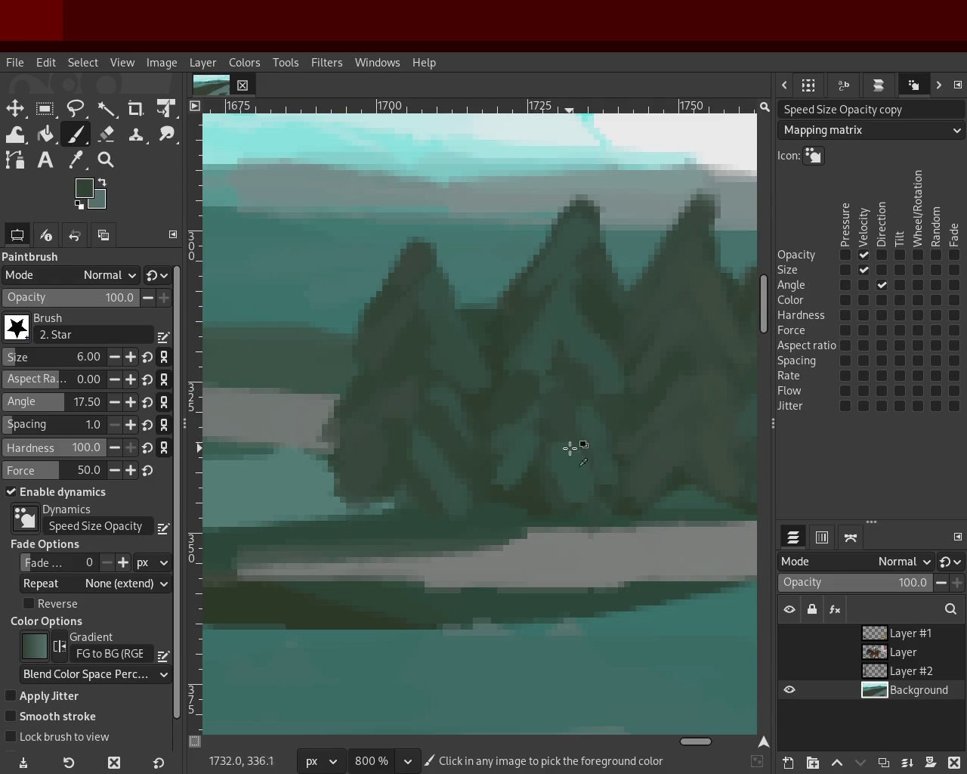
pyautogui.keyDown('ctrl'); pyautogui.click(444, 397); pyautogui.keyUp('ctrl')
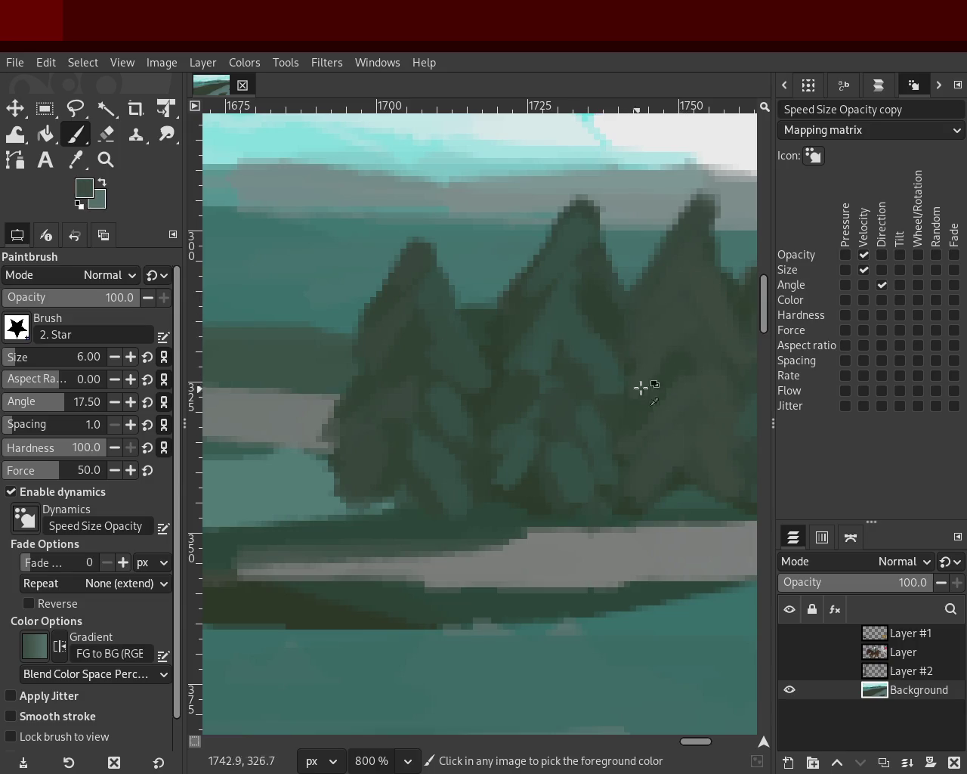
pyautogui.keyDown('ctrl'); pyautogui.click(588, 321); pyautogui.keyUp('ctrl')
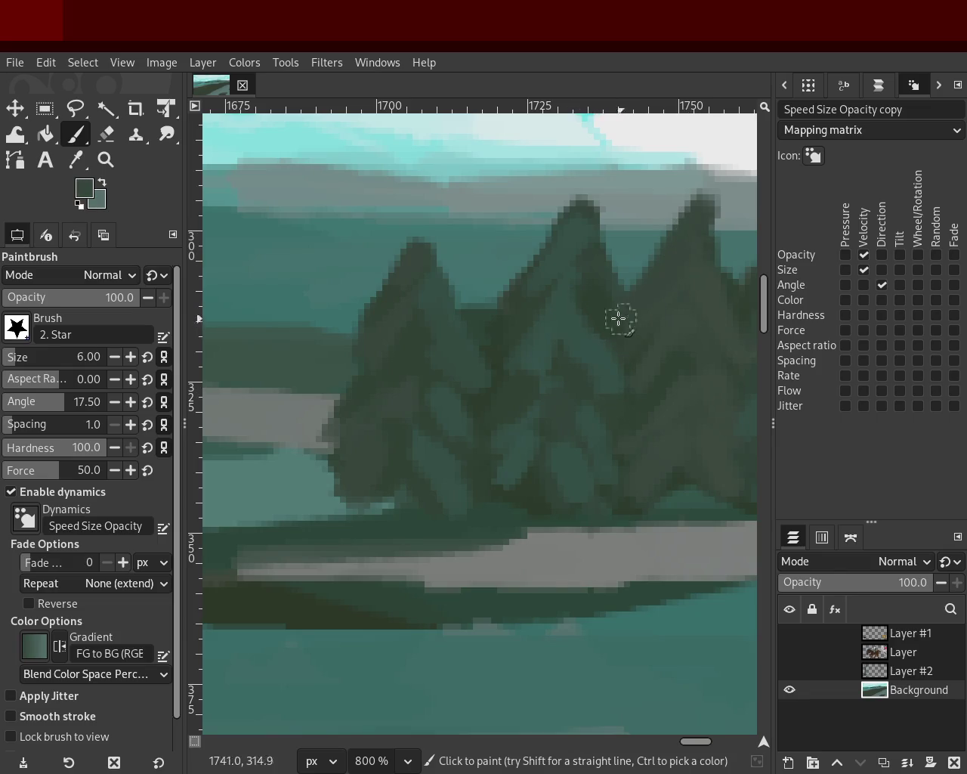
# - Zoom closely on the right-hand conifers and paint further highlights there
pyautogui.click(106, 160)
pyautogui.keyDown('ctrl'); pyautogui.click(363, 385); pyautogui.keyUp('ctrl')
pyautogui.keyDown('ctrl'); pyautogui.click(363, 384); pyautogui.keyUp('ctrl')
pyautogui.keyDown('ctrl'); pyautogui.click(362, 385); pyautogui.keyUp('ctrl')
pyautogui.keyDown('ctrl'); pyautogui.click(363, 385); pyautogui.keyUp('ctrl')
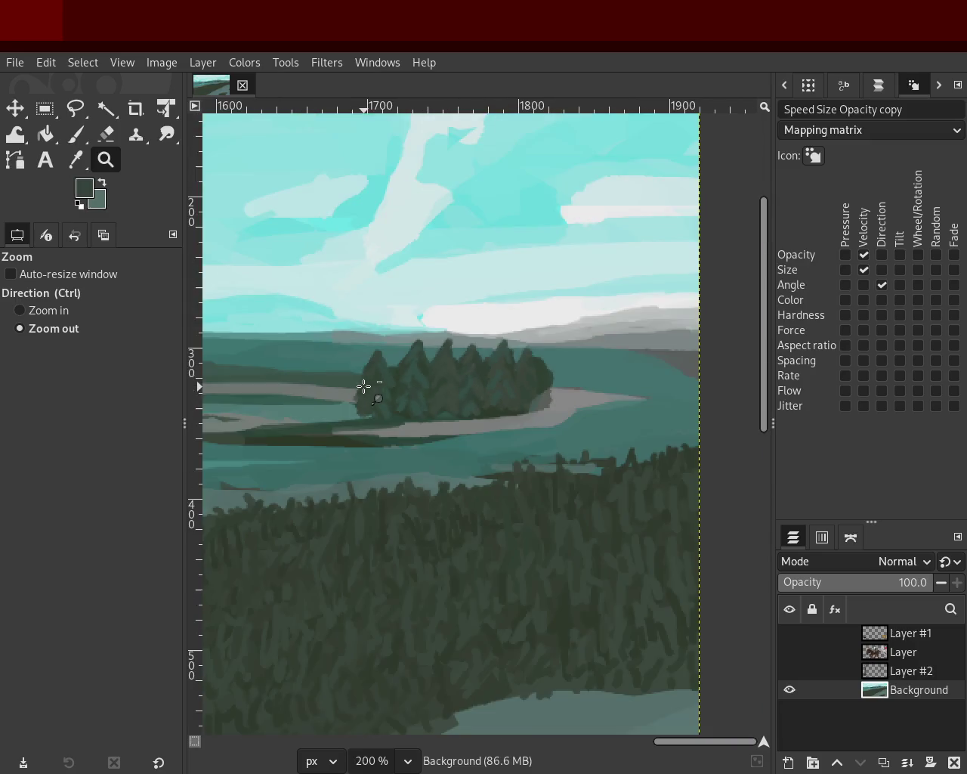
pyautogui.click(560, 357)
pyautogui.click(560, 357)
pyautogui.click(560, 357)
pyautogui.click(560, 356)
pyautogui.click(559, 357)
pyautogui.click(560, 357)
pyautogui.press('p')
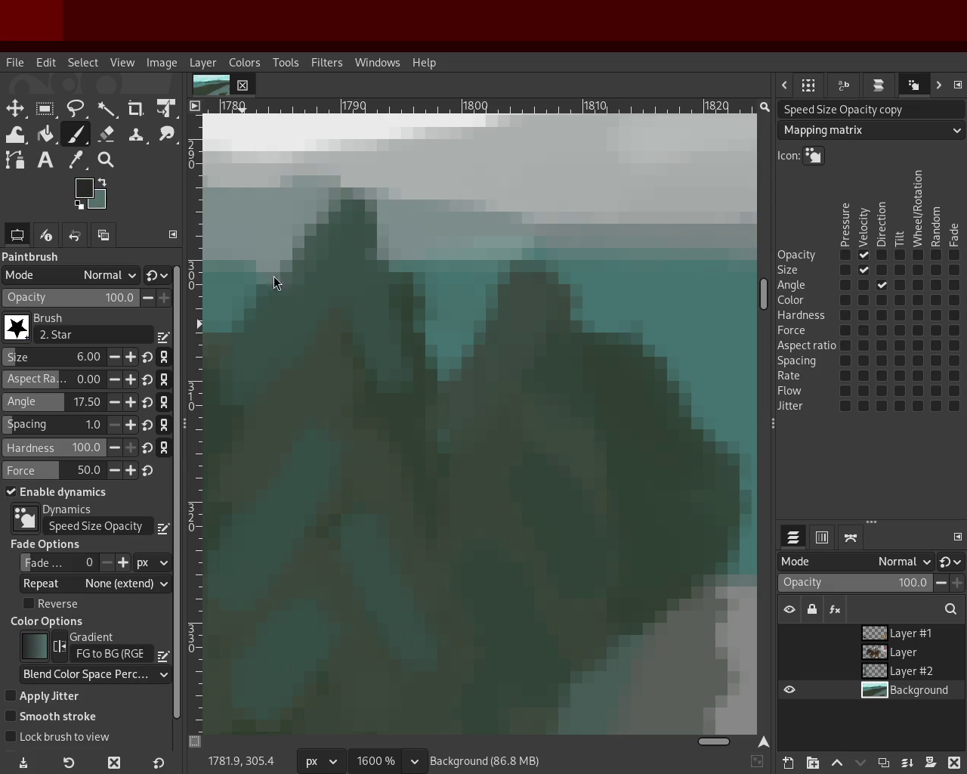
# - Zoom out to view the shaded tree island in context
pyautogui.press('z')
pyautogui.keyDown('ctrl'); pyautogui.click(551, 382); pyautogui.keyUp('ctrl')
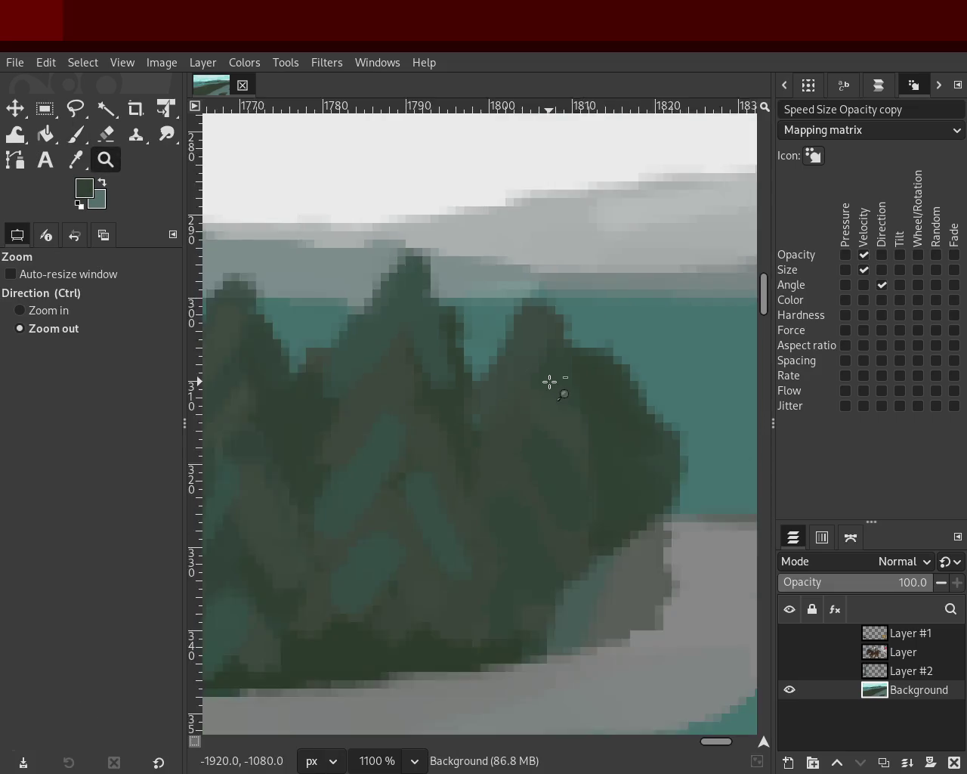
pyautogui.keyDown('ctrl'); pyautogui.click(549, 382); pyautogui.keyUp('ctrl')
pyautogui.keyDown('ctrl'); pyautogui.click(550, 382); pyautogui.keyUp('ctrl')
pyautogui.keyDown('ctrl'); pyautogui.click(550, 382); pyautogui.keyUp('ctrl')
pyautogui.keyDown('ctrl'); pyautogui.click(549, 381); pyautogui.keyUp('ctrl')
pyautogui.keyDown('ctrl'); pyautogui.click(551, 382); pyautogui.keyUp('ctrl')
pyautogui.keyDown('ctrl'); pyautogui.click(541, 395); pyautogui.keyUp('ctrl')
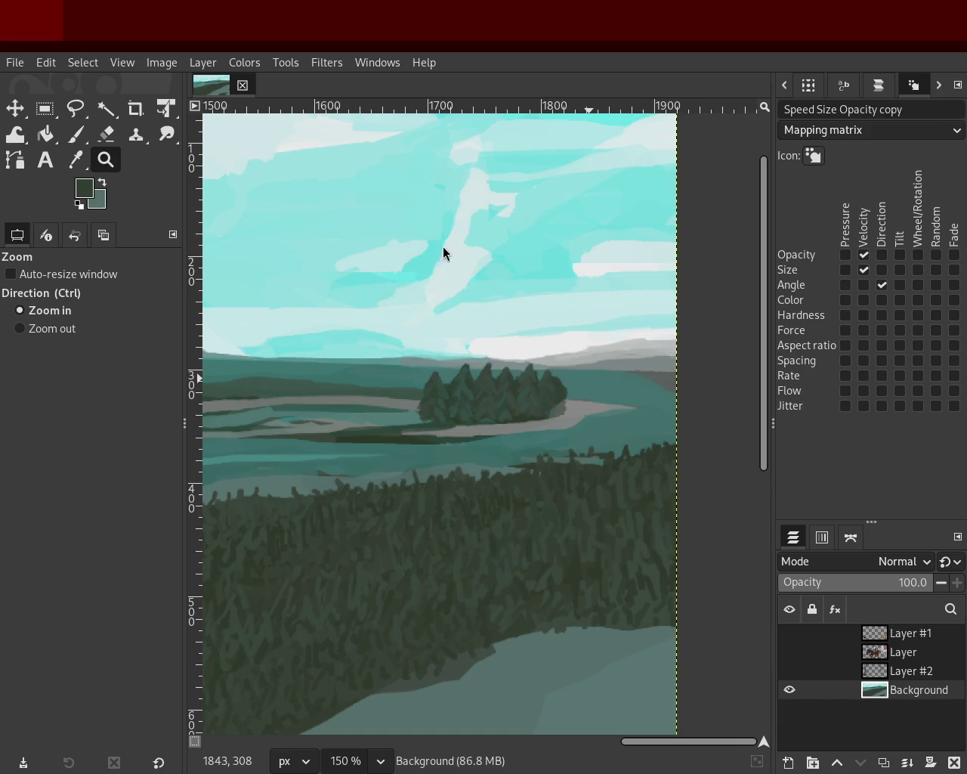
pyautogui.scroll(-4, 276, 226)
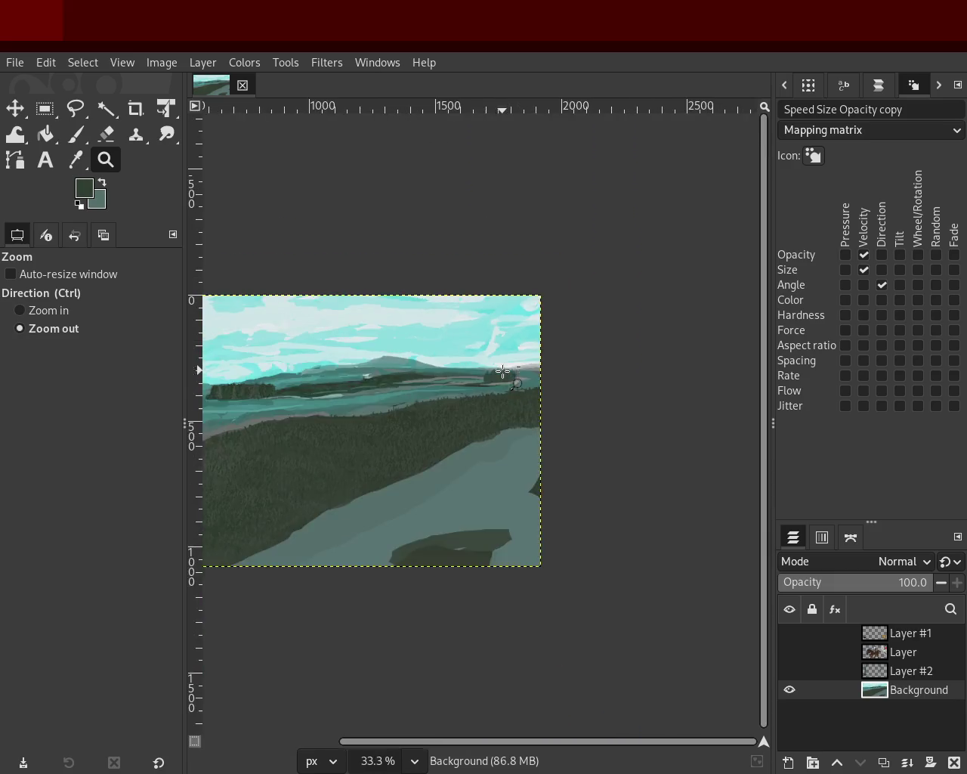
# - Zoom in on the tree island and sample a tree green with the Paintbrush
pyautogui.scroll(1, 278, 377)
pyautogui.scroll(1, 529, 368)
pyautogui.scroll(-2, 385, 373)
pyautogui.scroll(1, 393, 370)
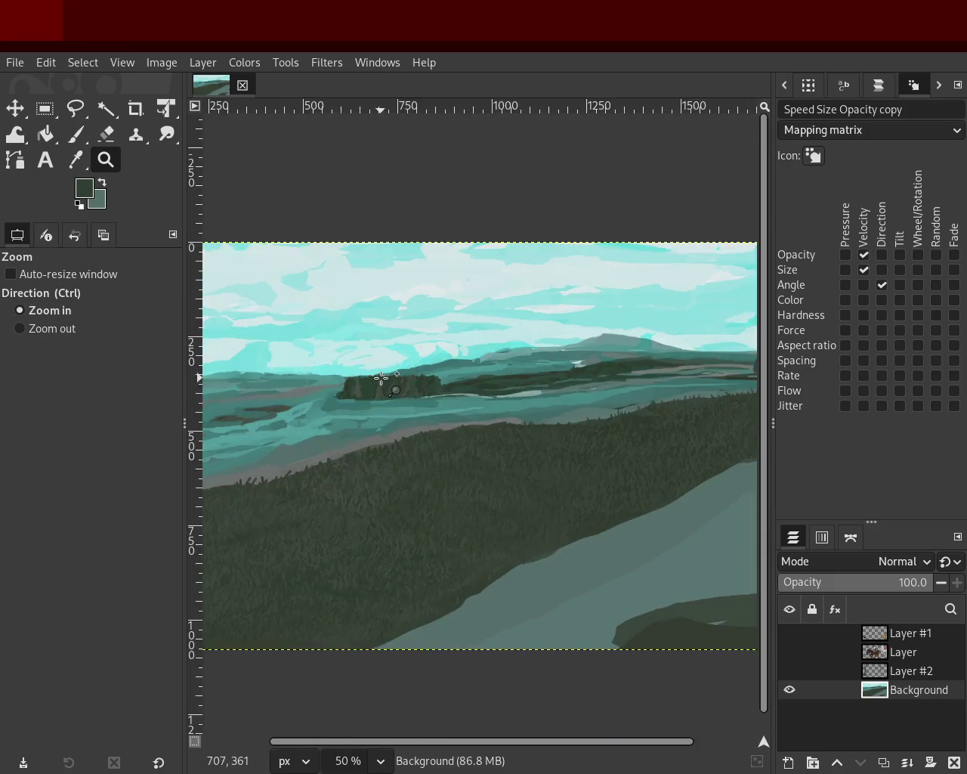
pyautogui.scroll(1, 432, 371)
pyautogui.scroll(2, 432, 371)
pyautogui.scroll(1, 432, 367)
pyautogui.scroll(1, 345, 385)
pyautogui.scroll(2, 346, 385)
pyautogui.click(76, 134)
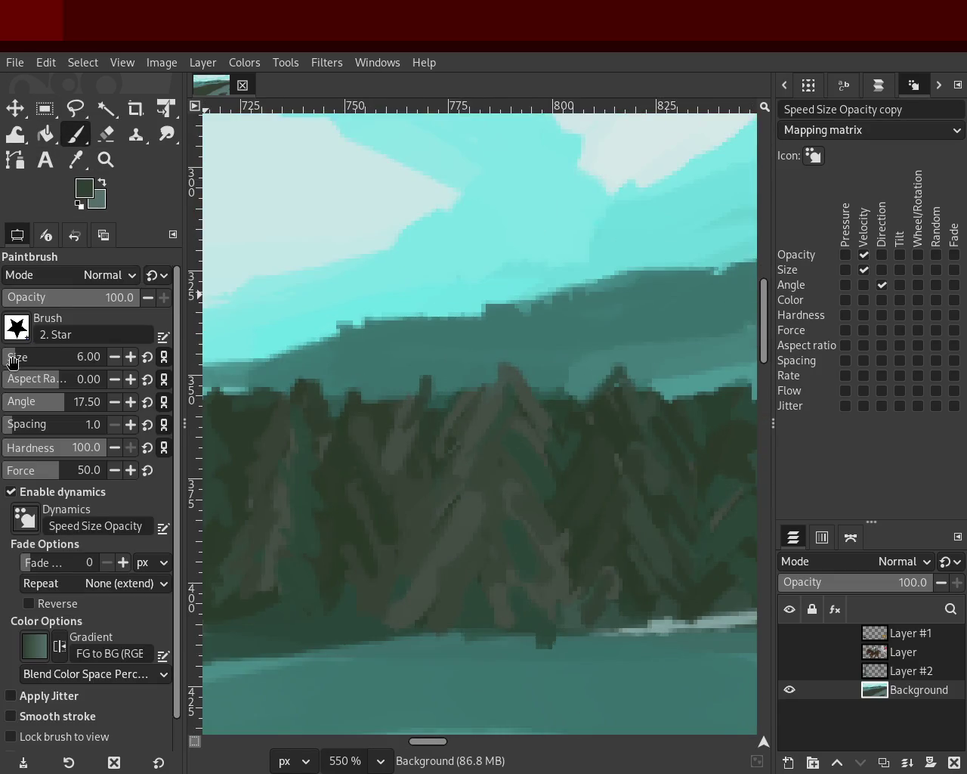
pyautogui.keyDown('ctrl'); pyautogui.click(497, 412); pyautogui.keyUp('ctrl')
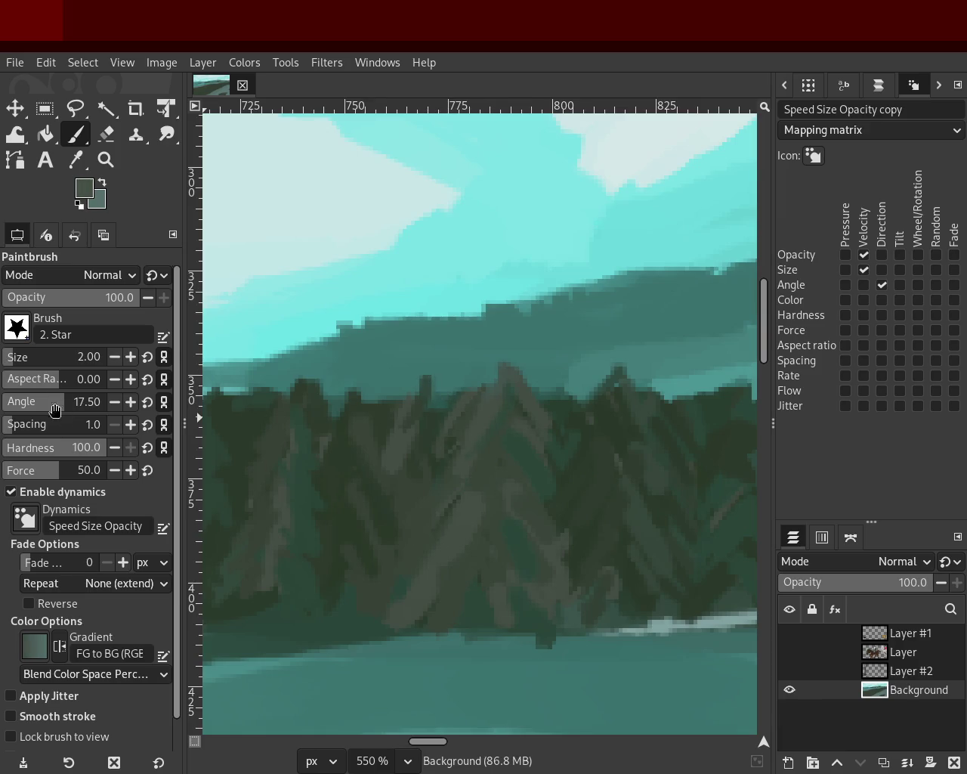
# - Raise the brush size to 8 and paint a taller, darker tree peak
pyautogui.doubleClick(131, 358)
pyautogui.click(131, 358)
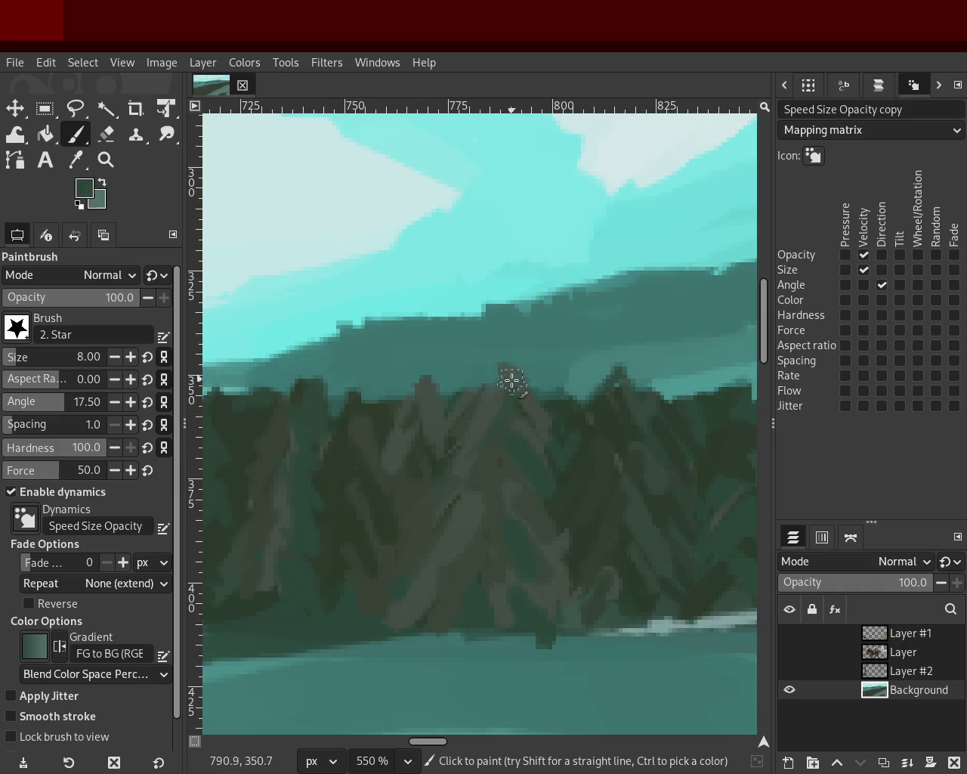
pyautogui.keyDown('ctrl'); pyautogui.click(494, 542); pyautogui.keyUp('ctrl')
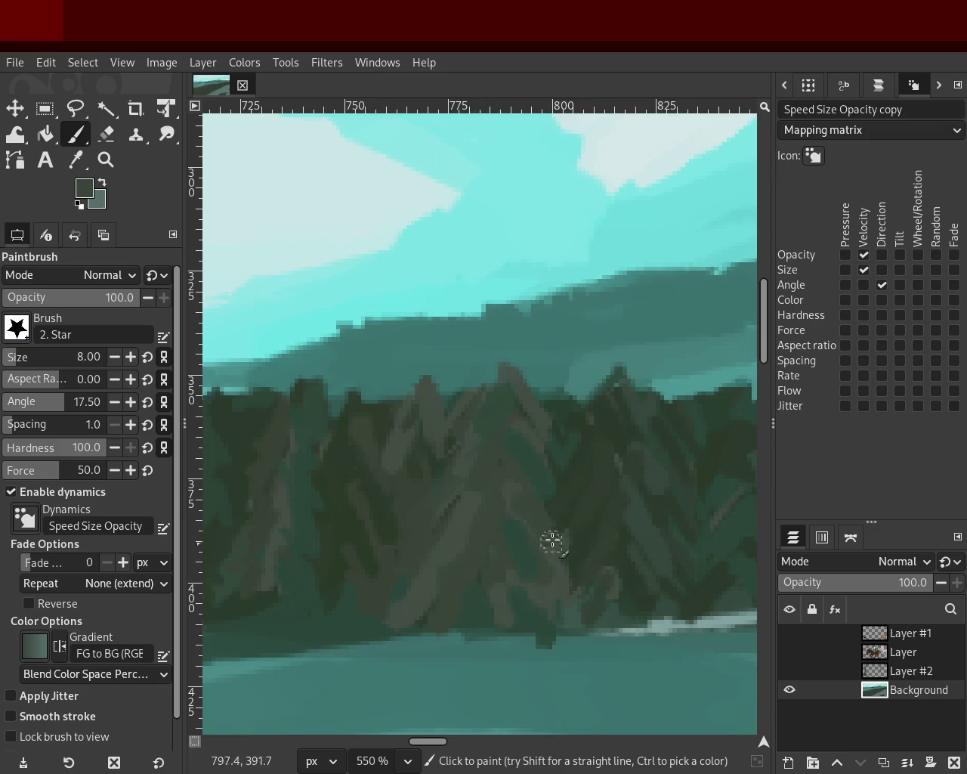
pyautogui.keyDown('ctrl'); pyautogui.click(595, 444); pyautogui.keyUp('ctrl')
pyautogui.moveTo(600, 424); pyautogui.dragTo(611, 395)
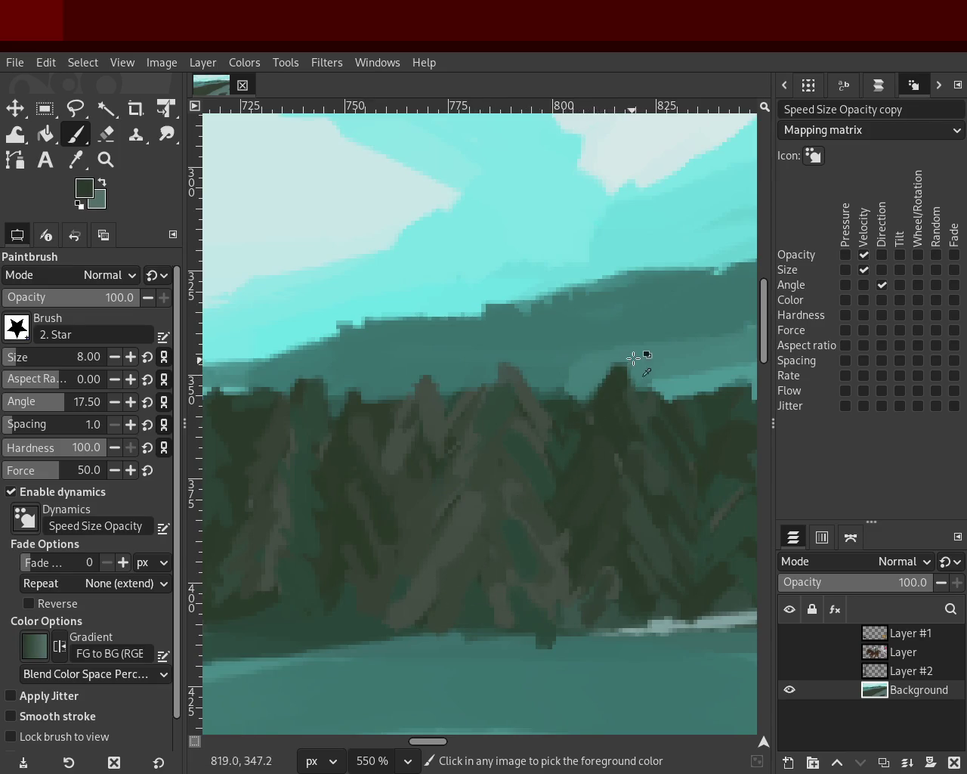
# - Sculpt more conifers with sampled lighter and darker greens, then zoom out
pyautogui.keyDown('ctrl'); pyautogui.click(635, 390); pyautogui.keyUp('ctrl')
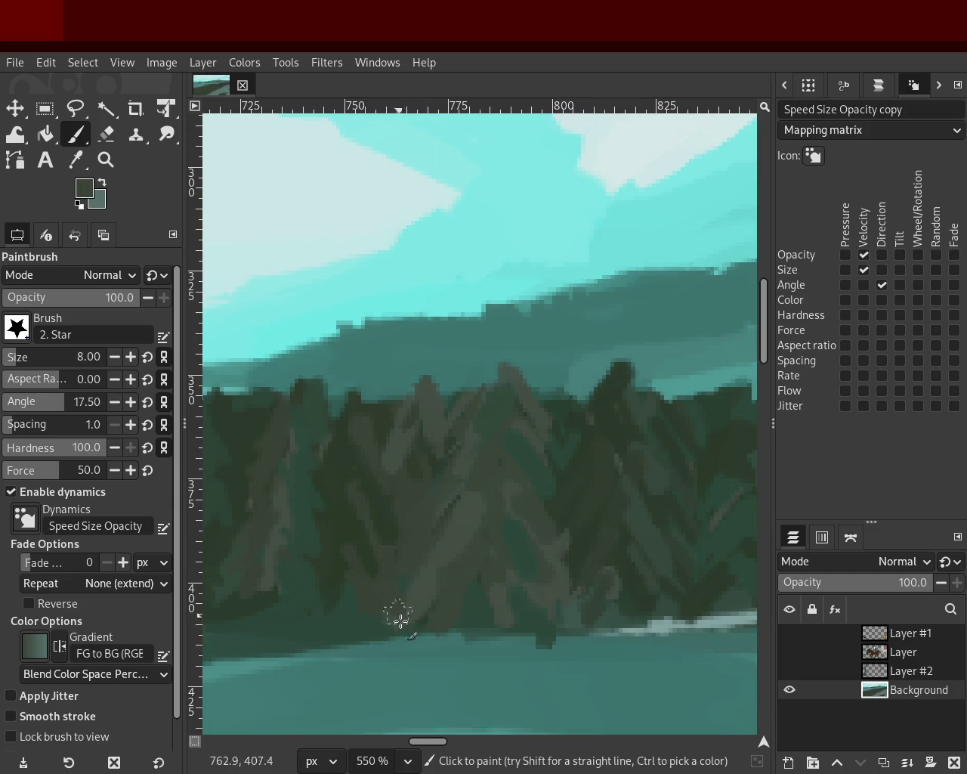
pyautogui.keyDown('ctrl'); pyautogui.click(396, 436); pyautogui.keyUp('ctrl')
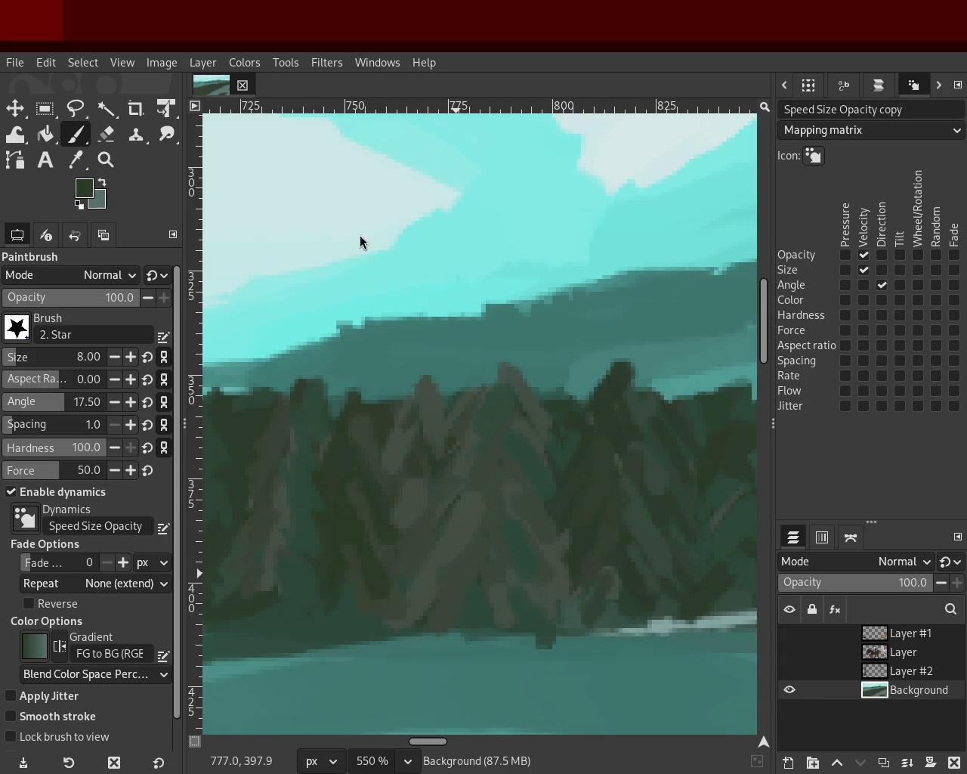
pyautogui.keyDown('ctrl'); pyautogui.click(543, 596); pyautogui.keyUp('ctrl')
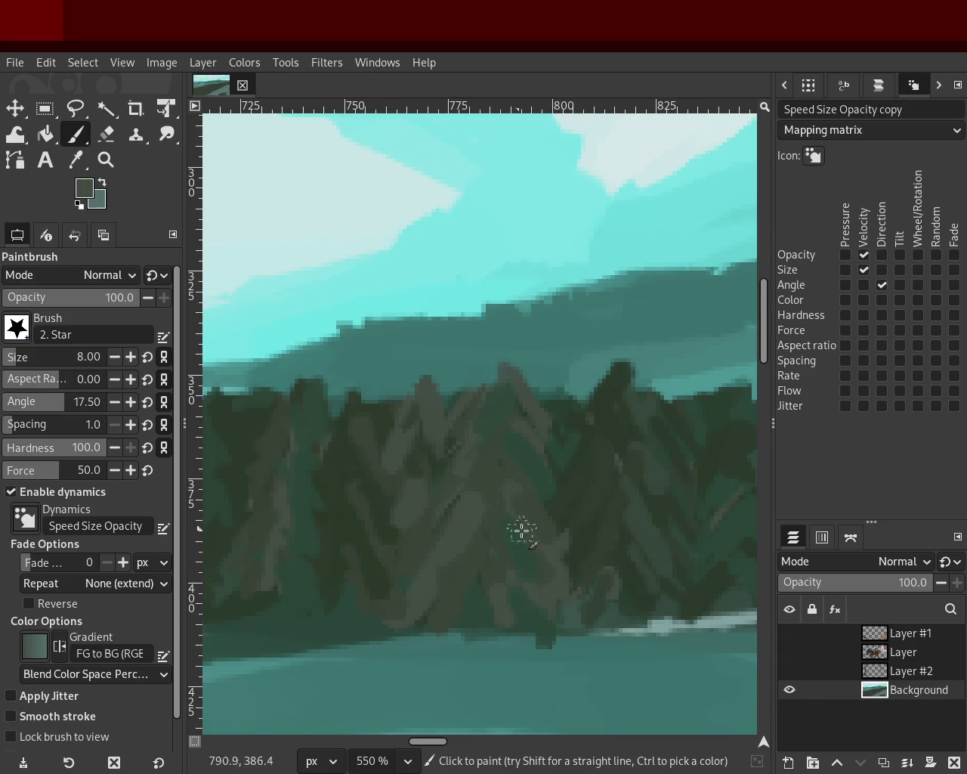
pyautogui.keyDown('ctrl'); pyautogui.click(370, 513); pyautogui.keyUp('ctrl')
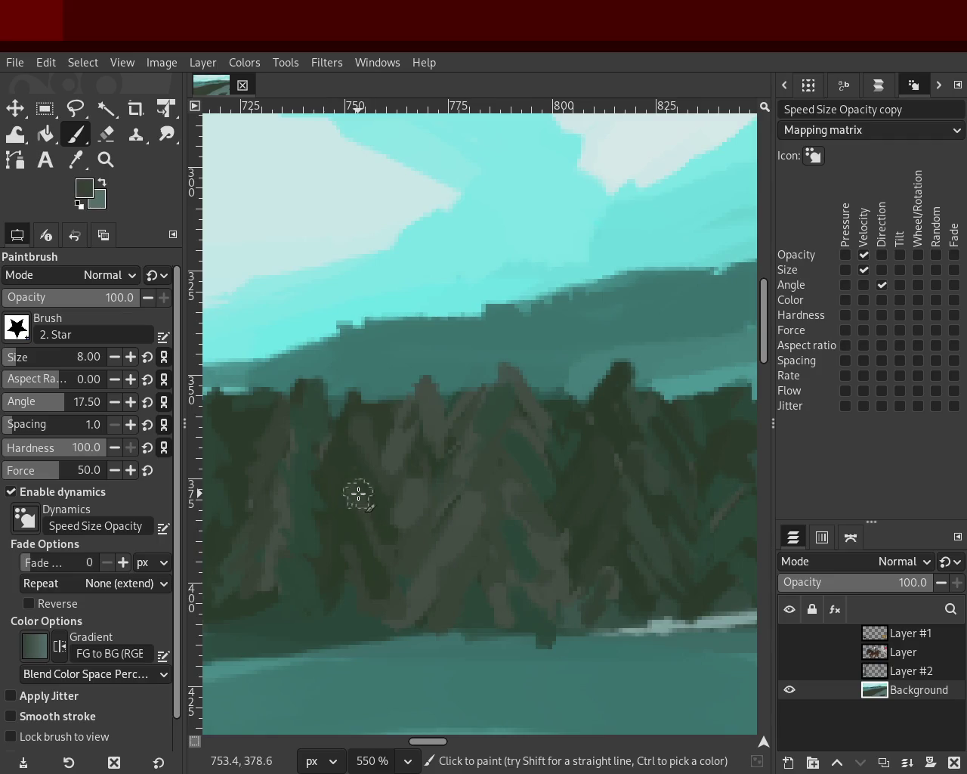
pyautogui.keyDown('ctrl'); pyautogui.click(280, 486); pyautogui.keyUp('ctrl')
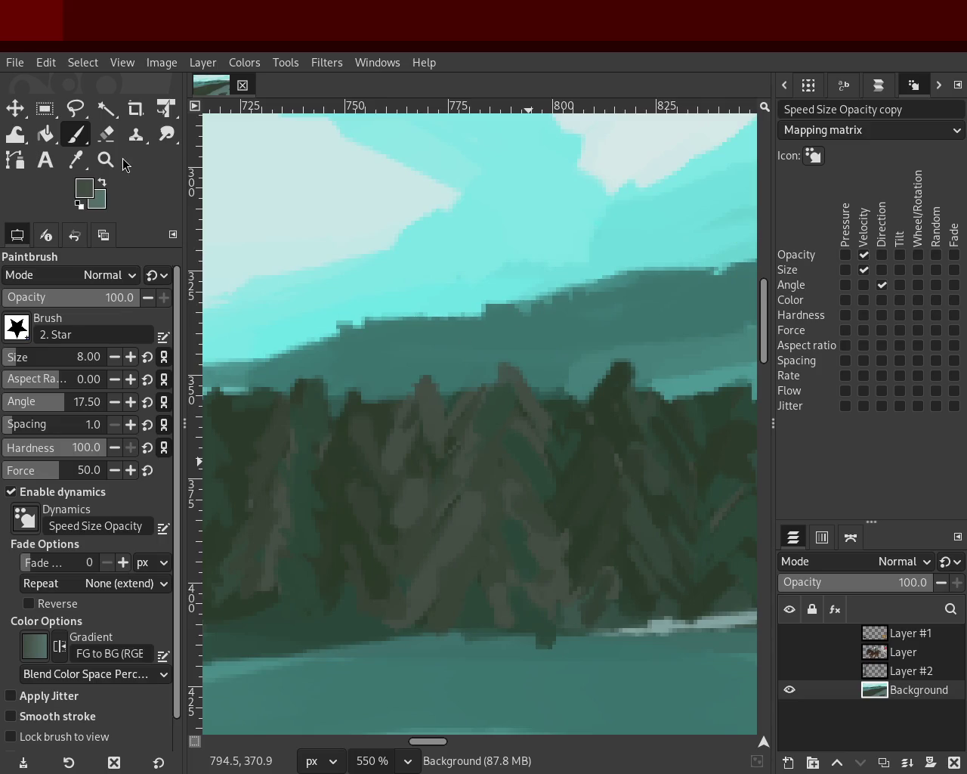
pyautogui.press('z')
pyautogui.keyDown('ctrl'); pyautogui.click(544, 368); pyautogui.keyUp('ctrl')
pyautogui.keyDown('ctrl'); pyautogui.click(544, 368); pyautogui.keyUp('ctrl')
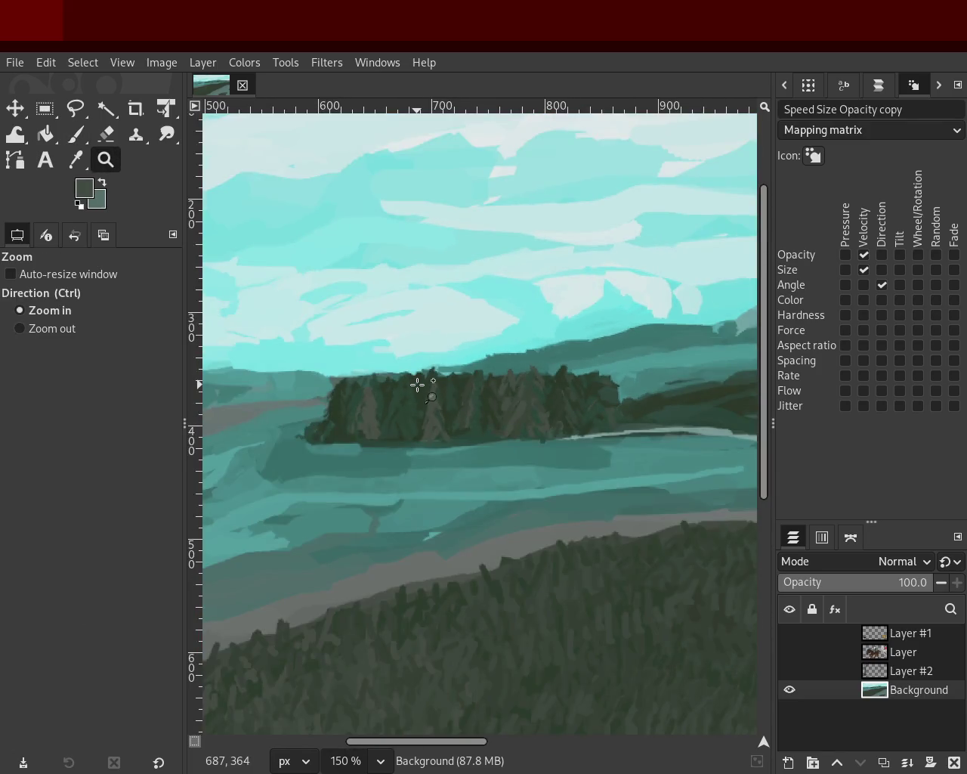
# - Paint lighter trunk strokes and a new dark tree peak against the sky
pyautogui.click(417, 385)
pyautogui.click(459, 378)
pyautogui.click(460, 378)
pyautogui.press('p')
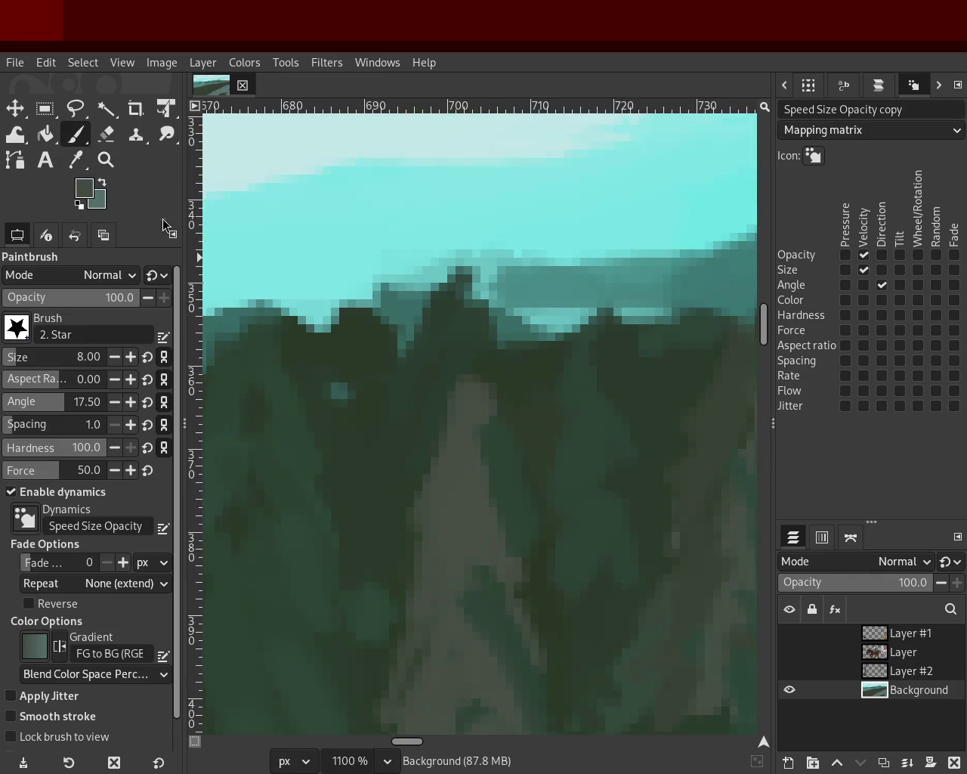
pyautogui.moveTo(467, 412)
pyautogui.mouseDown()
pyautogui.moveTo(465, 355)
pyautogui.moveTo(445, 356)
pyautogui.mouseUp()
pyautogui.moveTo(425, 445); pyautogui.dragTo(427, 416)
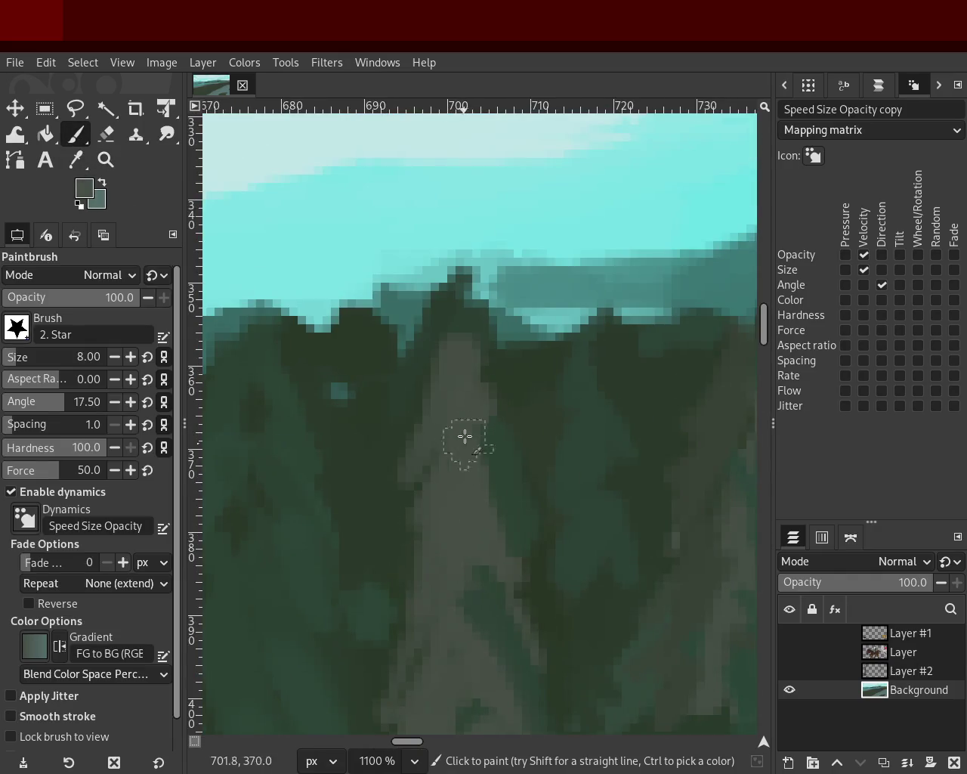
pyautogui.keyDown('ctrl'); pyautogui.click(479, 435); pyautogui.keyUp('ctrl')
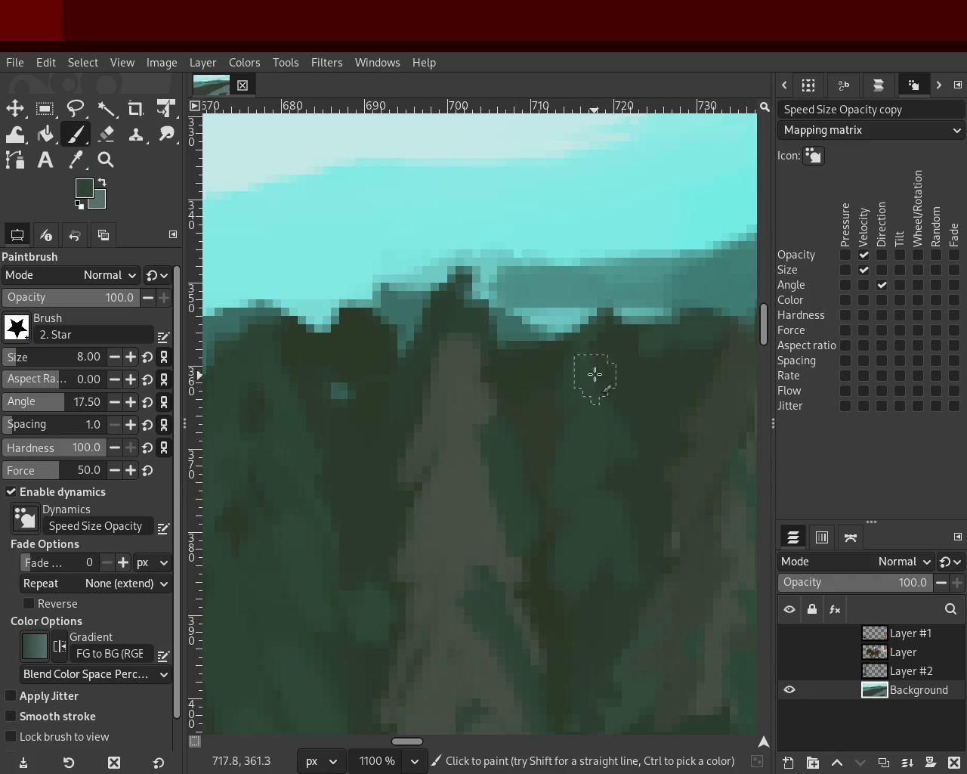
pyautogui.moveTo(594, 294)
pyautogui.mouseDown()
pyautogui.moveTo(597, 325)
pyautogui.moveTo(608, 302)
pyautogui.mouseUp()
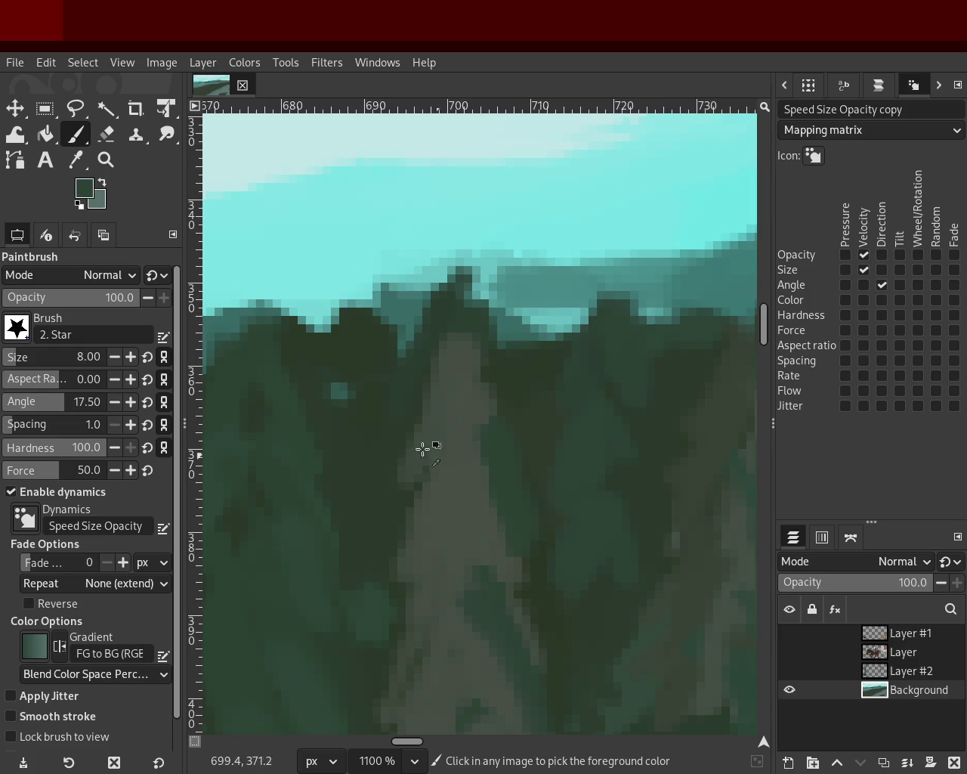
# - Reframe the tree island and sample darker and lighter grey-greens from the trees
pyautogui.click(105, 160)
pyautogui.press('-')
pyautogui.press('-')
pyautogui.press('-')
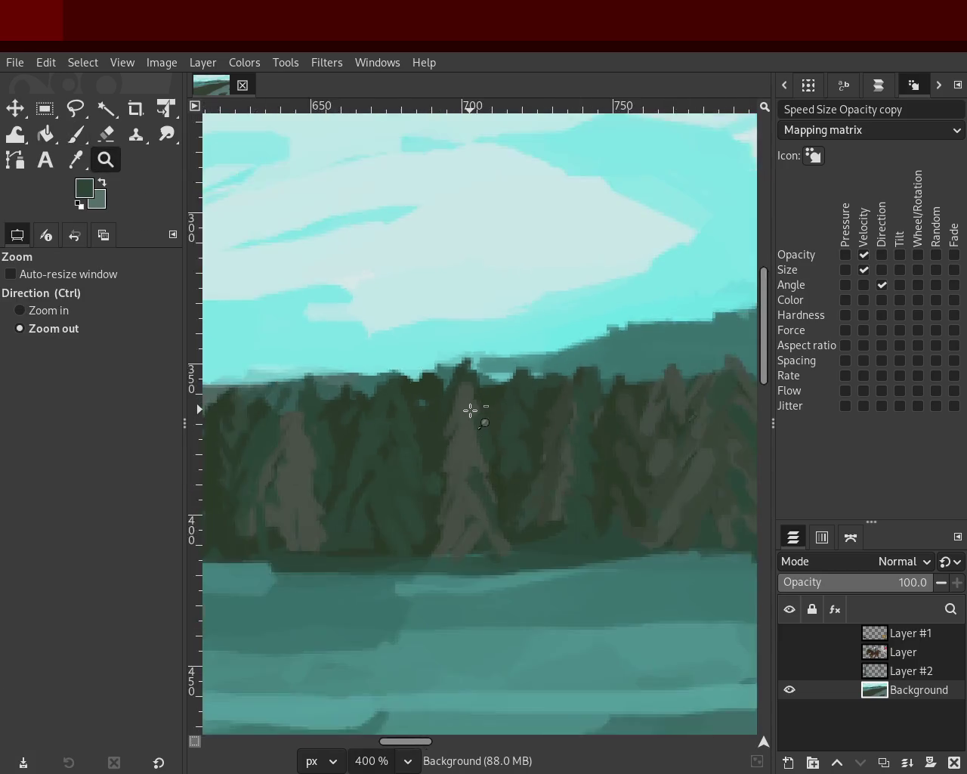
pyautogui.press('-')
pyautogui.press('-')
pyautogui.click(378, 442)
pyautogui.click(373, 439)
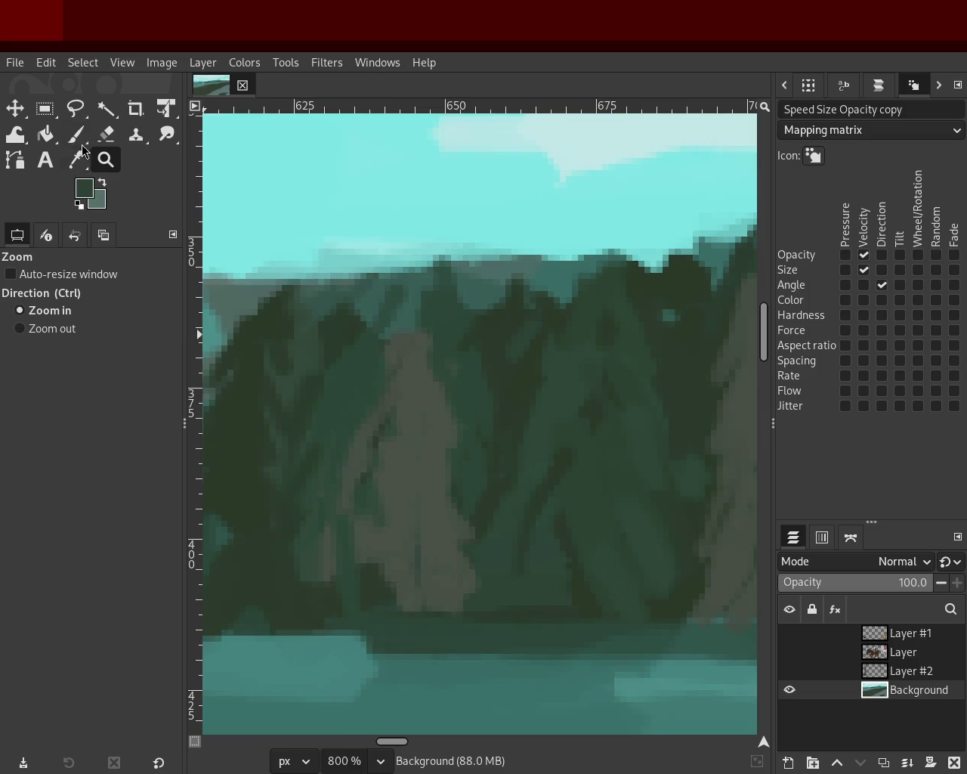
pyautogui.click(76, 137)
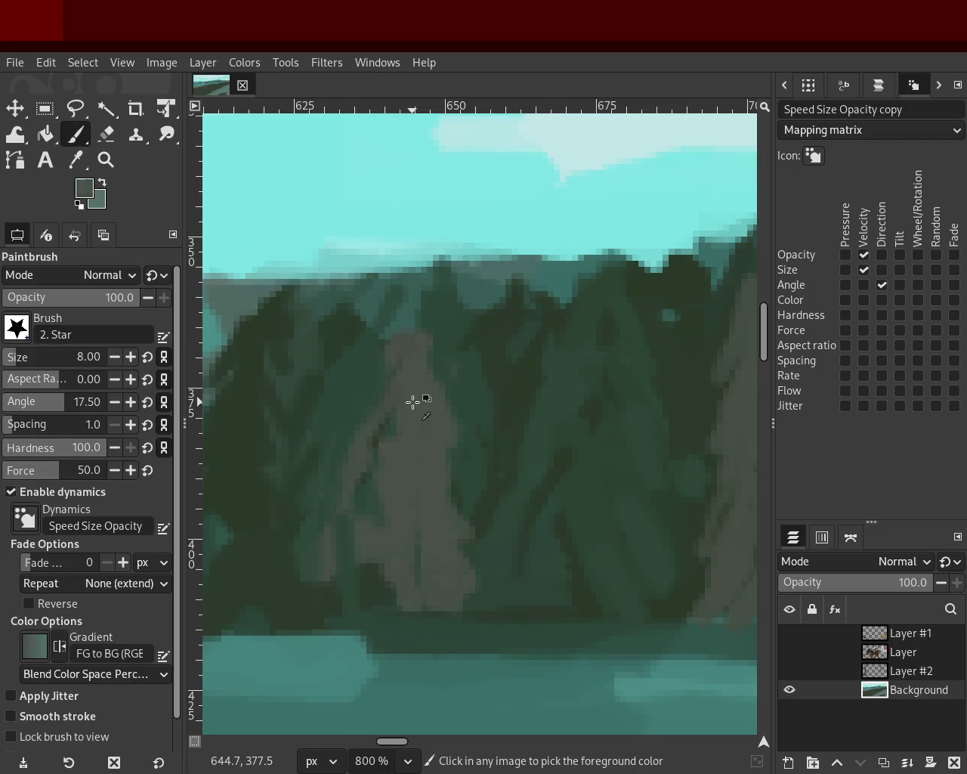
pyautogui.keyDown('ctrl'); pyautogui.click(528, 415); pyautogui.keyUp('ctrl')
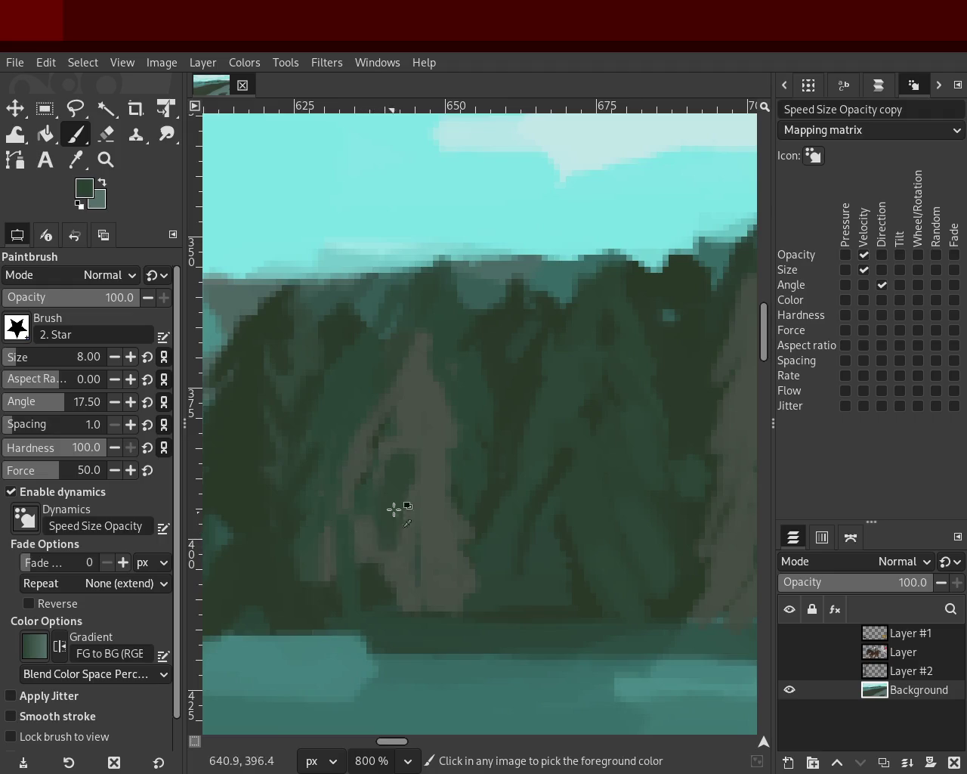
pyautogui.keyDown('ctrl'); pyautogui.click(423, 408); pyautogui.keyUp('ctrl')
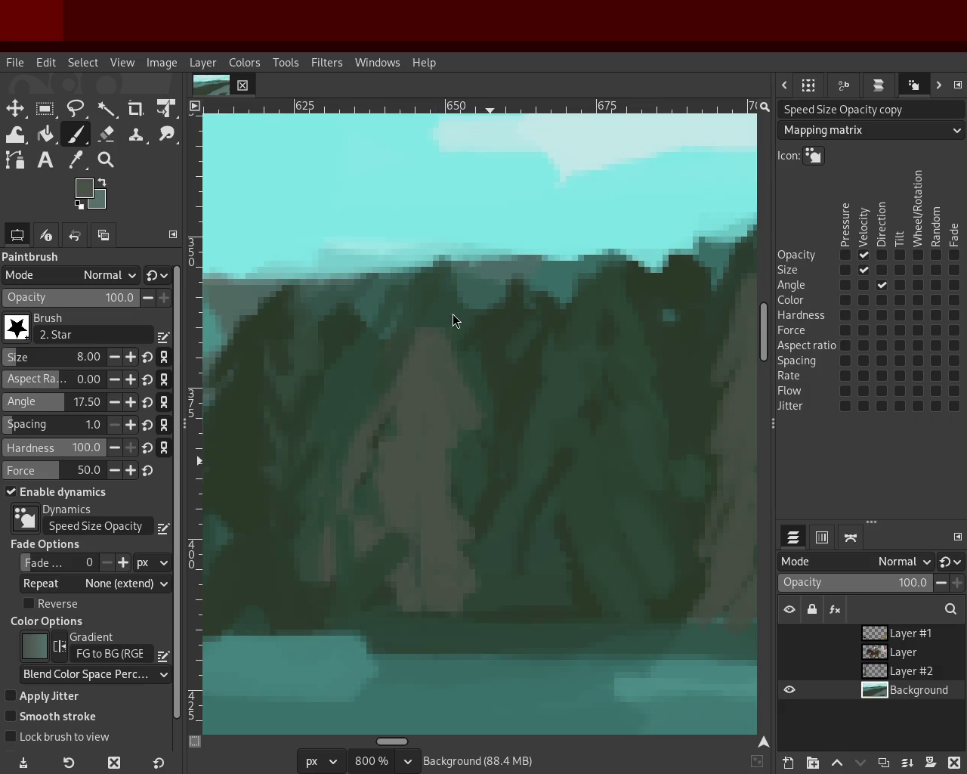
# - Zoom in on the island's left edge and paint a dark tree stroke down-left
pyautogui.click(105, 160)
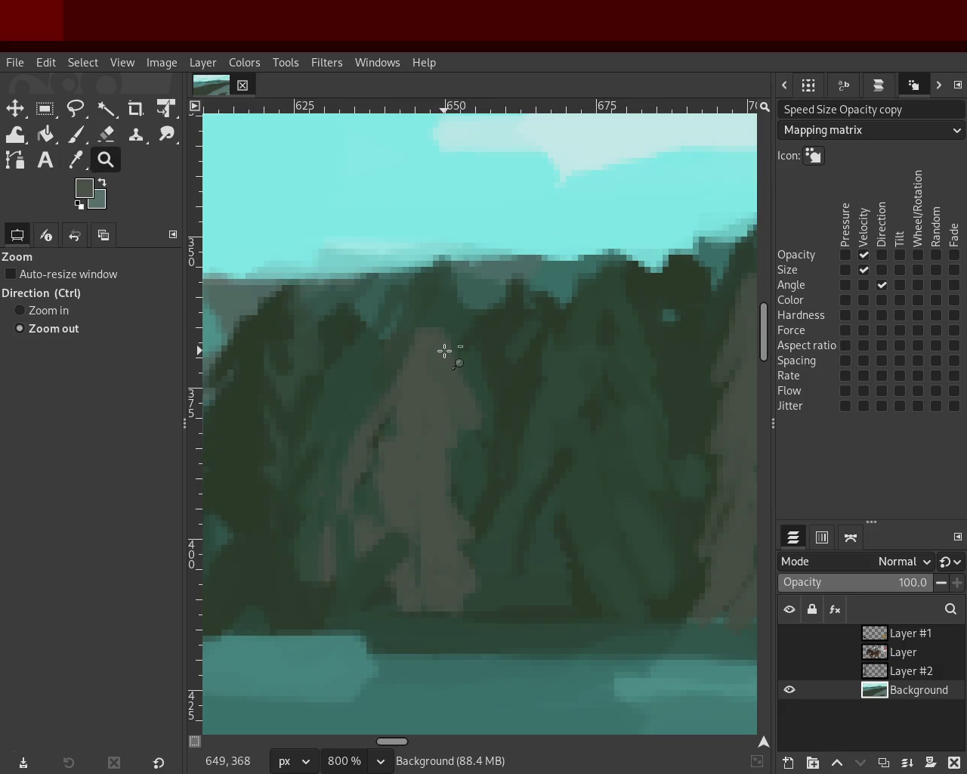
pyautogui.click(444, 351)
pyautogui.click(444, 351)
pyautogui.click(444, 350)
pyautogui.keyDown('ctrl'); pyautogui.click(438, 337); pyautogui.keyUp('ctrl')
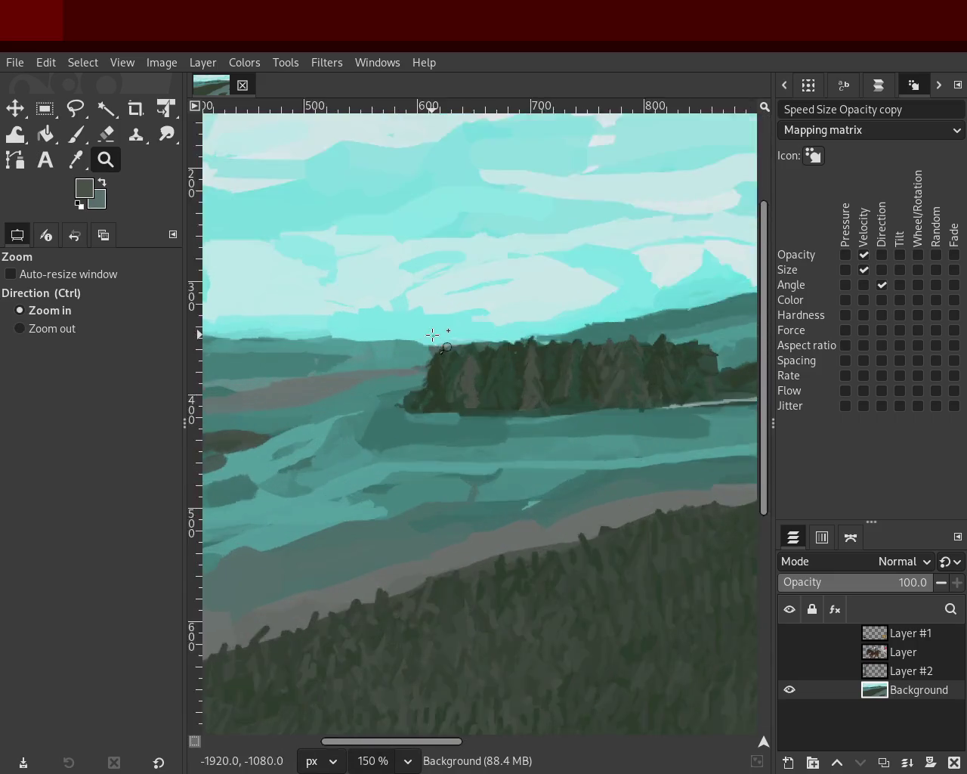
pyautogui.keyDown('ctrl'); pyautogui.click(432, 334); pyautogui.keyUp('ctrl')
pyautogui.click(433, 334)
pyautogui.press('p')
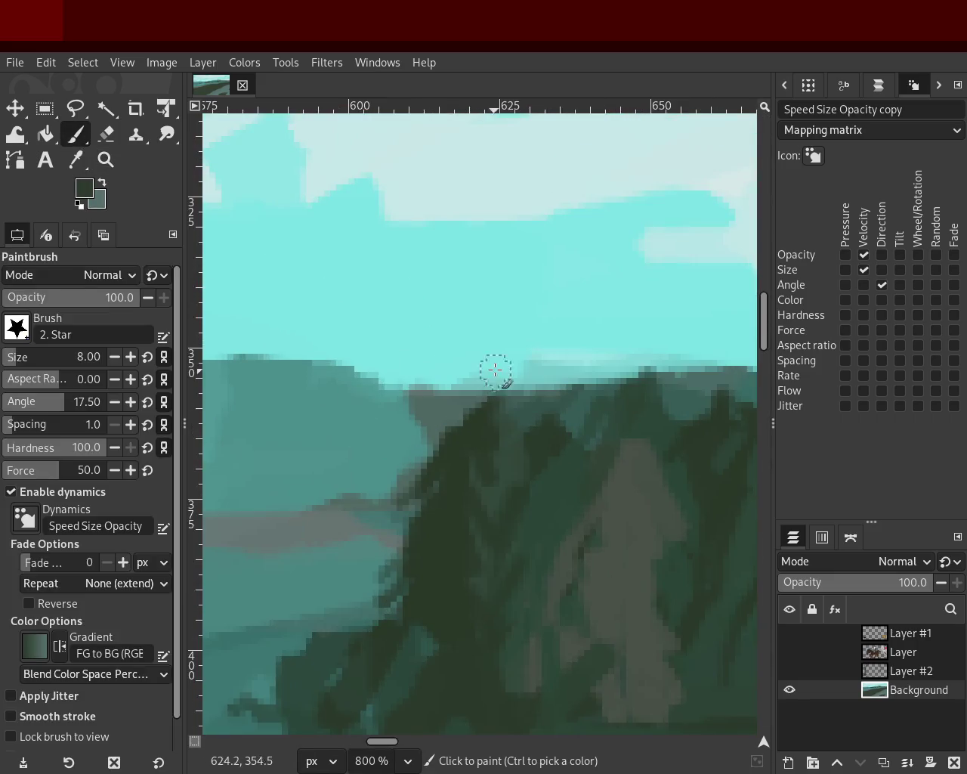
pyautogui.moveTo(492, 371); pyautogui.dragTo(396, 521)
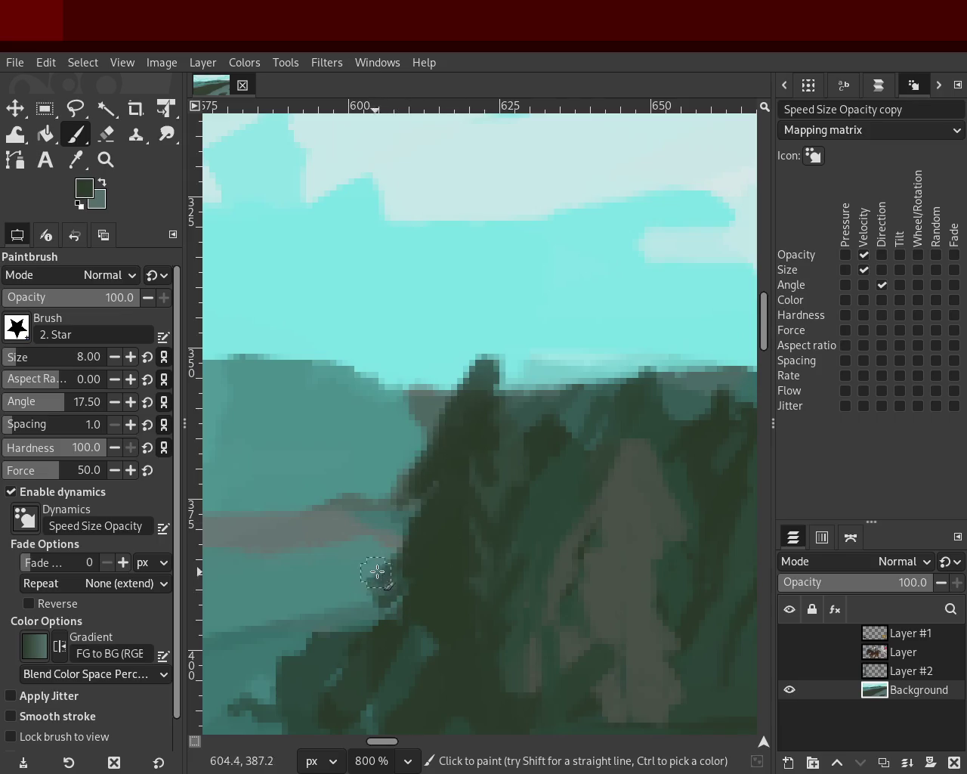
pyautogui.keyDown('ctrl'); pyautogui.click(504, 475); pyautogui.keyUp('ctrl')
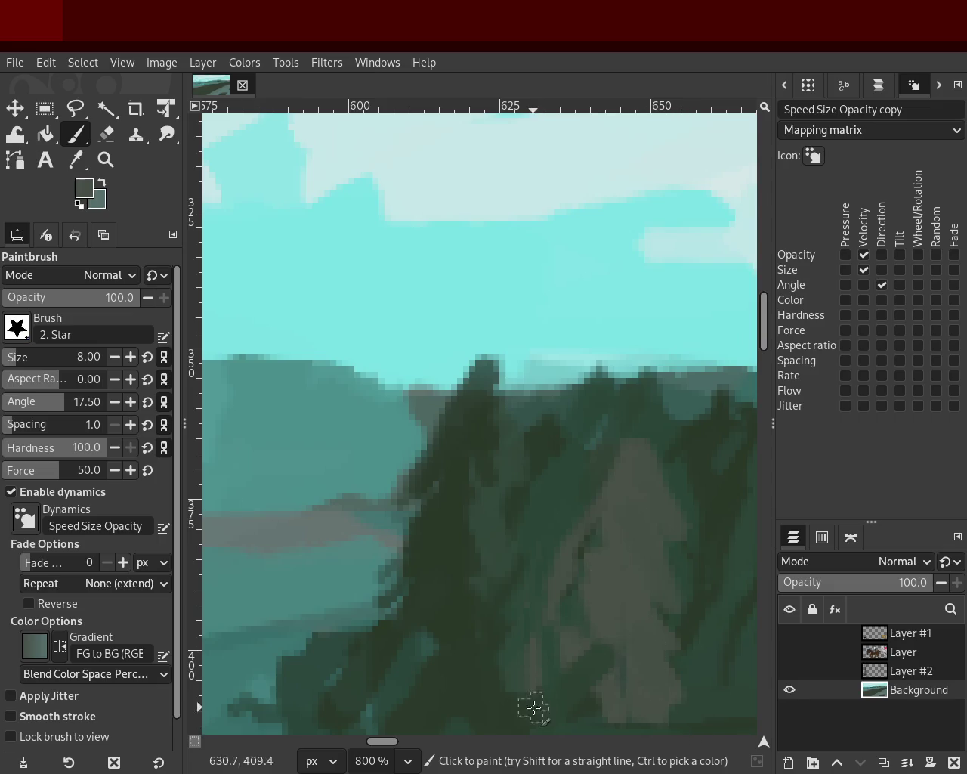
# - View the landscape at 100%, then zoom into the island's tree line
pyautogui.click(105, 154)
pyautogui.click(458, 442)
pyautogui.click(458, 442)
pyautogui.click(457, 442)
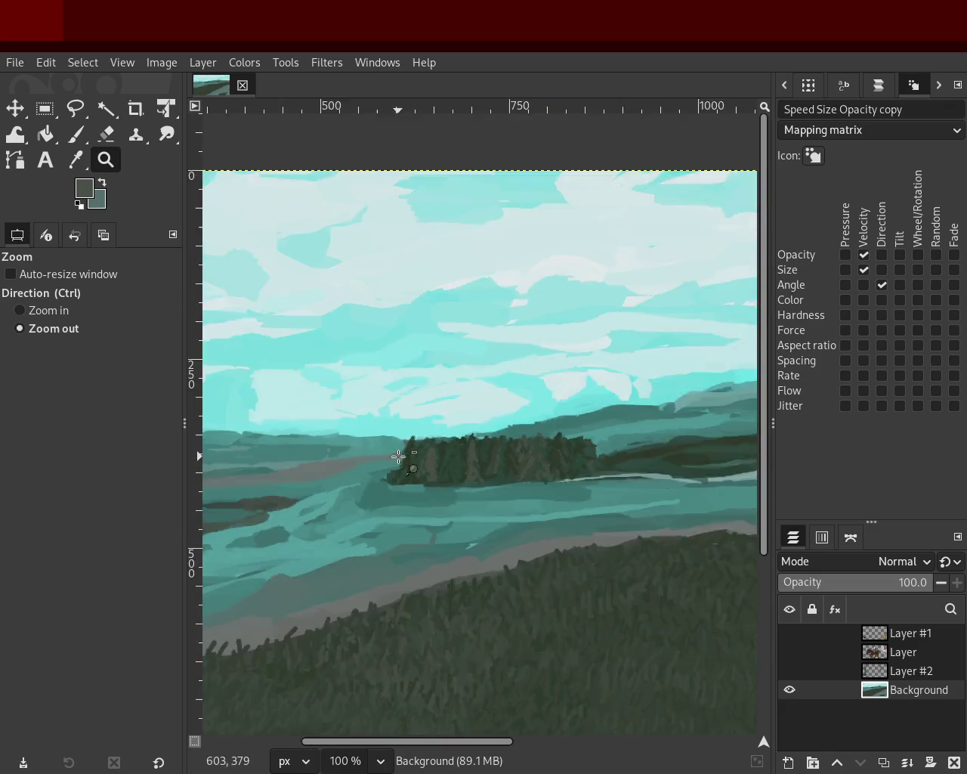
pyautogui.click(499, 454)
pyautogui.keyDown('ctrl'); pyautogui.click(506, 457); pyautogui.keyUp('ctrl')
pyautogui.click(452, 459)
pyautogui.keyDown('ctrl'); pyautogui.click(451, 460); pyautogui.keyUp('ctrl')
pyautogui.click(452, 460)
pyautogui.click(452, 460)
pyautogui.click(452, 459)
pyautogui.click(452, 459)
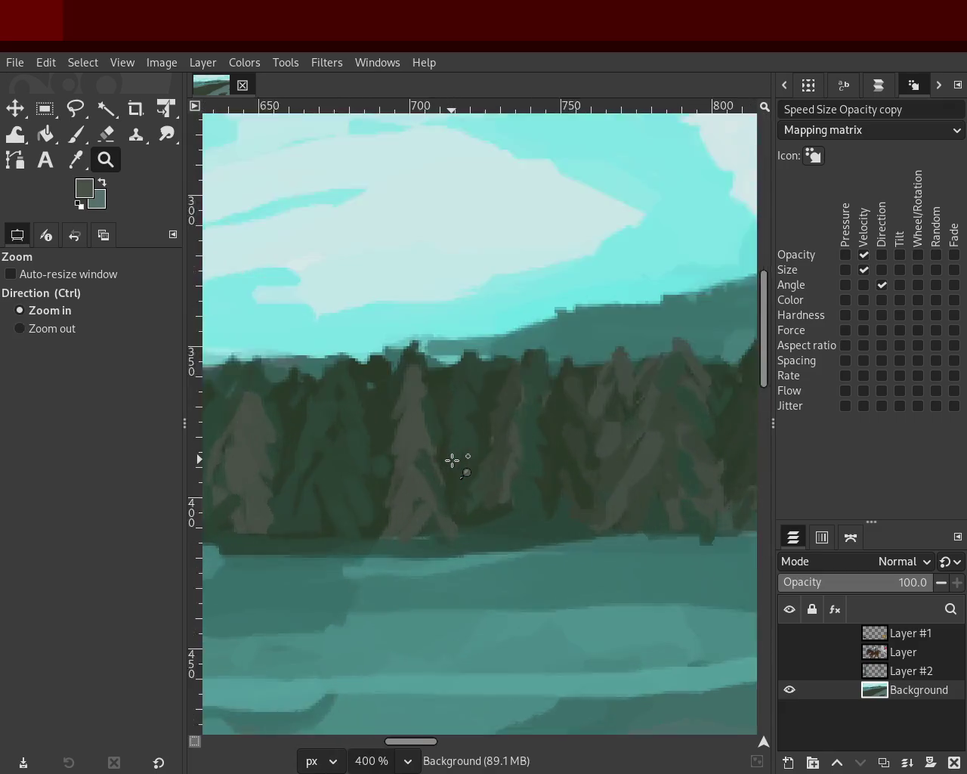
pyautogui.click(453, 460)
# - Paint new dark tree peaks, then sample a lighter green-teal from the trees
pyautogui.press('p')
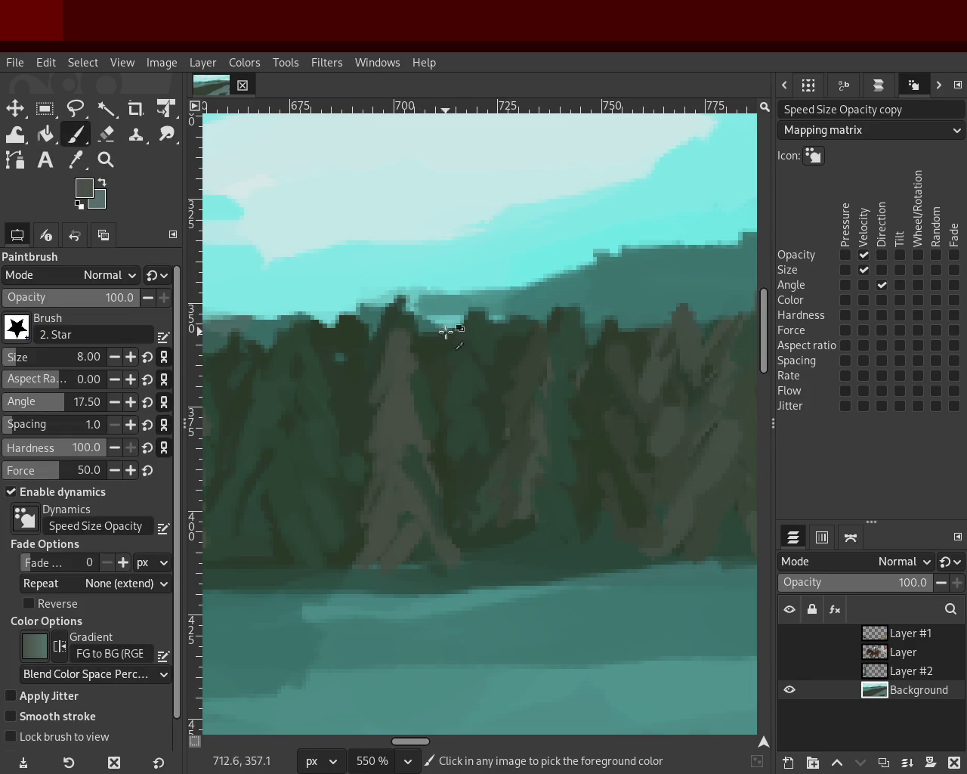
pyautogui.keyDown('ctrl'); pyautogui.click(449, 325); pyautogui.keyUp('ctrl')
pyautogui.moveTo(479, 288); pyautogui.dragTo(470, 326)
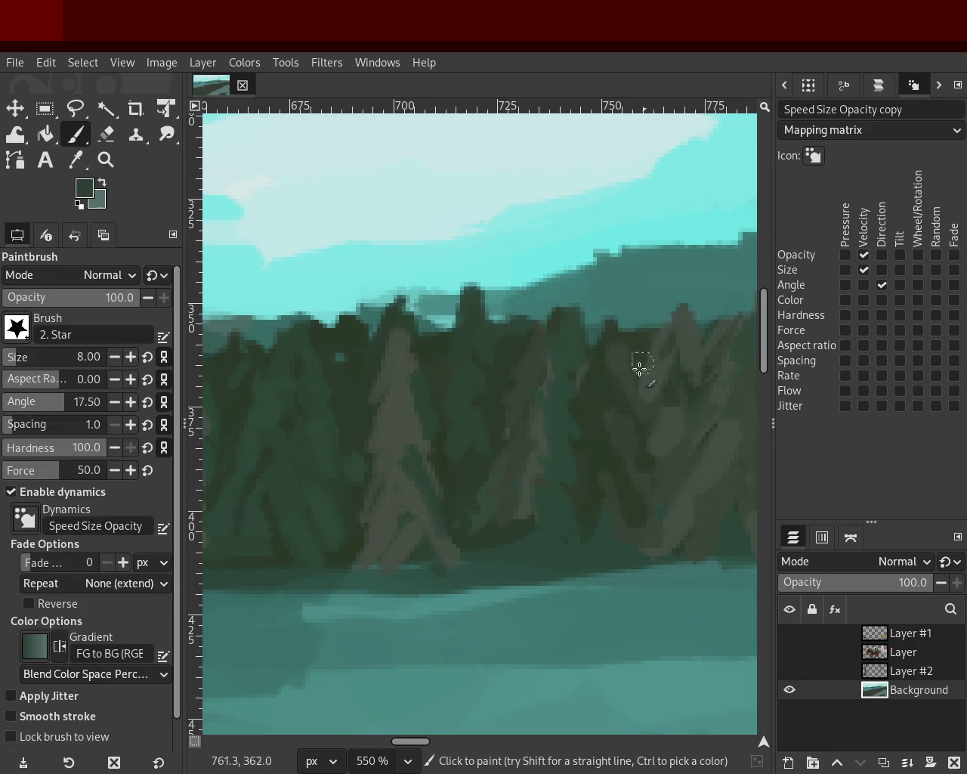
pyautogui.keyDown('ctrl'); pyautogui.click(350, 333); pyautogui.keyUp('ctrl')
pyautogui.moveTo(348, 326); pyautogui.dragTo(335, 341)
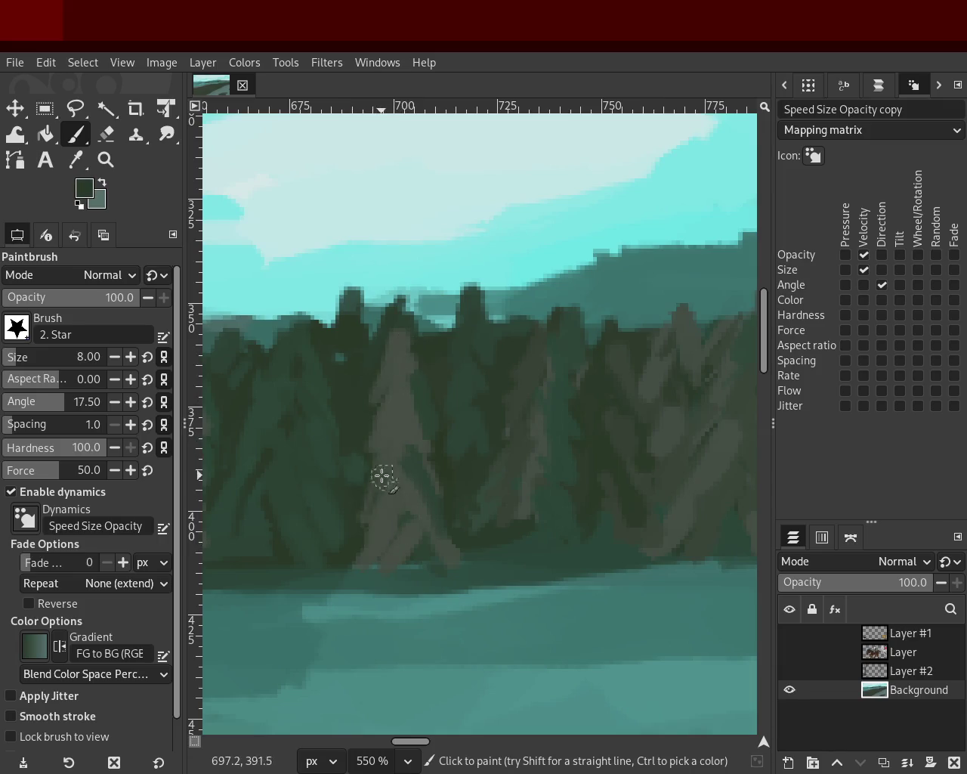
pyautogui.keyDown('ctrl'); pyautogui.click(535, 471); pyautogui.keyUp('ctrl')
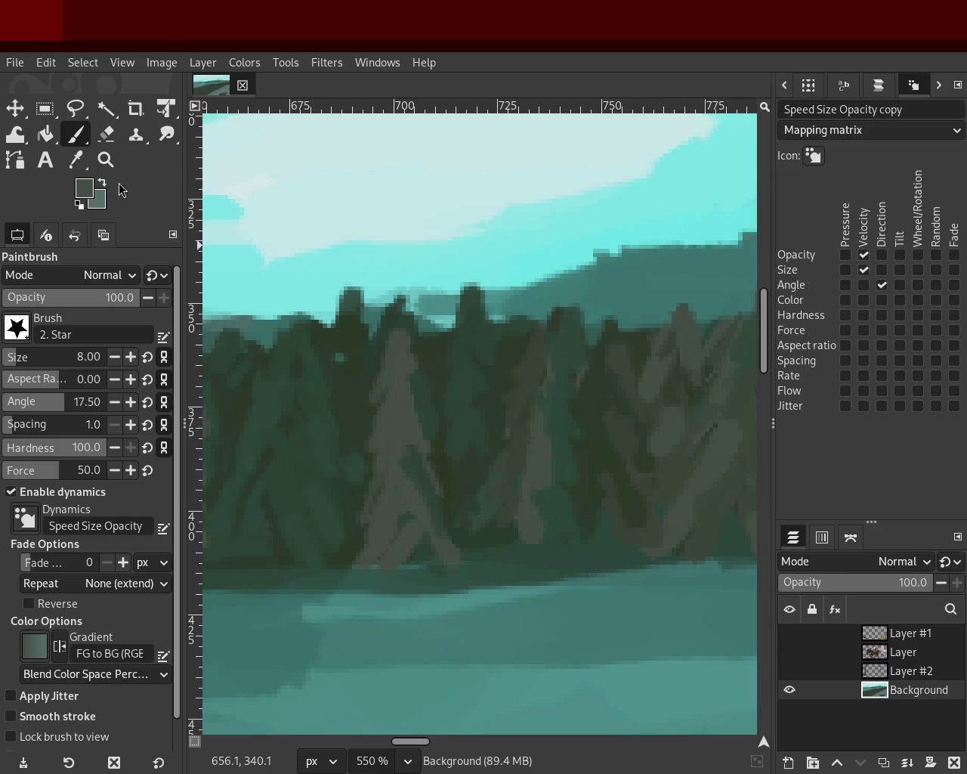
# - Zoom out to view the whole landscape, then zoom to 800% on the conifer island's right end
pyautogui.click(106, 160)
pyautogui.keyDown('ctrl'); pyautogui.scroll(-2, 479, 436); pyautogui.keyUp('ctrl')
pyautogui.keyDown('ctrl'); pyautogui.scroll(-3, 471, 441); pyautogui.keyUp('ctrl')
pyautogui.click(448, 451)
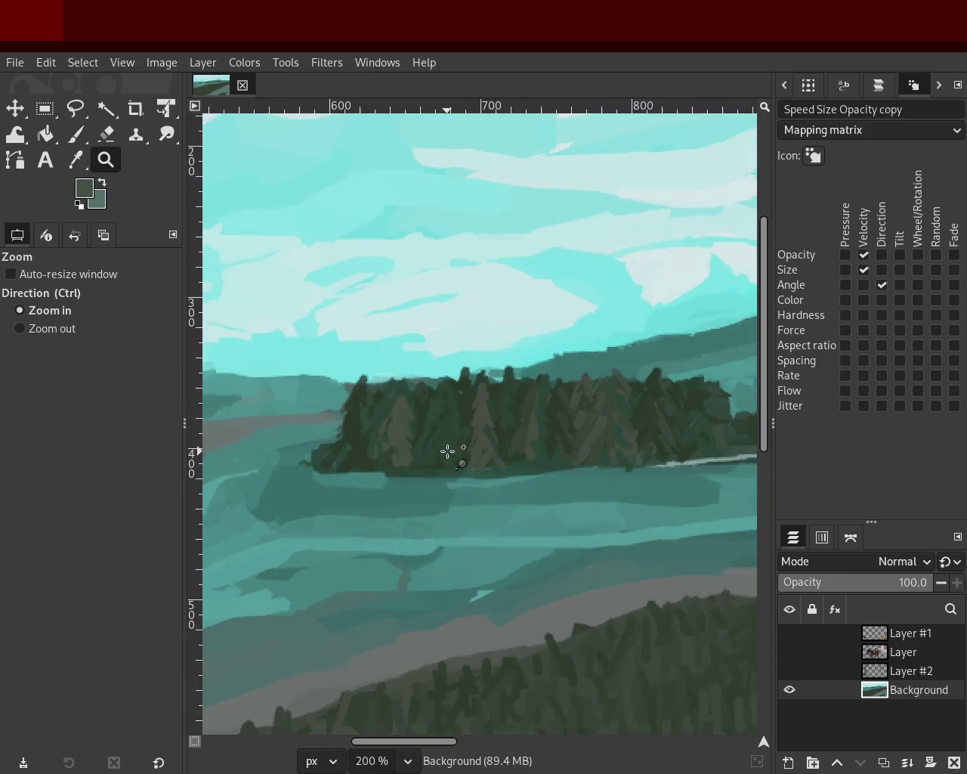
pyautogui.keyDown('ctrl'); pyautogui.scroll(-1, 448, 451); pyautogui.keyUp('ctrl')
pyautogui.keyDown('ctrl'); pyautogui.scroll(2, 434, 397); pyautogui.keyUp('ctrl')
pyautogui.keyDown('ctrl'); pyautogui.scroll(1, 525, 378); pyautogui.keyUp('ctrl')
pyautogui.keyDown('ctrl'); pyautogui.scroll(-3, 529, 375); pyautogui.keyUp('ctrl')
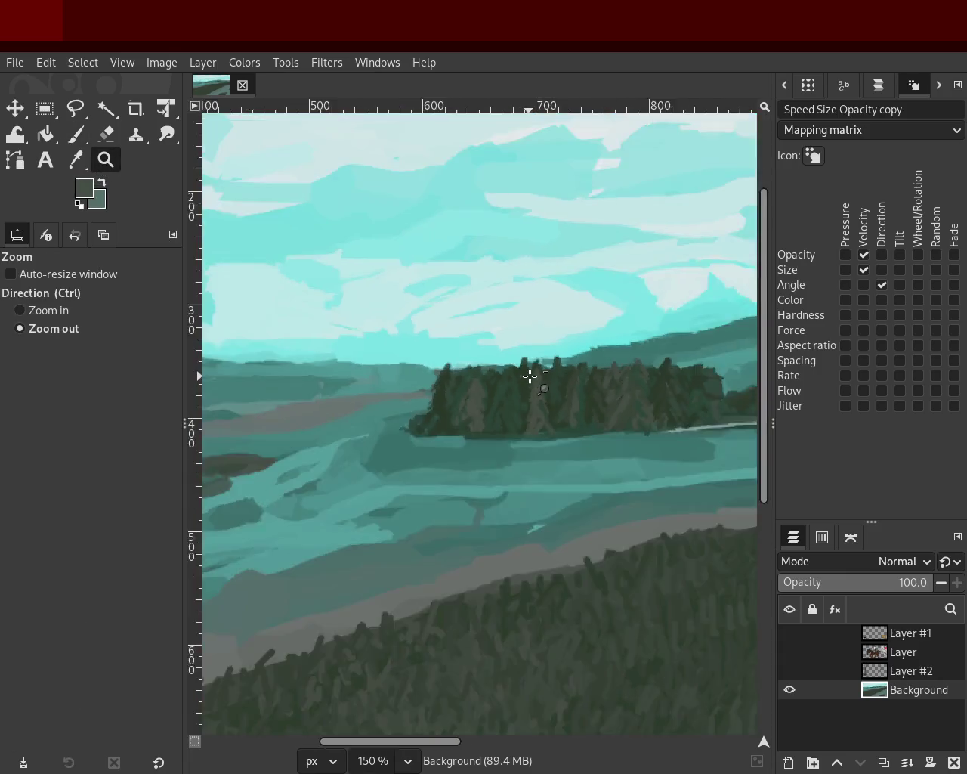
pyautogui.keyDown('ctrl'); pyautogui.scroll(-3, 528, 378); pyautogui.keyUp('ctrl')
pyautogui.keyDown('ctrl'); pyautogui.scroll(1, 458, 393); pyautogui.keyUp('ctrl')
pyautogui.keyDown('ctrl'); pyautogui.scroll(-3, 600, 385); pyautogui.keyUp('ctrl')
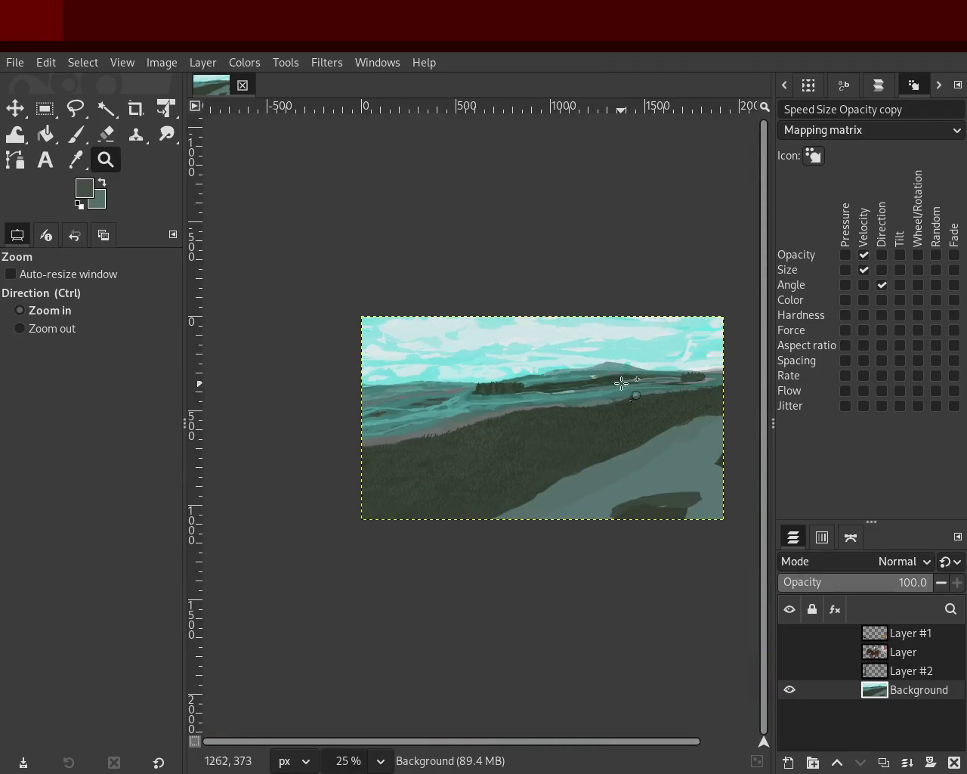
pyautogui.keyDown('ctrl'); pyautogui.scroll(2, 552, 400); pyautogui.keyUp('ctrl')
pyautogui.keyDown('ctrl'); pyautogui.scroll(-1, 502, 417); pyautogui.keyUp('ctrl')
pyautogui.keyDown('ctrl'); pyautogui.scroll(1, 455, 408); pyautogui.keyUp('ctrl')
pyautogui.keyDown('ctrl'); pyautogui.scroll(-1, 423, 386); pyautogui.keyUp('ctrl')
pyautogui.keyDown('ctrl'); pyautogui.scroll(1, 388, 365); pyautogui.keyUp('ctrl')
pyautogui.keyDown('ctrl'); pyautogui.scroll(2, 387, 370); pyautogui.keyUp('ctrl')
pyautogui.keyDown('ctrl'); pyautogui.scroll(3, 386, 378); pyautogui.keyUp('ctrl')
pyautogui.keyDown('ctrl'); pyautogui.scroll(3, 397, 385); pyautogui.keyUp('ctrl')
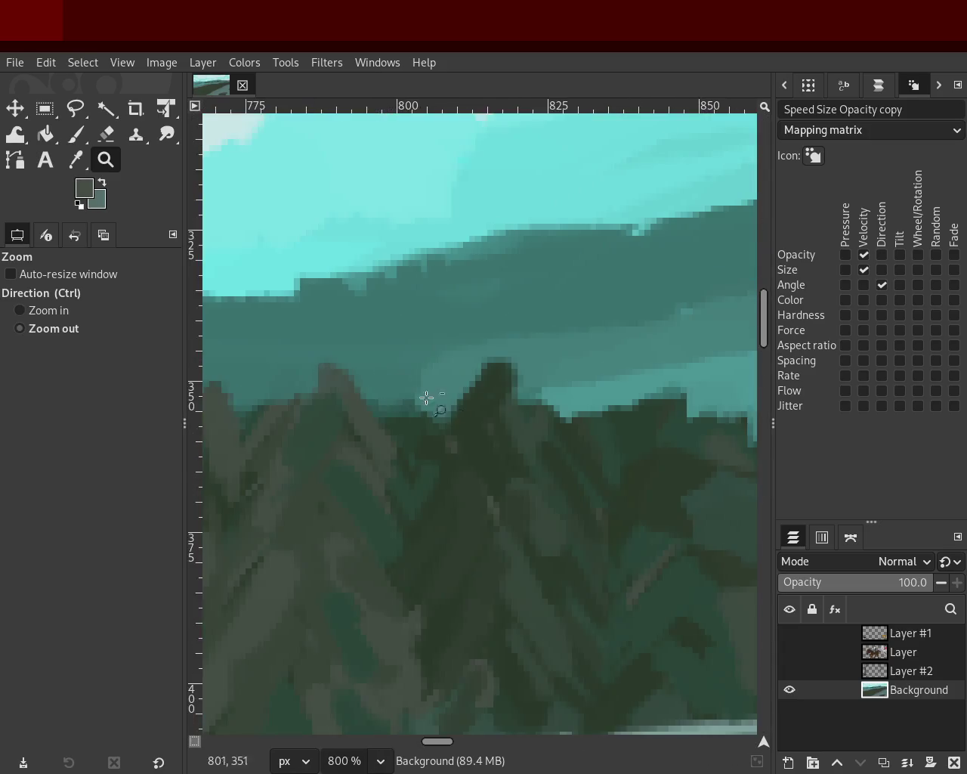
pyautogui.keyDown('ctrl'); pyautogui.scroll(-2, 453, 399); pyautogui.keyUp('ctrl')
pyautogui.keyDown('ctrl'); pyautogui.scroll(-2, 485, 405); pyautogui.keyUp('ctrl')
pyautogui.keyDown('ctrl'); pyautogui.scroll(-3, 484, 405); pyautogui.keyUp('ctrl')
pyautogui.keyDown('ctrl'); pyautogui.scroll(-1, 482, 410); pyautogui.keyUp('ctrl')
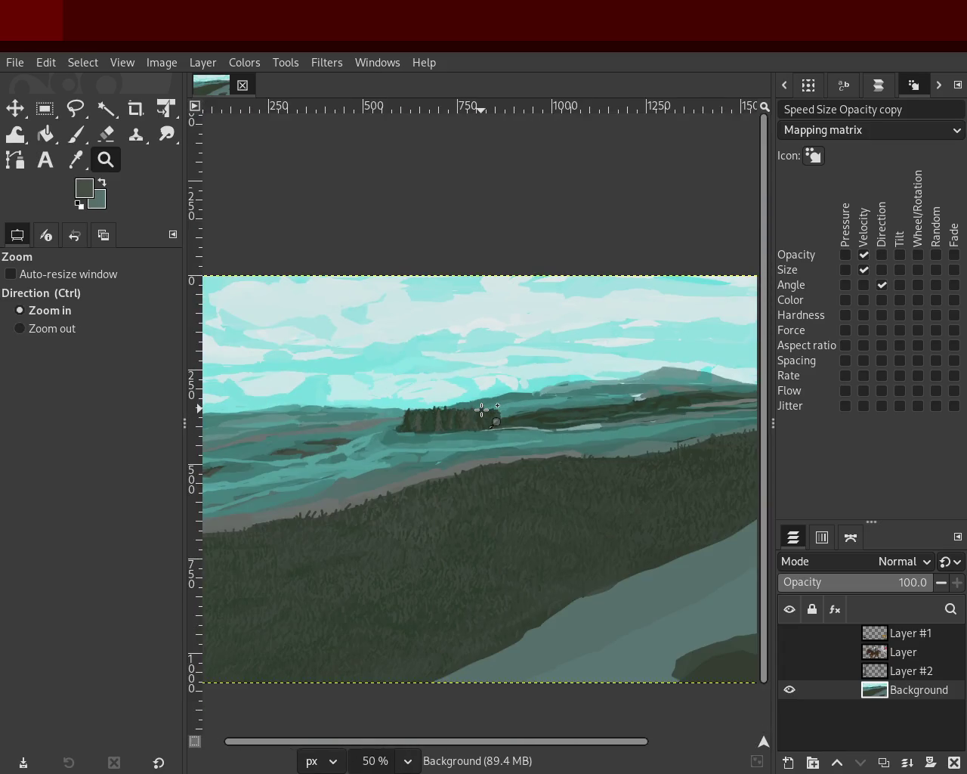
pyautogui.keyDown('ctrl'); pyautogui.scroll(-1, 482, 410); pyautogui.keyUp('ctrl')
pyautogui.keyDown('ctrl'); pyautogui.scroll(1, 482, 409); pyautogui.keyUp('ctrl')
pyautogui.keyDown('ctrl'); pyautogui.scroll(-1, 484, 408); pyautogui.keyUp('ctrl')
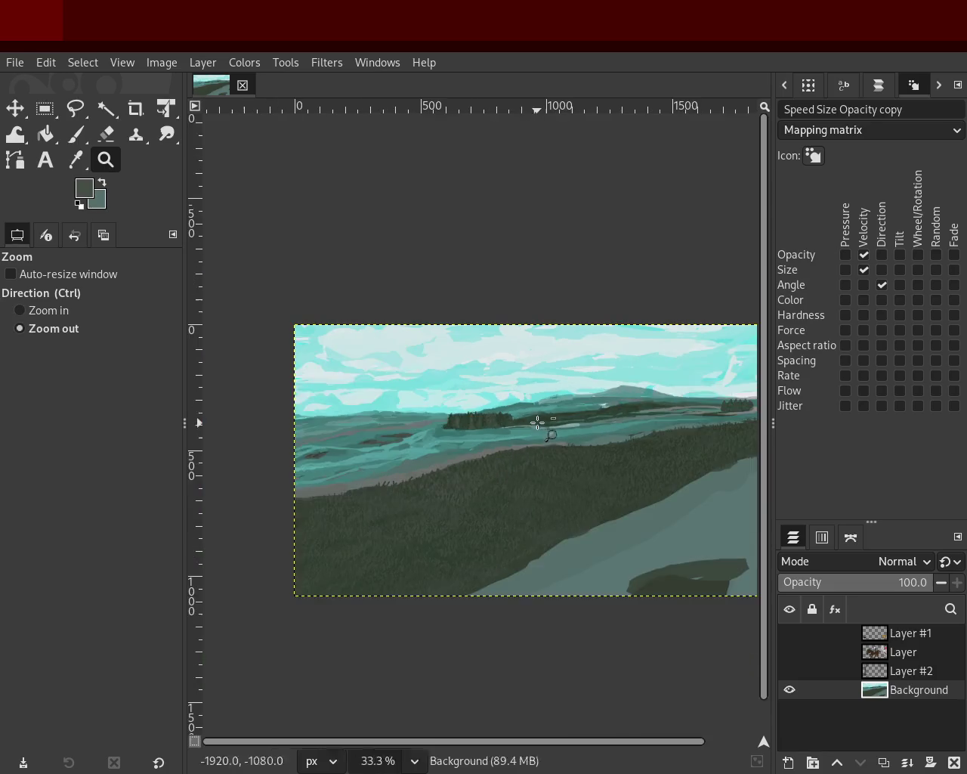
pyautogui.keyDown('ctrl'); pyautogui.scroll(2, 487, 405); pyautogui.keyUp('ctrl')
pyautogui.keyDown('ctrl'); pyautogui.scroll(1, 493, 401); pyautogui.keyUp('ctrl')
pyautogui.keyDown('ctrl'); pyautogui.scroll(1, 493, 400); pyautogui.keyUp('ctrl')
pyautogui.keyDown('ctrl'); pyautogui.scroll(2, 492, 405); pyautogui.keyUp('ctrl')
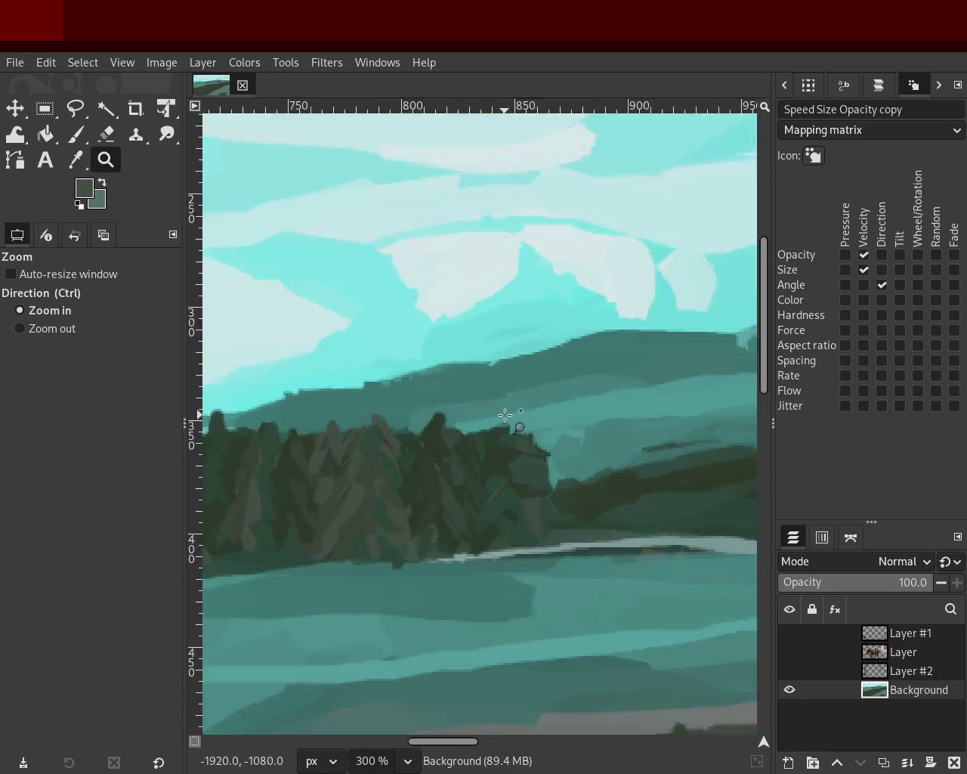
pyautogui.keyDown('ctrl'); pyautogui.scroll(3, 487, 410); pyautogui.keyUp('ctrl')
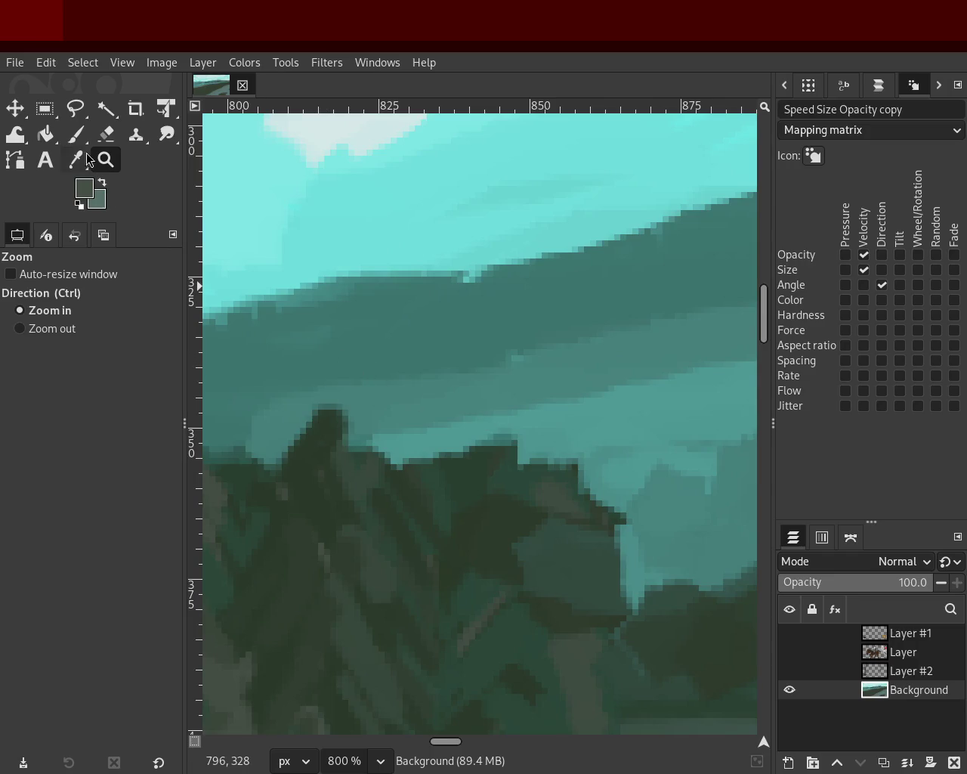
# - Paint a dark spire on the ridge top, sampling tree colour and undoing a stray stroke
pyautogui.click(76, 133)
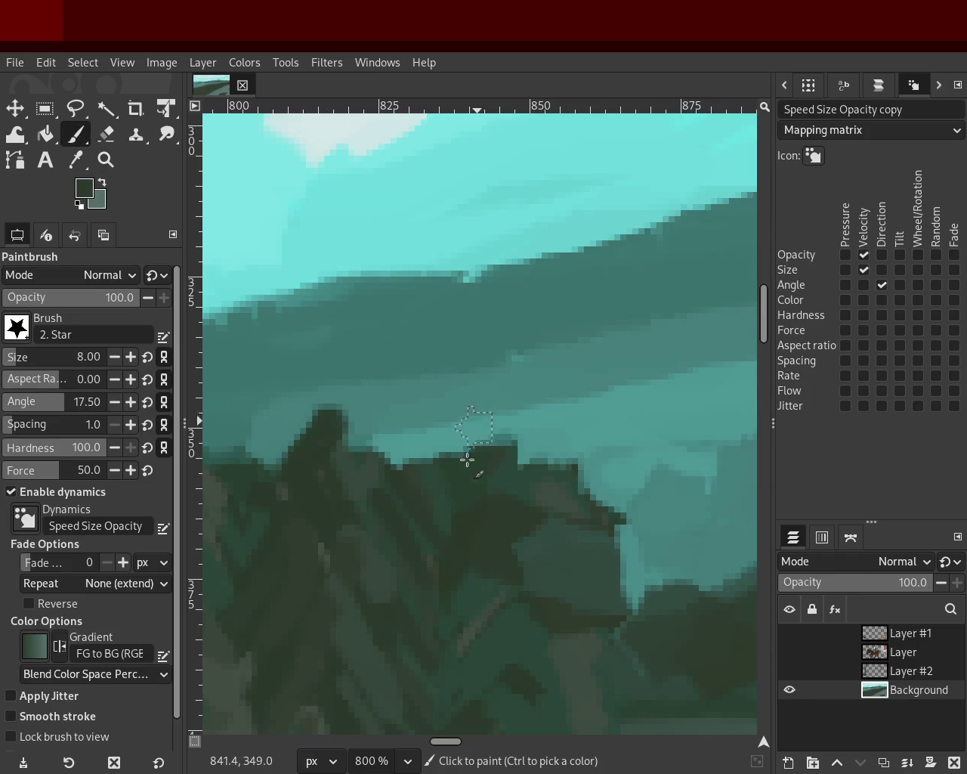
pyautogui.moveTo(509, 391); pyautogui.dragTo(494, 442)
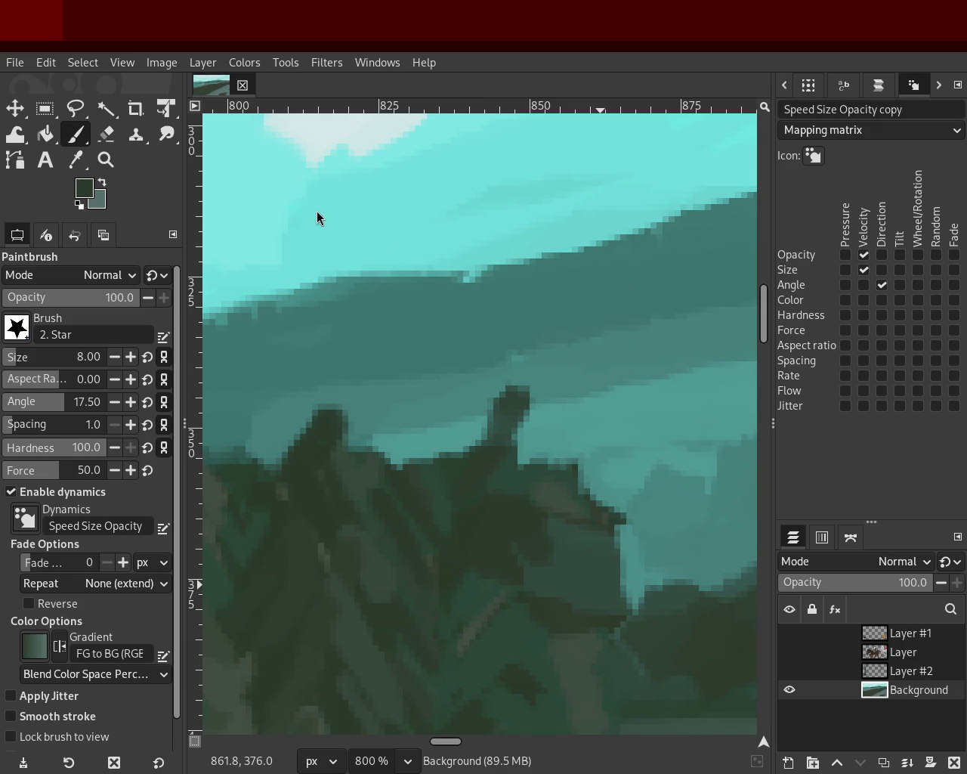
pyautogui.keyDown('ctrl'); pyautogui.click(567, 579); pyautogui.keyUp('ctrl')
pyautogui.moveTo(549, 387); pyautogui.dragTo(585, 495)
pyautogui.hotkey('ctrl', 'z')
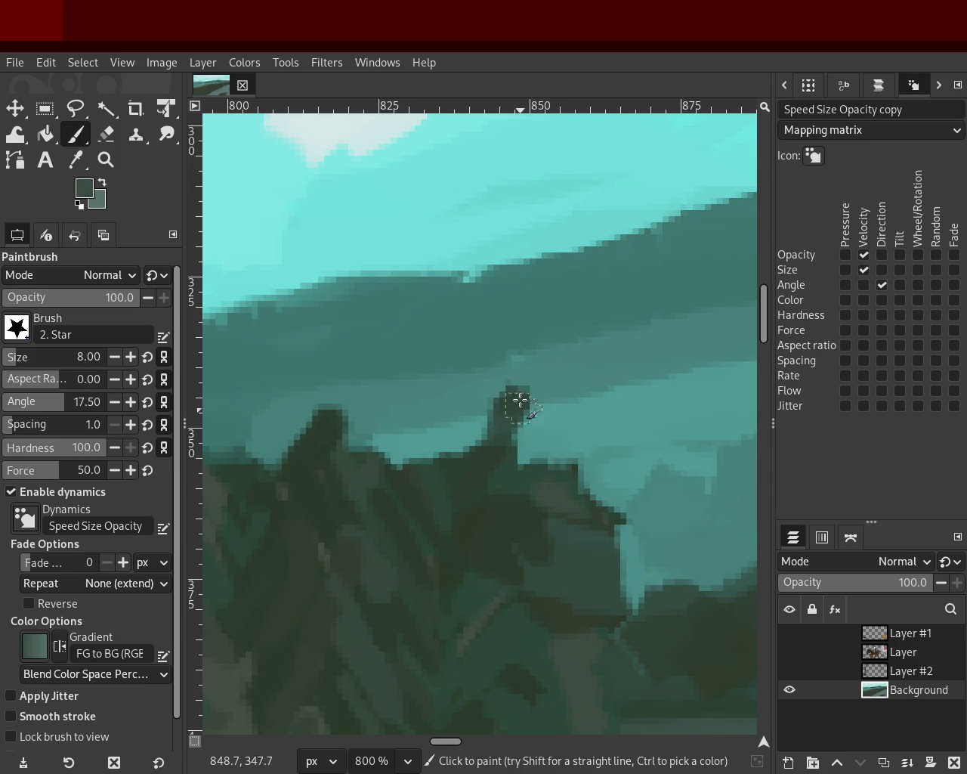
# - Widen the spire into a lighter grey-green peak, then zoom out to see it in context
pyautogui.moveTo(518, 404); pyautogui.dragTo(597, 484)
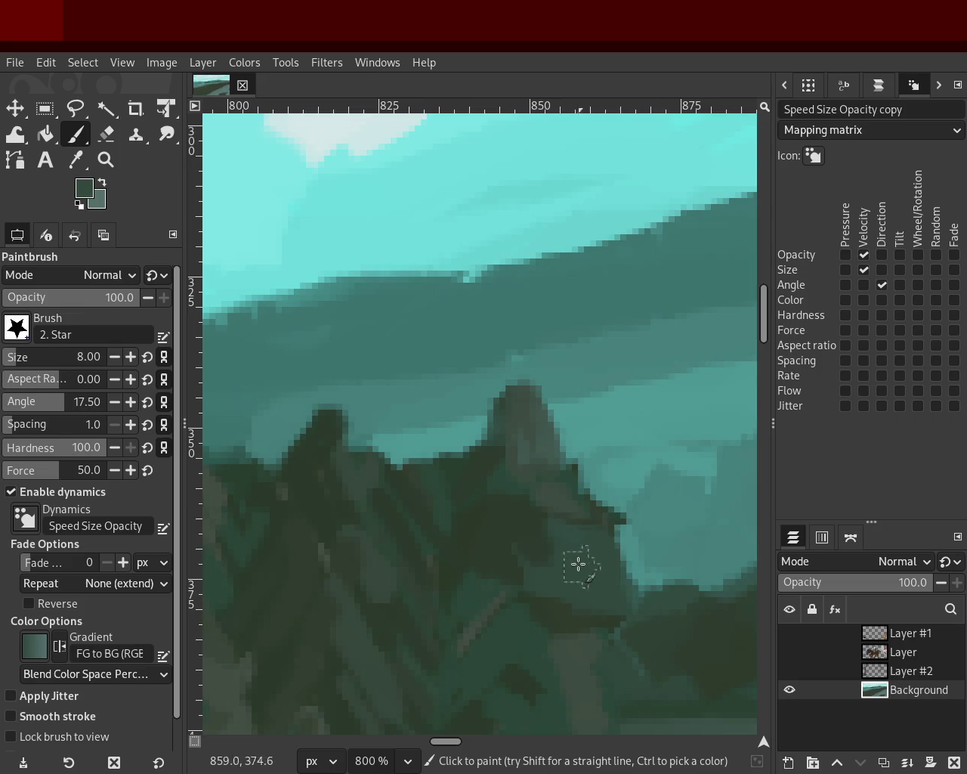
pyautogui.moveTo(514, 509)
pyautogui.mouseDown()
pyautogui.moveTo(488, 509)
pyautogui.moveTo(516, 467)
pyautogui.moveTo(475, 584)
pyautogui.mouseUp()
pyautogui.hotkey('ctrl', 'z')
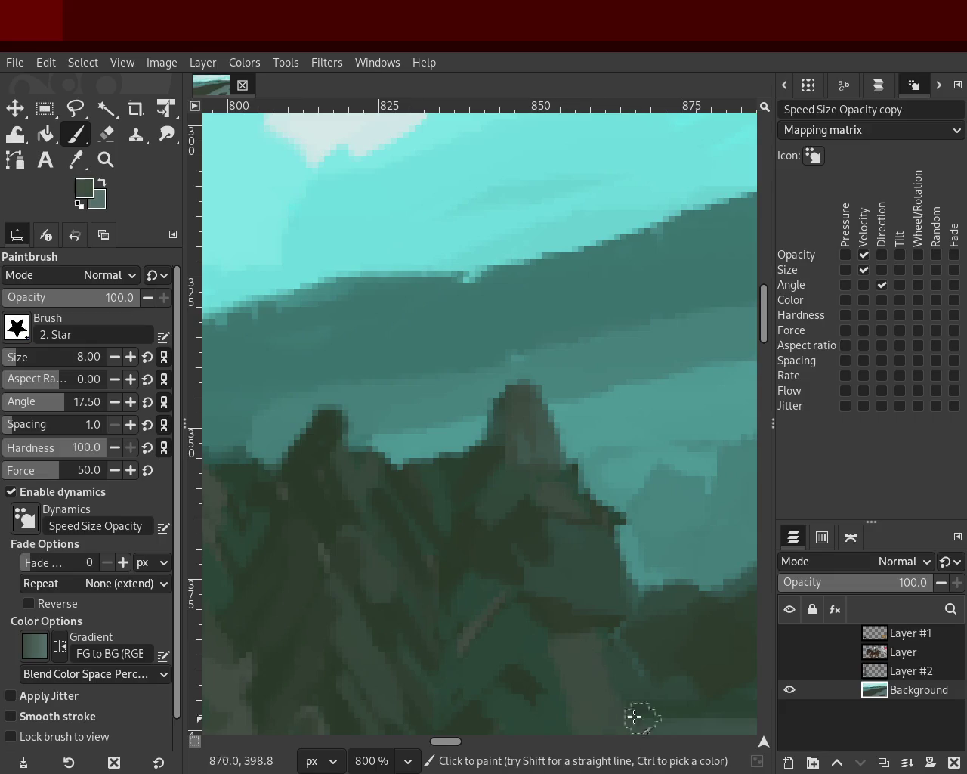
pyautogui.click(106, 135)
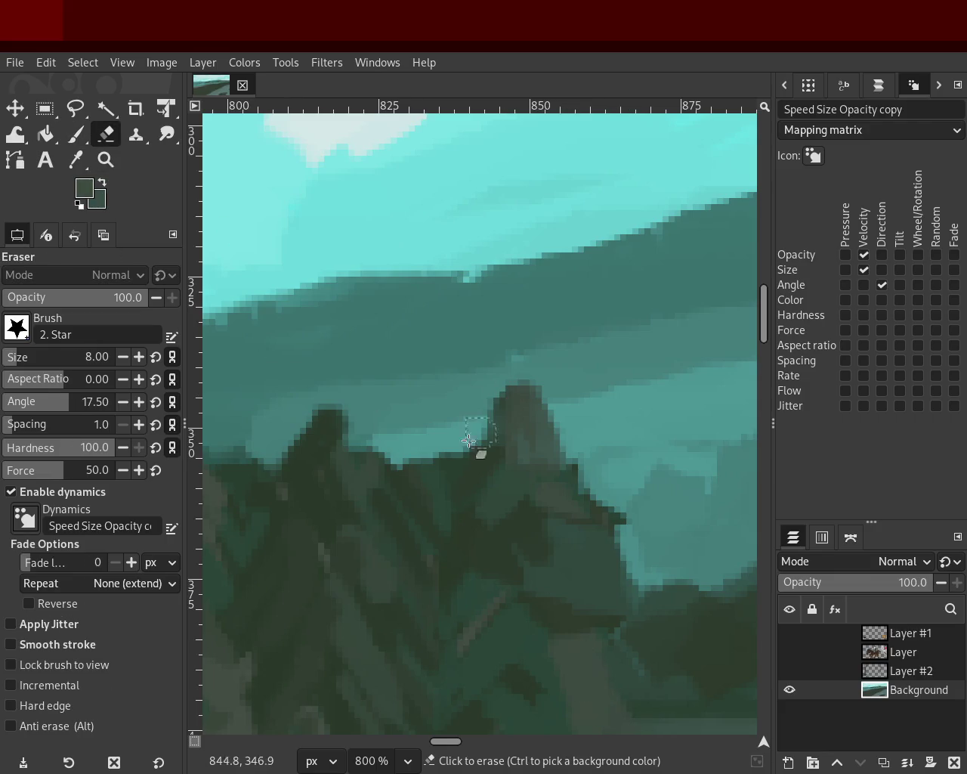
pyautogui.click(106, 159)
pyautogui.keyDown('ctrl'); pyautogui.click(531, 352); pyautogui.keyUp('ctrl')
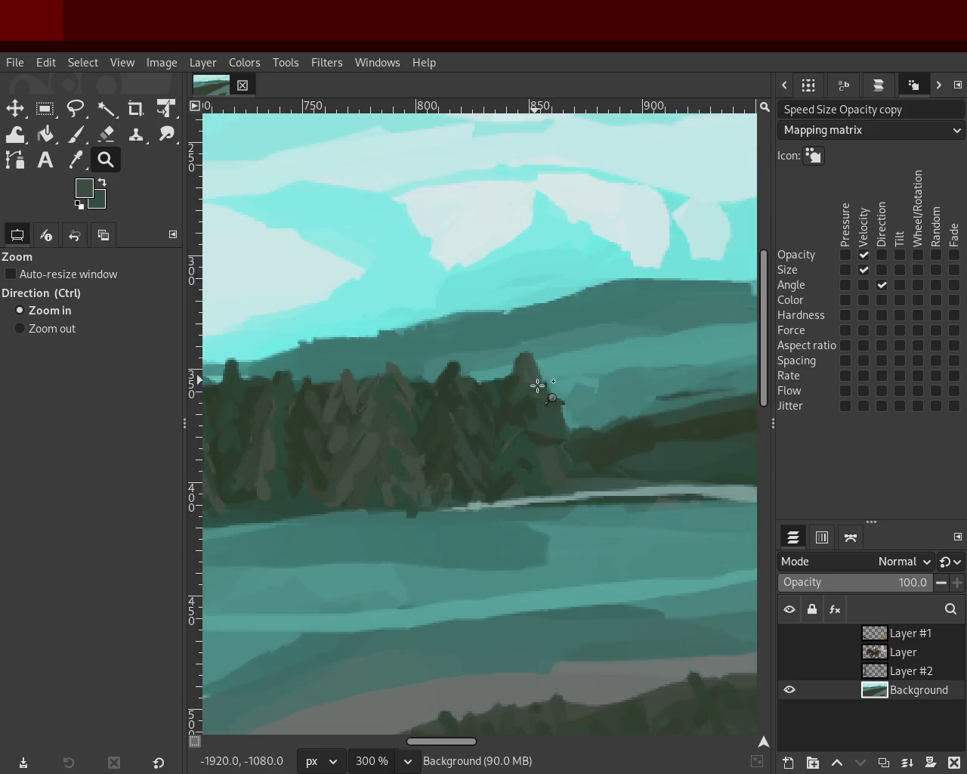
# - At 1100% zoom, paint a dark green stroke widening the peak's top and sample tree greens
pyautogui.doubleClick(552, 417)
pyautogui.click(552, 416)
pyautogui.click(77, 136)
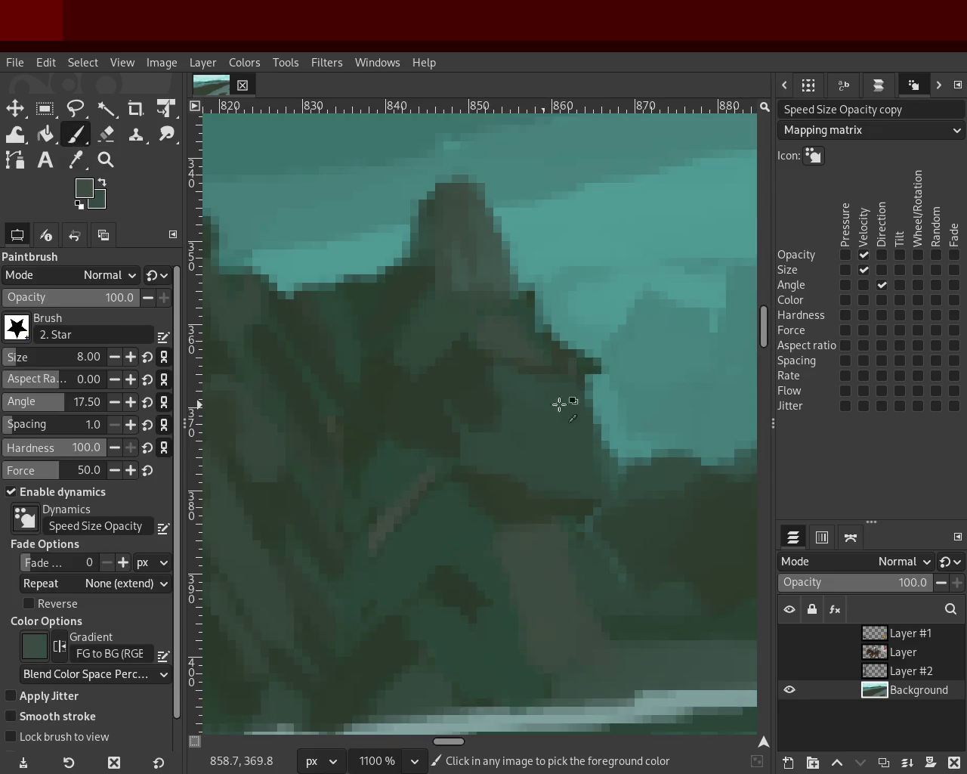
pyautogui.press('ctrl')
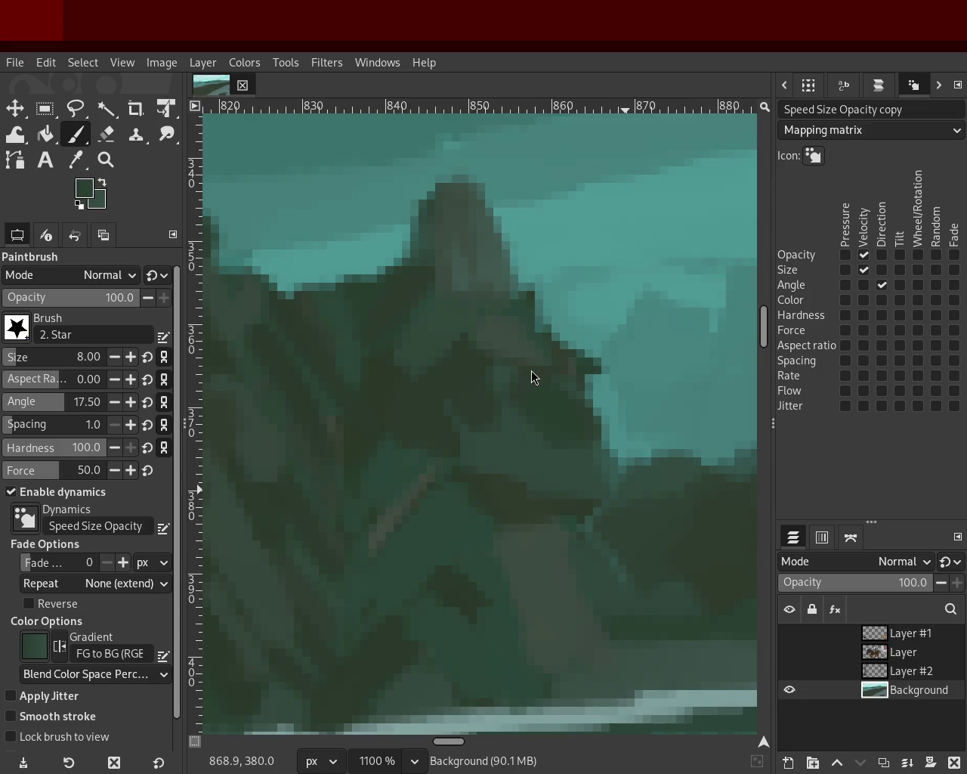
pyautogui.press('ctrl')
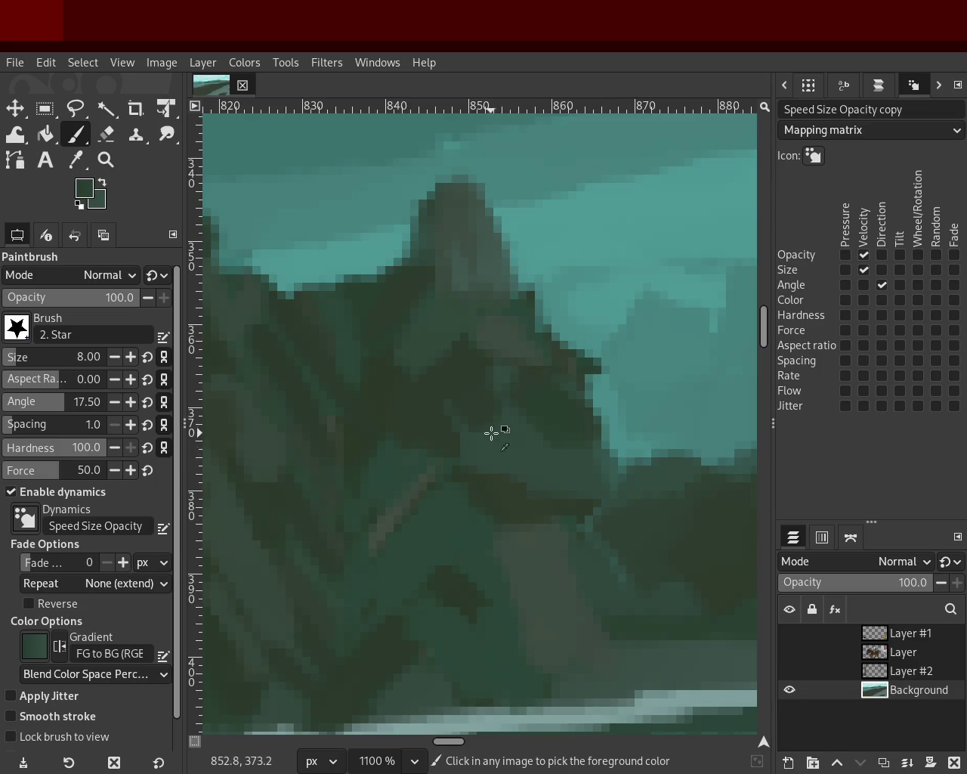
pyautogui.press('ctrl')
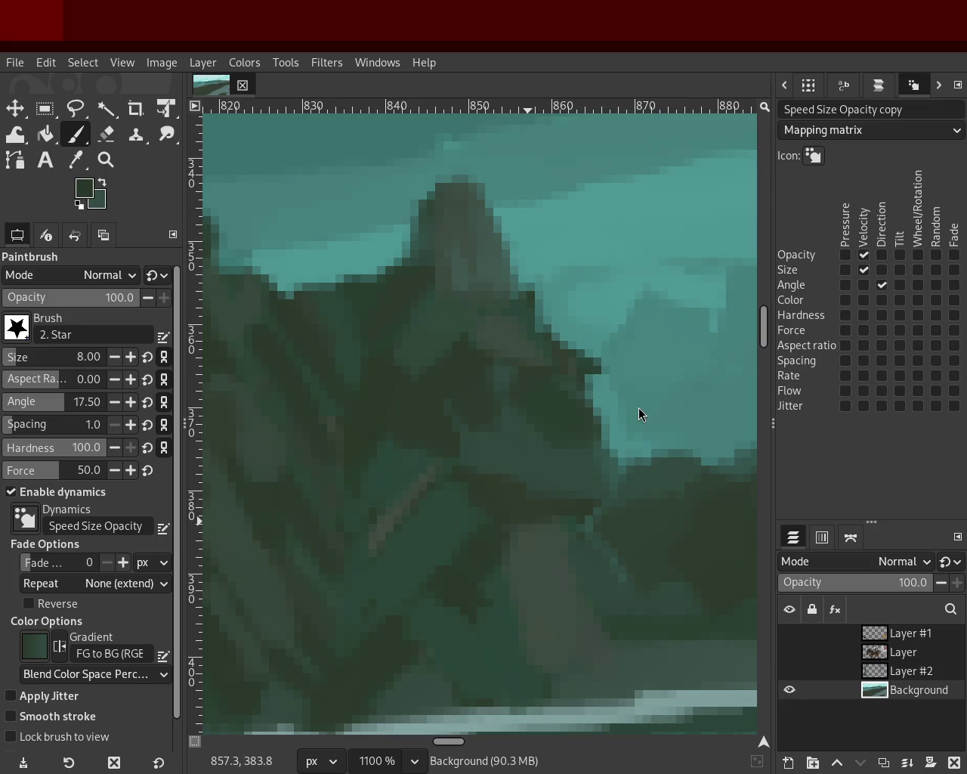
pyautogui.press('ctrl')
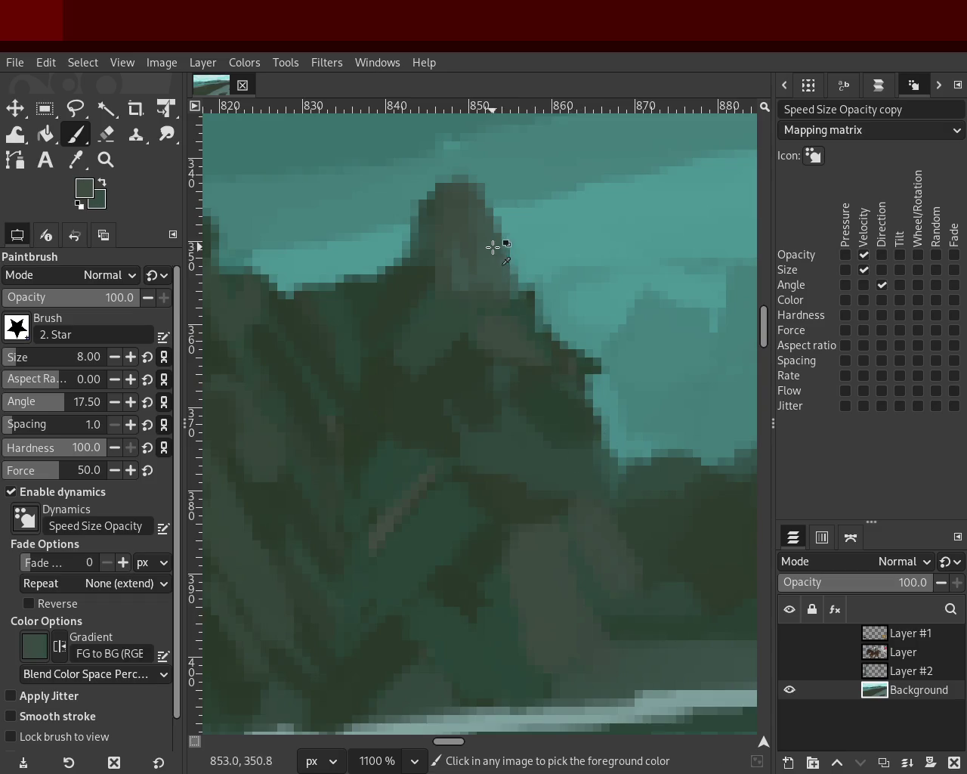
pyautogui.moveTo(486, 183); pyautogui.dragTo(511, 257)
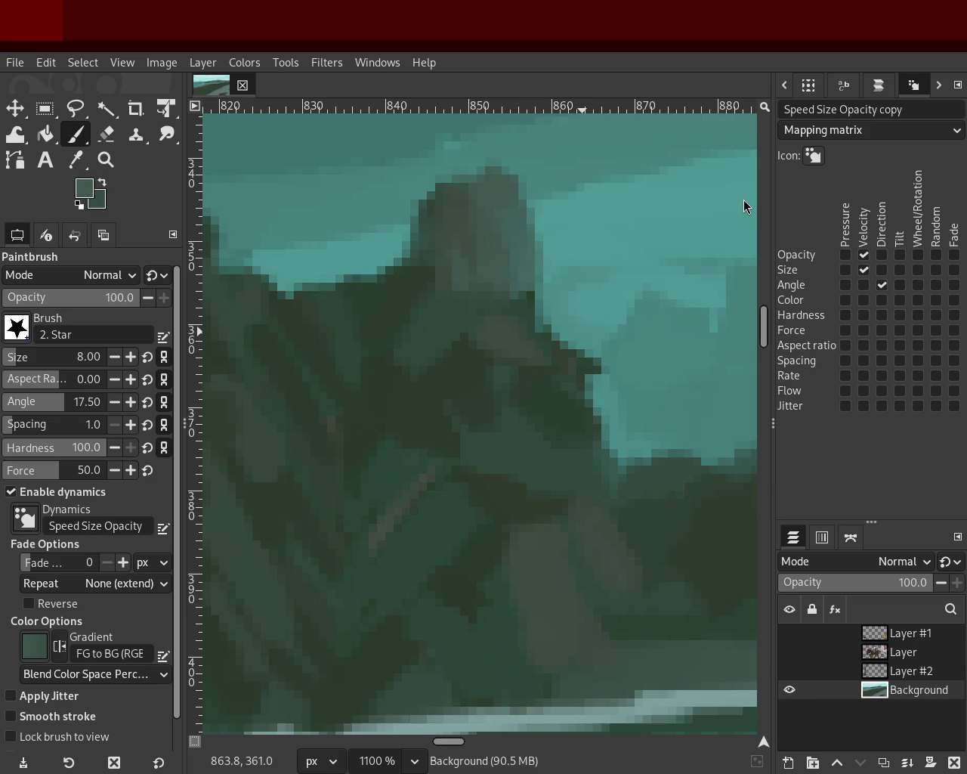
pyautogui.keyDown('ctrl'); pyautogui.click(493, 419); pyautogui.keyUp('ctrl')
pyautogui.keyDown('ctrl'); pyautogui.click(541, 451); pyautogui.keyUp('ctrl')
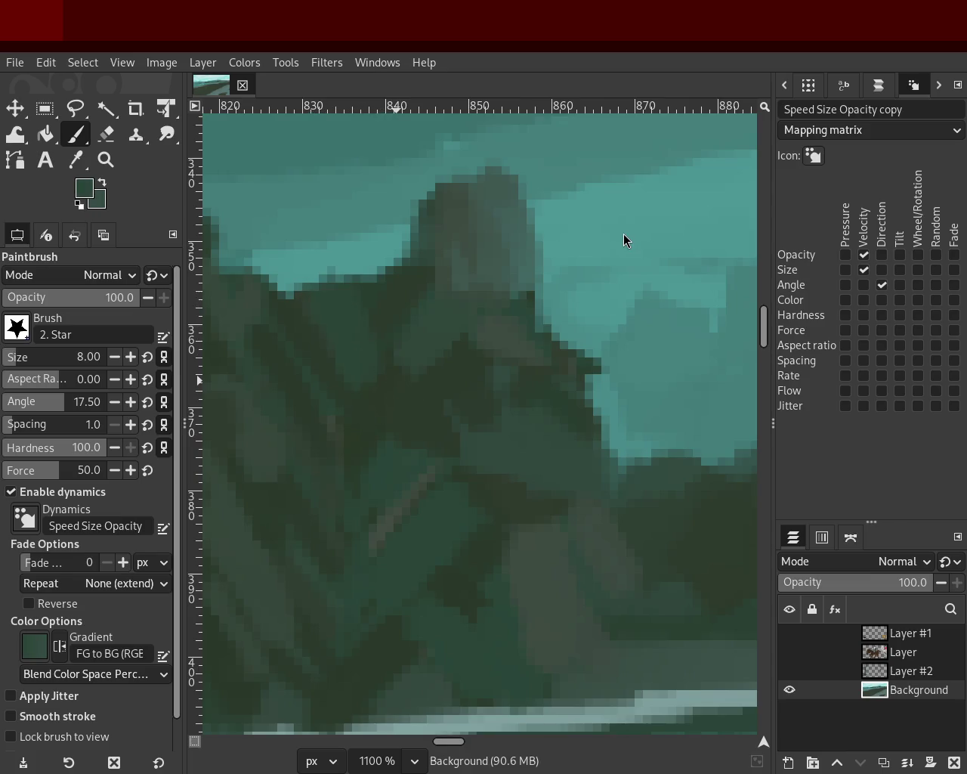
# - Check the peak in context, then paint a lighter diagonal branch across the trees
pyautogui.press('z')
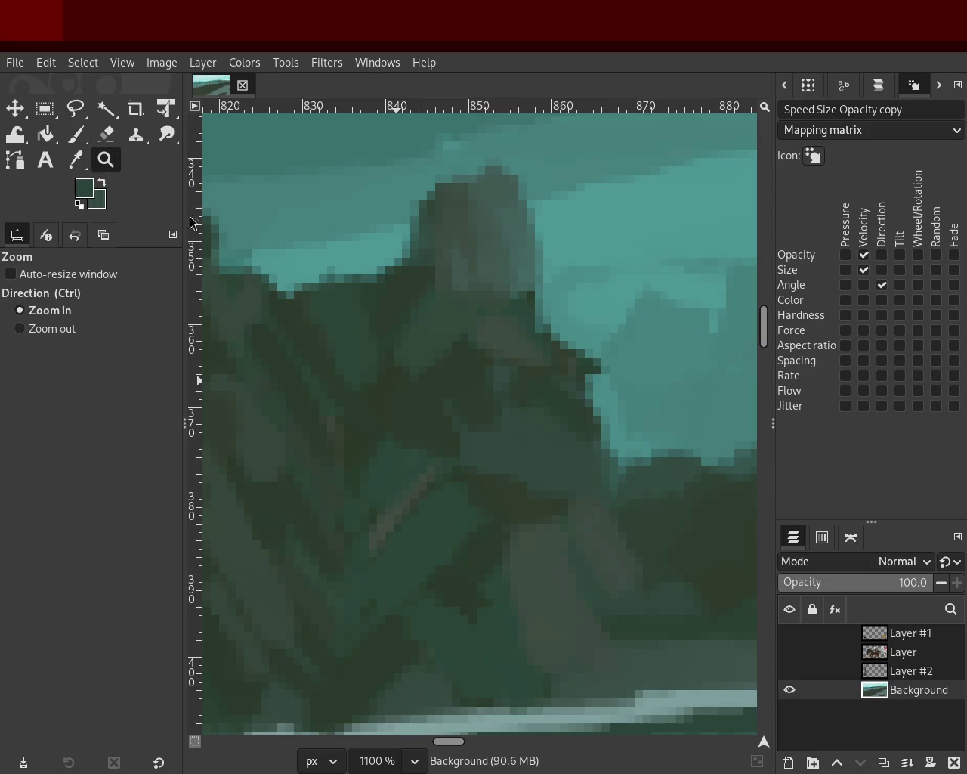
pyautogui.keyDown('ctrl'); pyautogui.click(464, 390); pyautogui.keyUp('ctrl')
pyautogui.keyDown('ctrl'); pyautogui.click(438, 391); pyautogui.keyUp('ctrl')
pyautogui.keyDown('ctrl'); pyautogui.click(439, 391); pyautogui.keyUp('ctrl')
pyautogui.keyDown('ctrl'); pyautogui.click(438, 390); pyautogui.keyUp('ctrl')
pyautogui.click(472, 413)
pyautogui.press('5')
pyautogui.press('p')
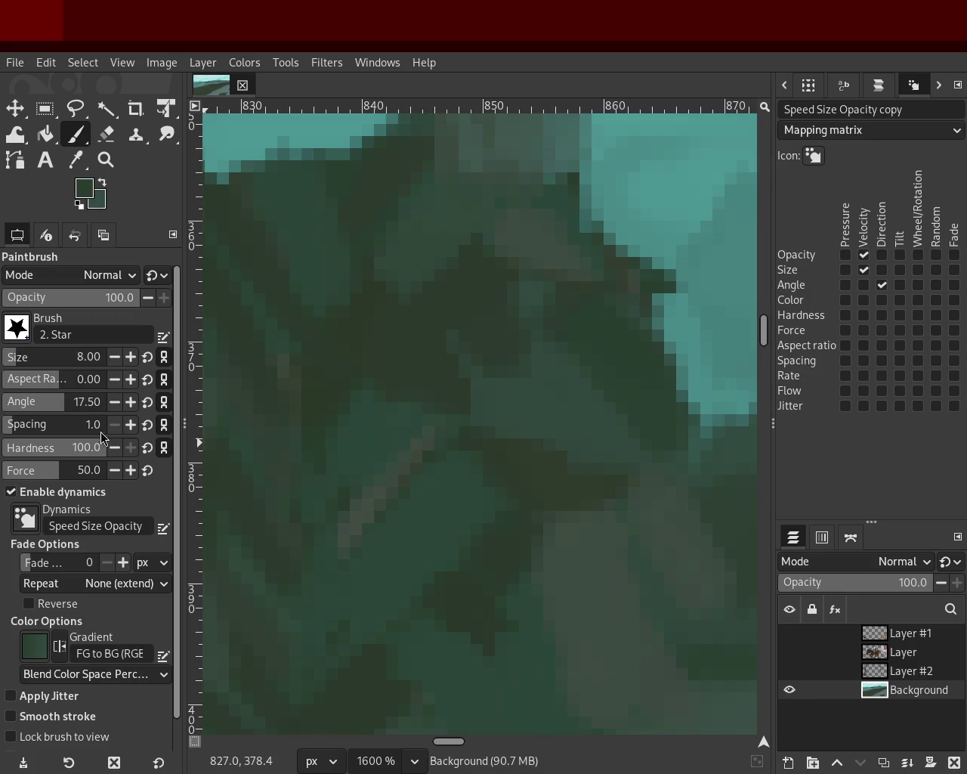
pyautogui.scroll(-1, 12, 360)
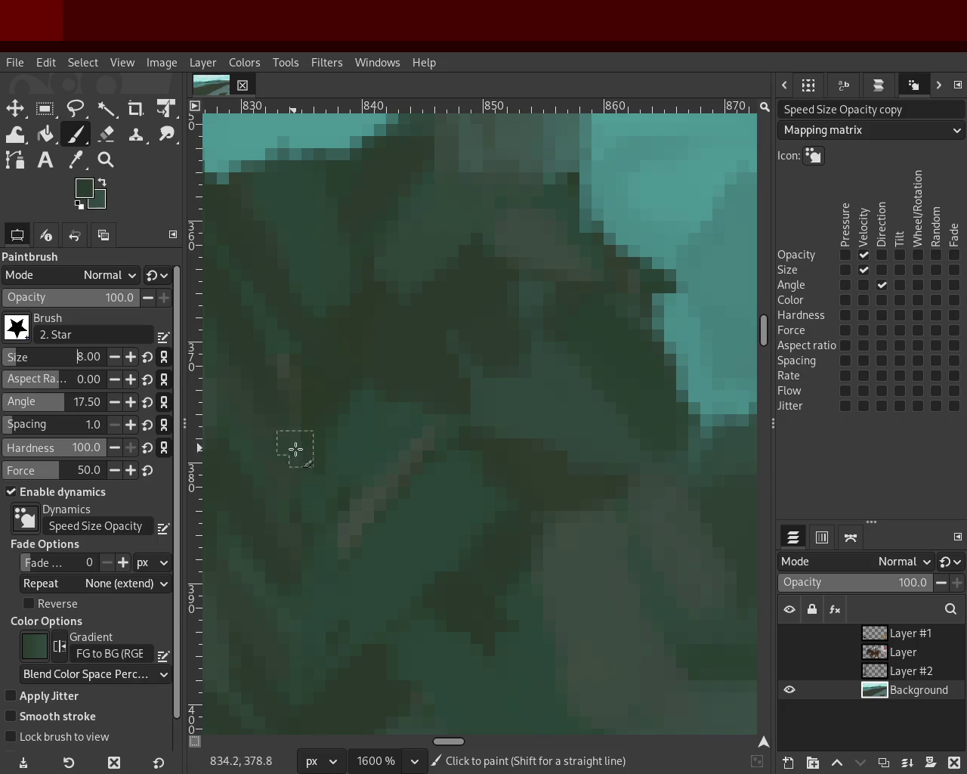
pyautogui.moveTo(443, 438); pyautogui.dragTo(377, 481)
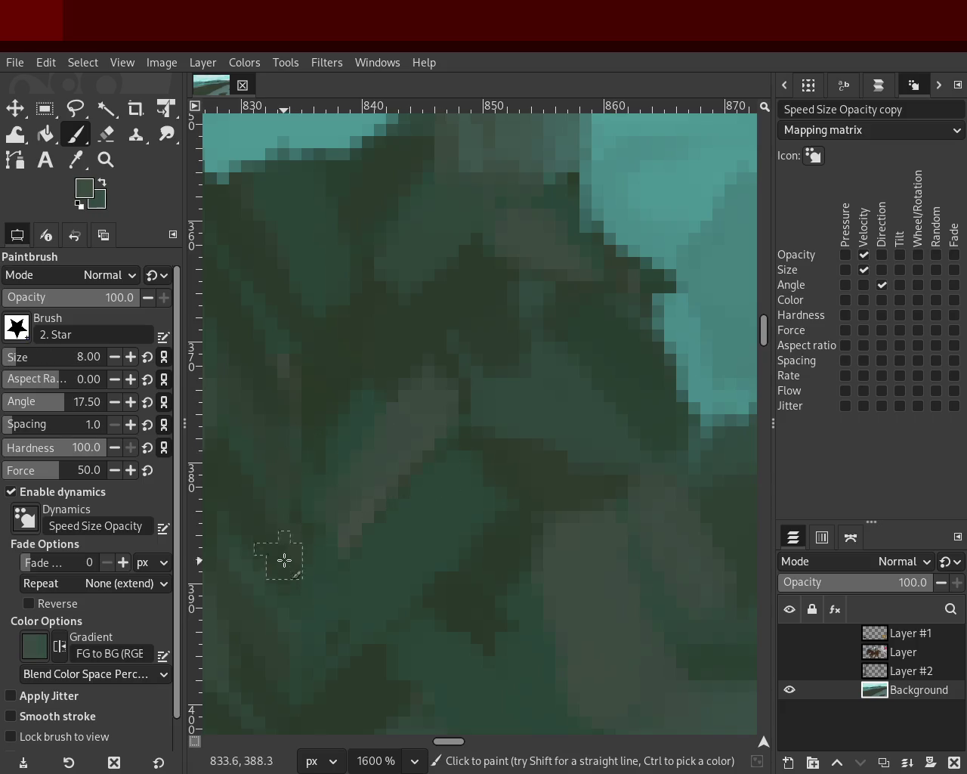
# - Add dark green strokes on the hillside and along the treeline's sky edge
pyautogui.click(111, 162)
pyautogui.keyDown('ctrl'); pyautogui.scroll(-1, 431, 356); pyautogui.keyUp('ctrl')
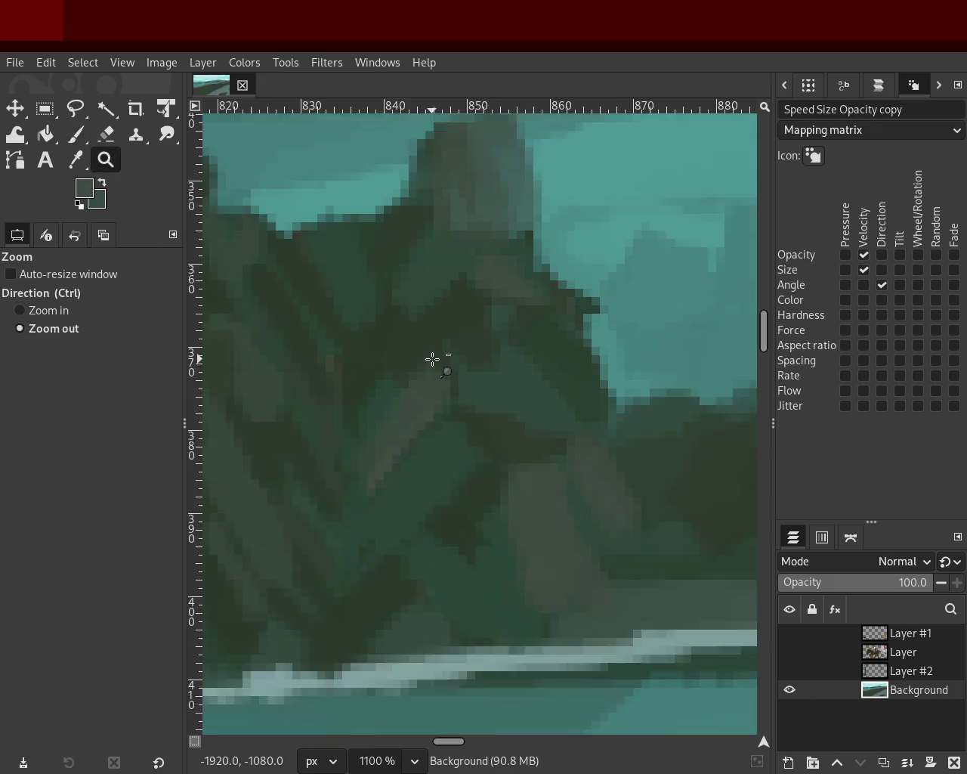
pyautogui.keyDown('ctrl'); pyautogui.scroll(-4, 432, 358); pyautogui.keyUp('ctrl')
pyautogui.keyDown('ctrl'); pyautogui.scroll(-1, 464, 378); pyautogui.keyUp('ctrl')
pyautogui.click(421, 362)
pyautogui.click(420, 363)
pyautogui.tripleClick(421, 363)
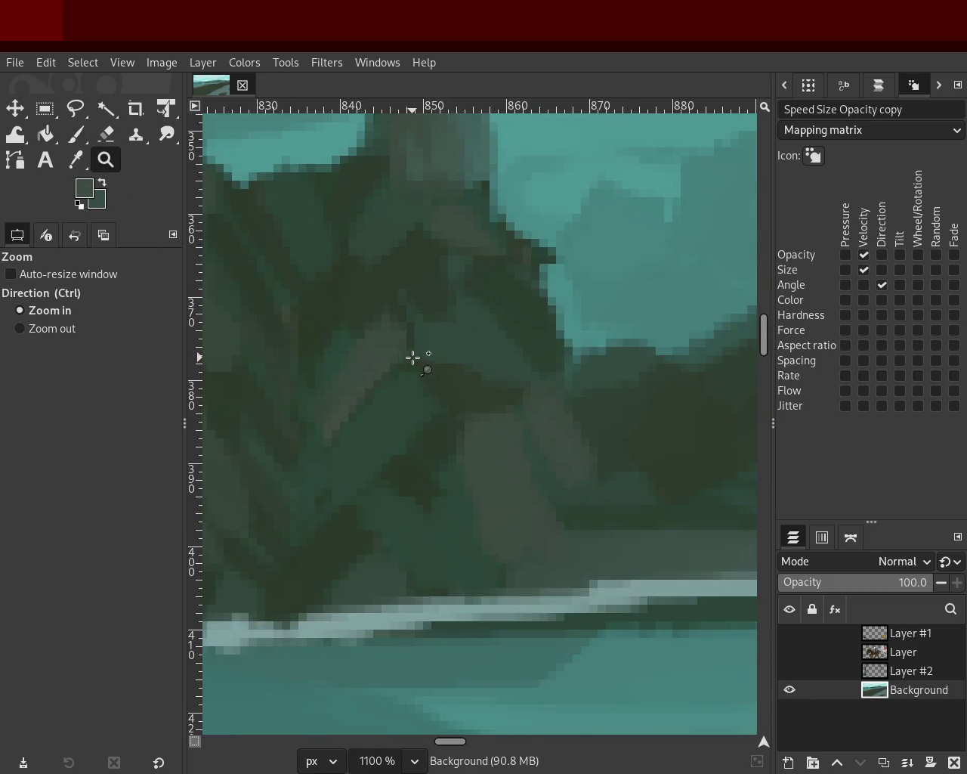
pyautogui.press('p')
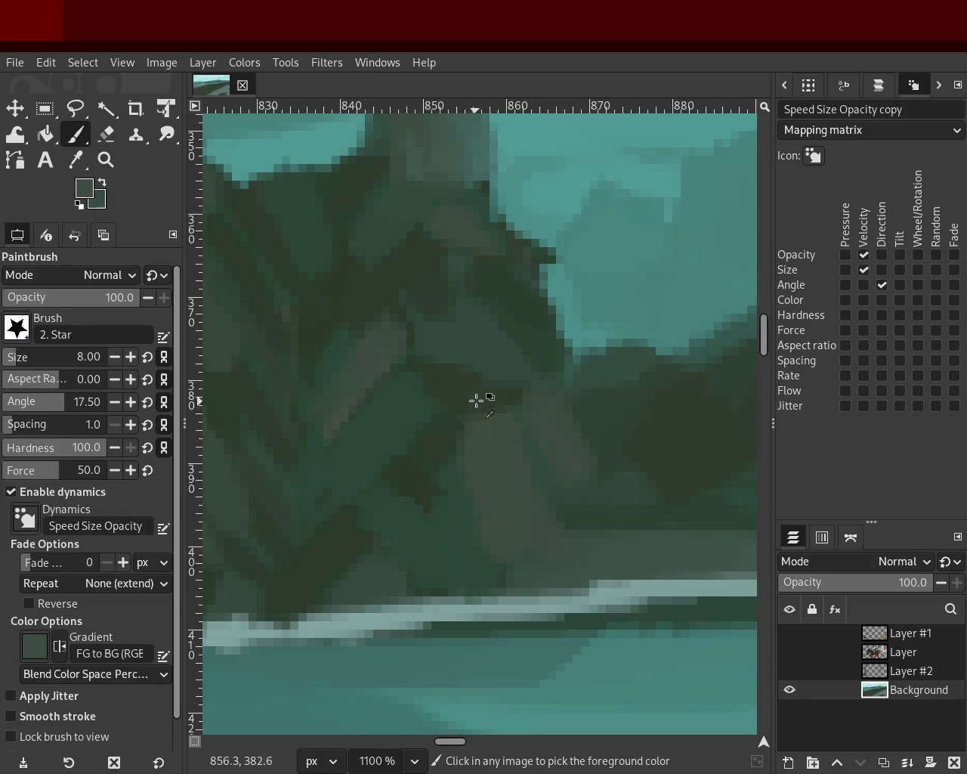
pyautogui.moveTo(471, 417); pyautogui.dragTo(488, 416)
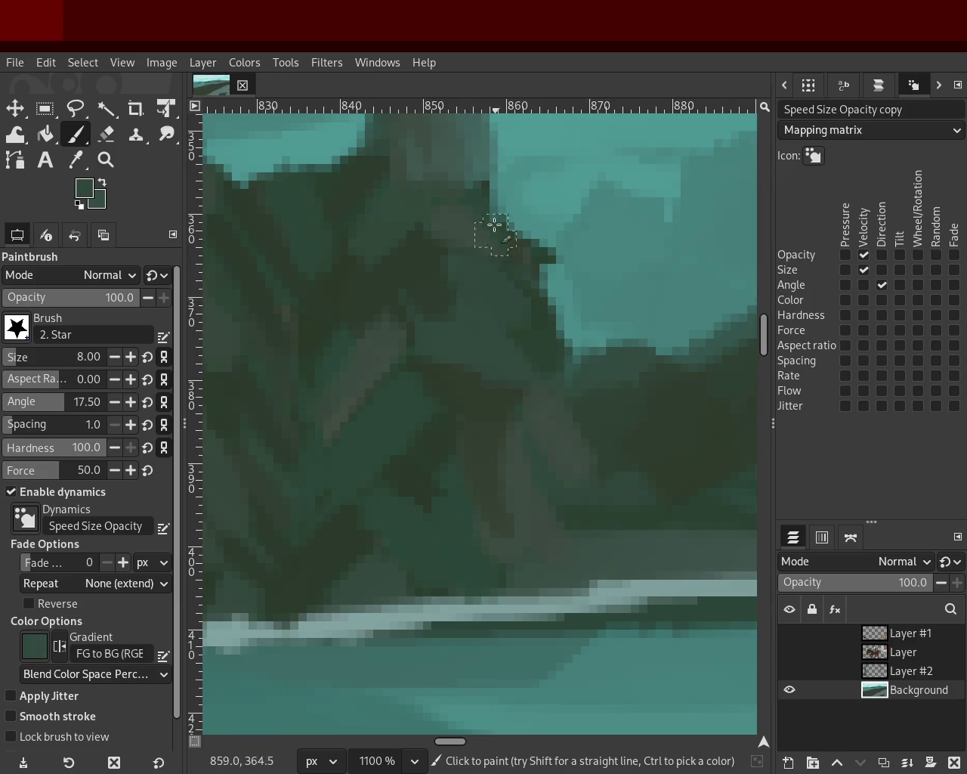
pyautogui.moveTo(462, 118); pyautogui.dragTo(543, 262)
pyautogui.hotkey('ctrl', 'z')
pyautogui.moveTo(492, 139); pyautogui.dragTo(544, 204)
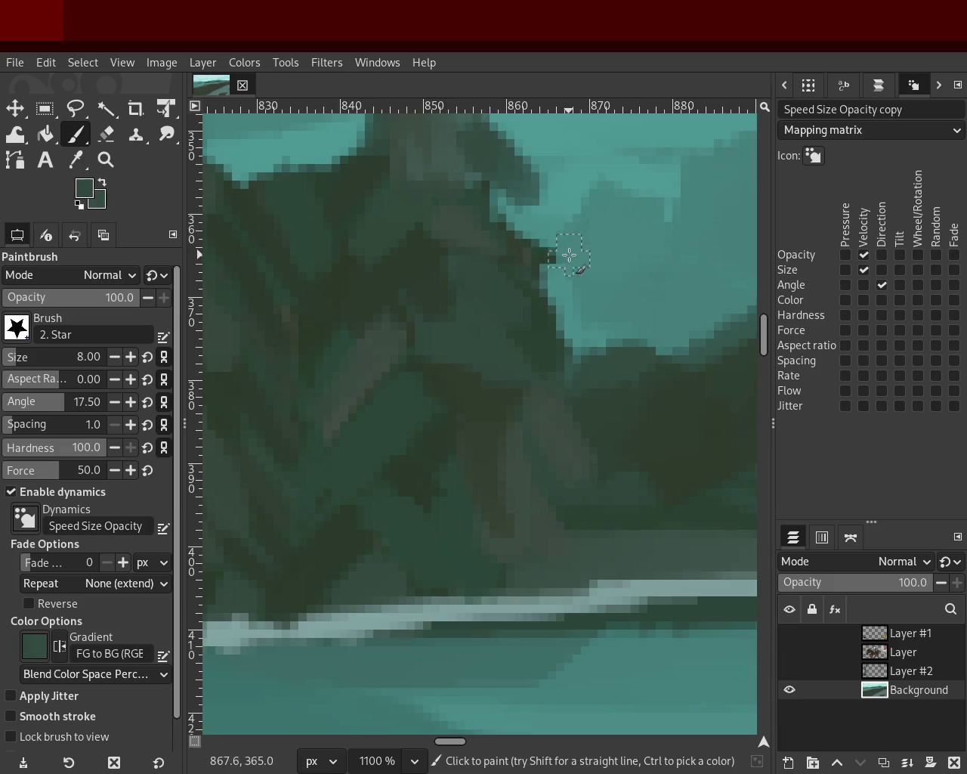
# - Pick the dark green from the canvas and cover the light teal gap between trees
pyautogui.click(106, 160)
pyautogui.keyDown('ctrl'); pyautogui.click(568, 347); pyautogui.keyUp('ctrl')
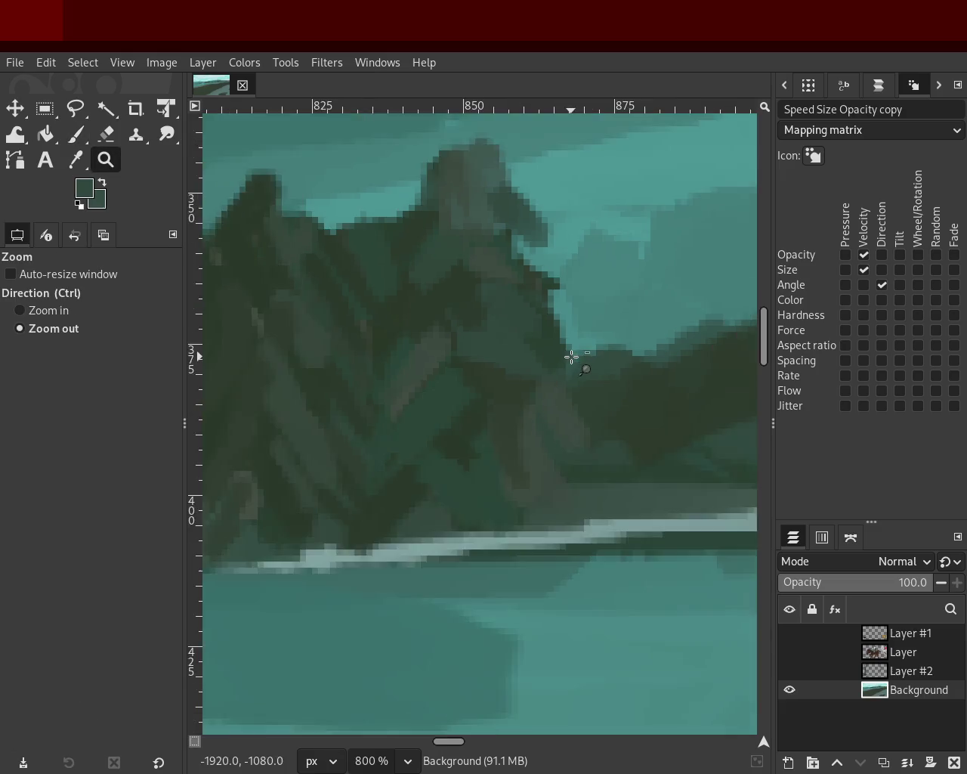
pyautogui.keyDown('ctrl'); pyautogui.click(568, 347); pyautogui.keyUp('ctrl')
pyautogui.keyDown('ctrl'); pyautogui.click(568, 348); pyautogui.keyUp('ctrl')
pyautogui.keyDown('ctrl'); pyautogui.click(568, 347); pyautogui.keyUp('ctrl')
pyautogui.keyDown('ctrl'); pyautogui.click(567, 345); pyautogui.keyUp('ctrl')
pyautogui.click(567, 346)
pyautogui.click(541, 296)
pyautogui.click(541, 296)
pyautogui.click(541, 297)
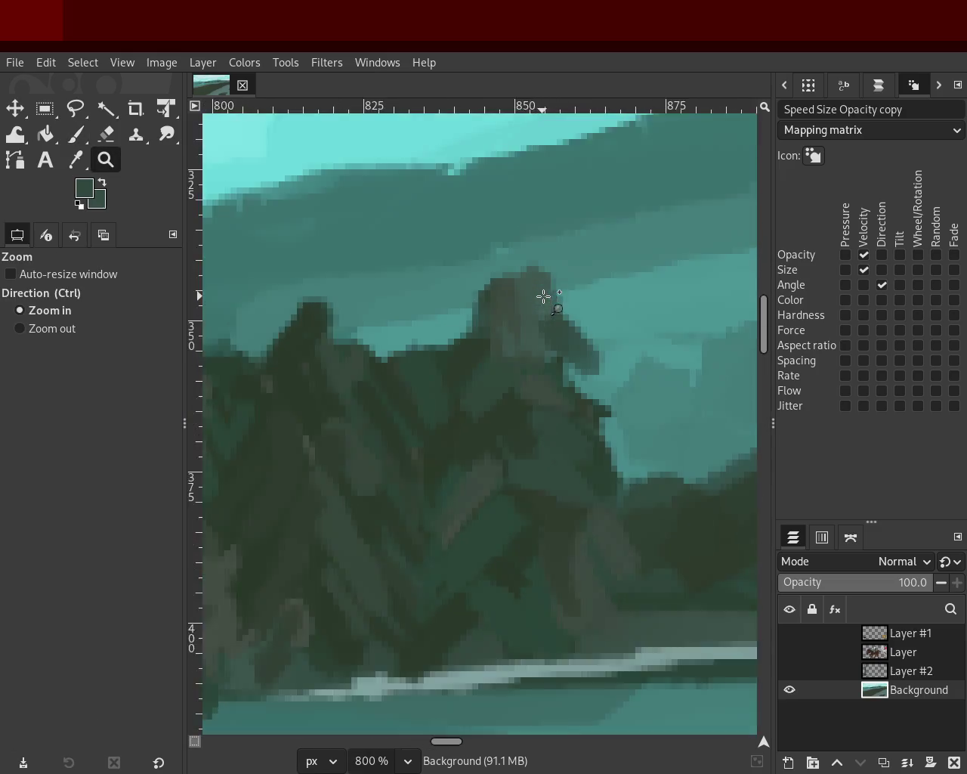
pyautogui.click(544, 295)
pyautogui.click(106, 133)
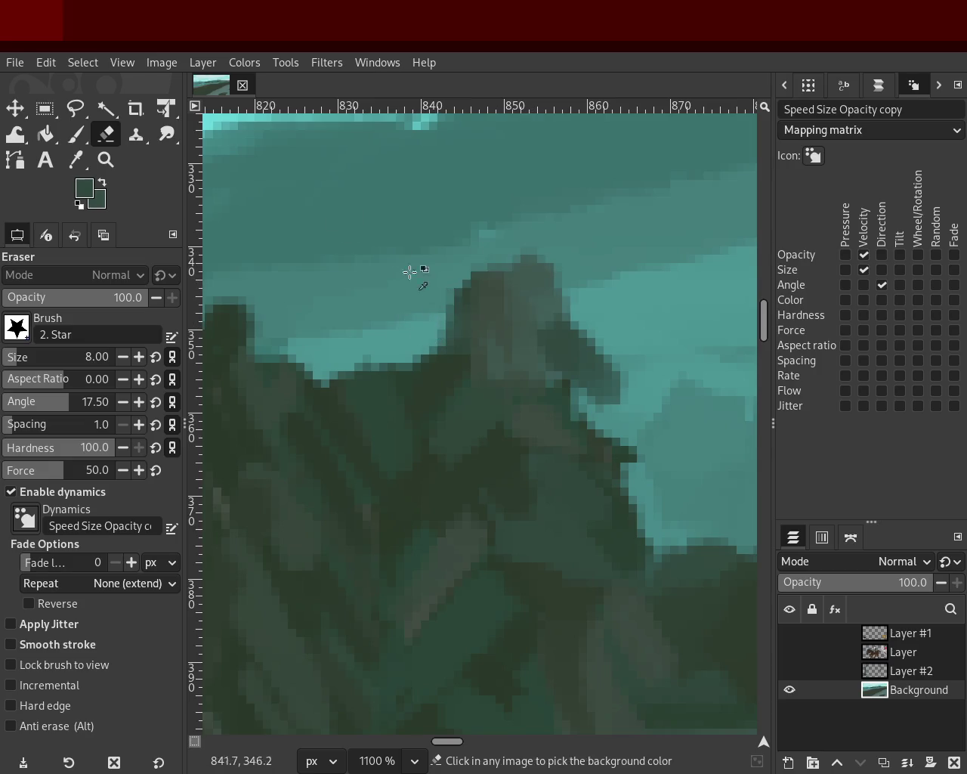
pyautogui.click(77, 136)
pyautogui.keyDown('ctrl'); pyautogui.click(509, 251); pyautogui.keyUp('ctrl')
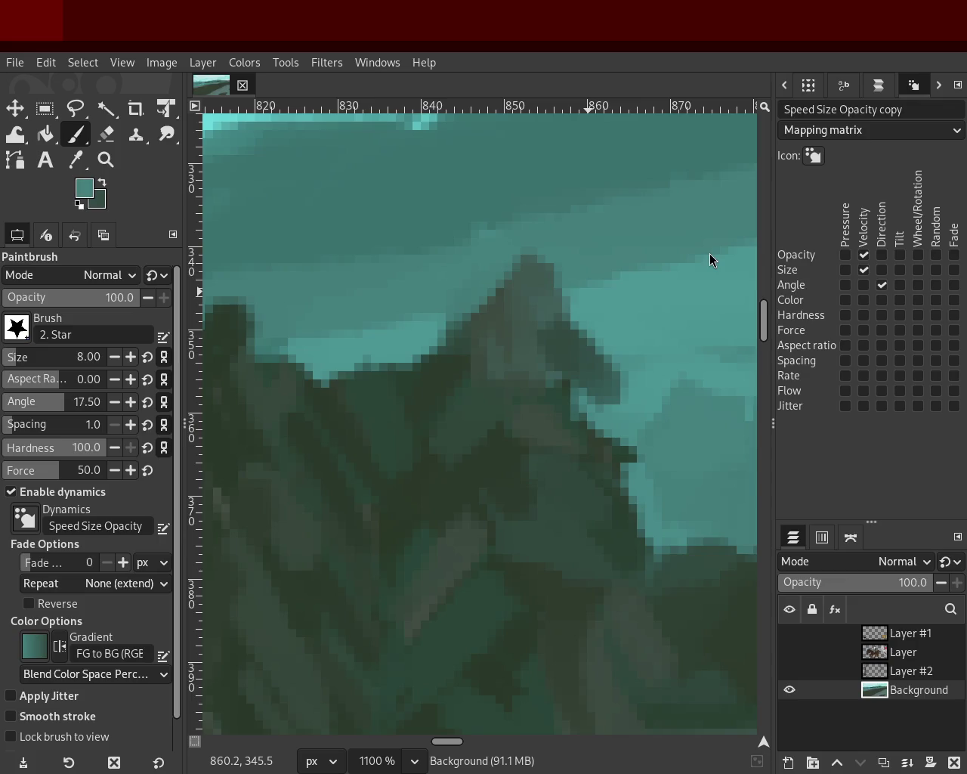
pyautogui.keyDown('ctrl'); pyautogui.click(438, 431); pyautogui.keyUp('ctrl')
pyautogui.moveTo(333, 326); pyautogui.dragTo(354, 377)
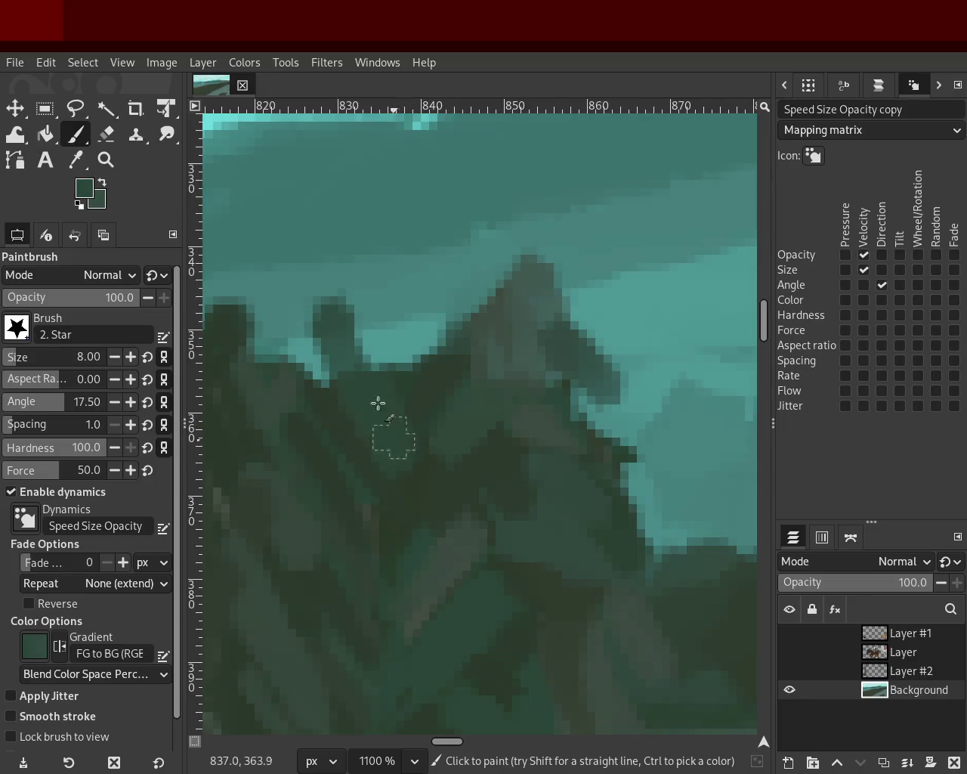
pyautogui.hotkey('ctrl', 'z')
pyautogui.hotkey('ctrl', 'y')
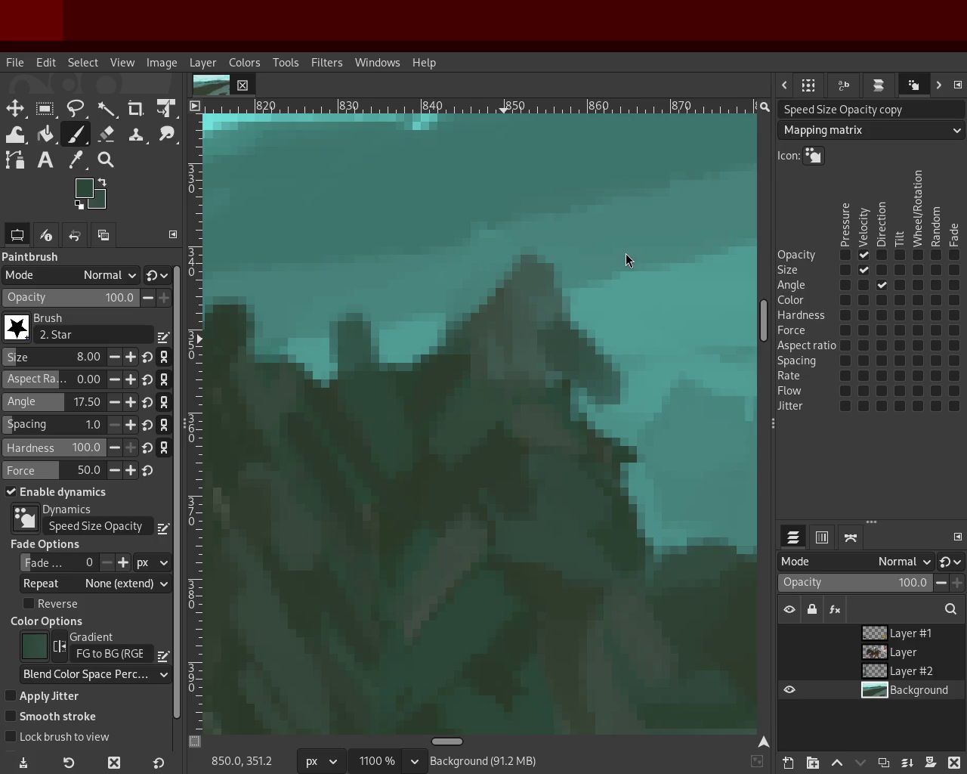
# - Zoom out to review the treetops, then zoom back in on them with the brush ready
pyautogui.press('z')
pyautogui.click(515, 330)
pyautogui.click(515, 331)
pyautogui.doubleClick(516, 330)
pyautogui.doubleClick(551, 383)
pyautogui.keyDown('ctrl'); pyautogui.click(494, 341); pyautogui.keyUp('ctrl')
pyautogui.doubleClick(494, 341)
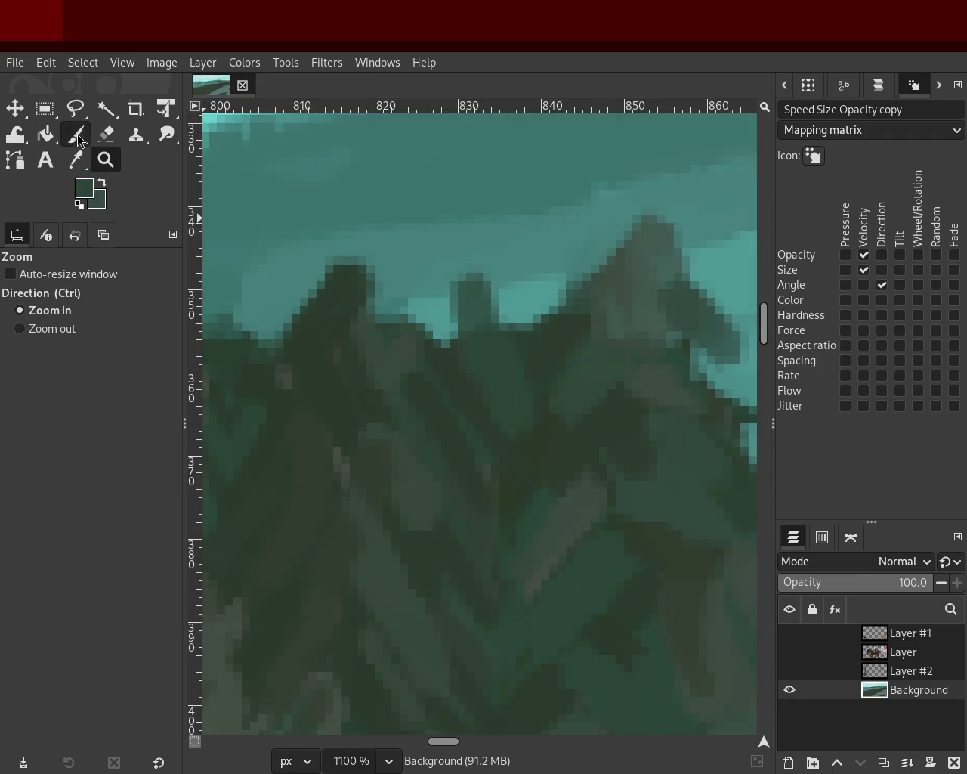
pyautogui.click(76, 134)
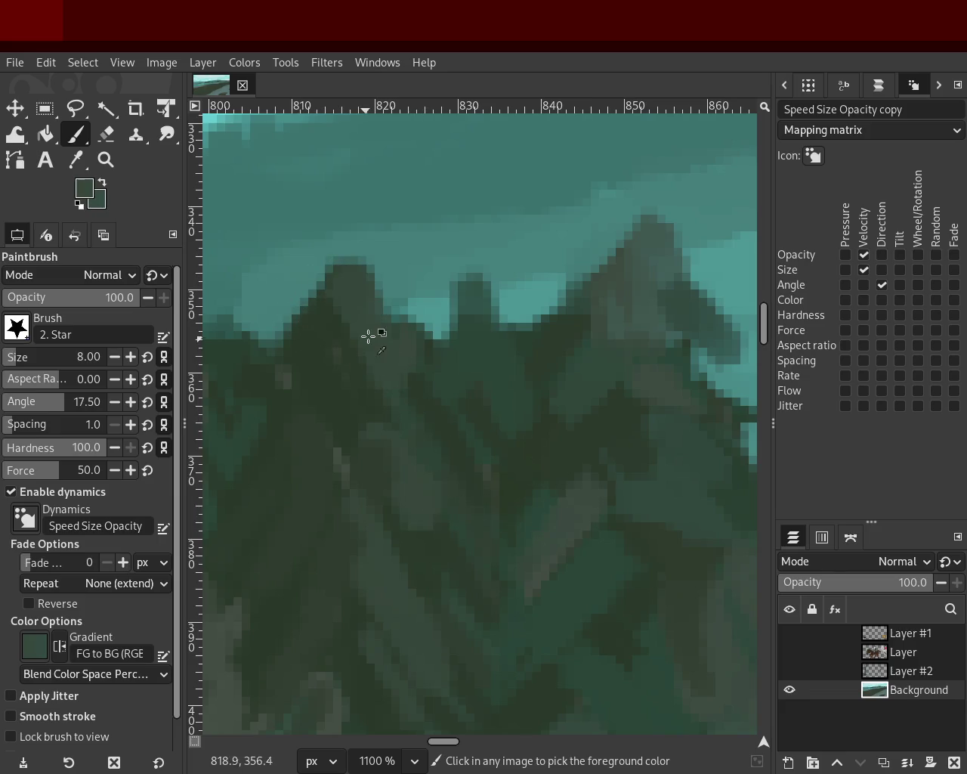
# - Zoom in on the treetops and try a dark green dab on the light peak, then undo it
pyautogui.press('z')
pyautogui.keyDown('ctrl'); pyautogui.click(534, 357); pyautogui.keyUp('ctrl')
pyautogui.keyDown('ctrl'); pyautogui.click(439, 339); pyautogui.keyUp('ctrl')
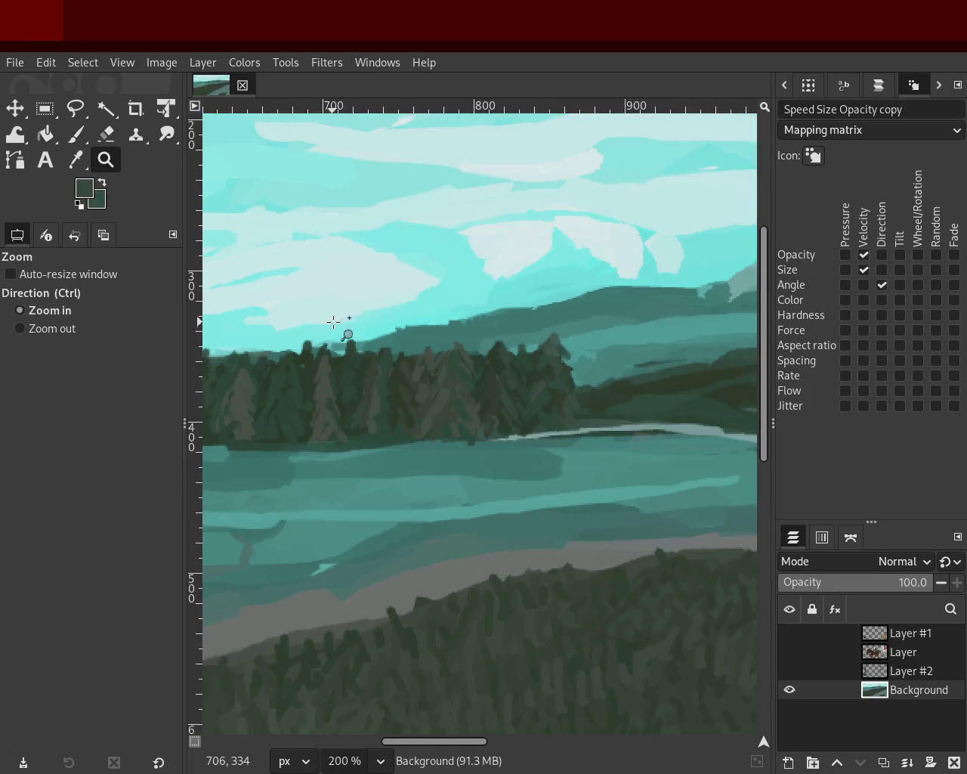
pyautogui.click(340, 320)
pyautogui.click(410, 338)
pyautogui.press('p')
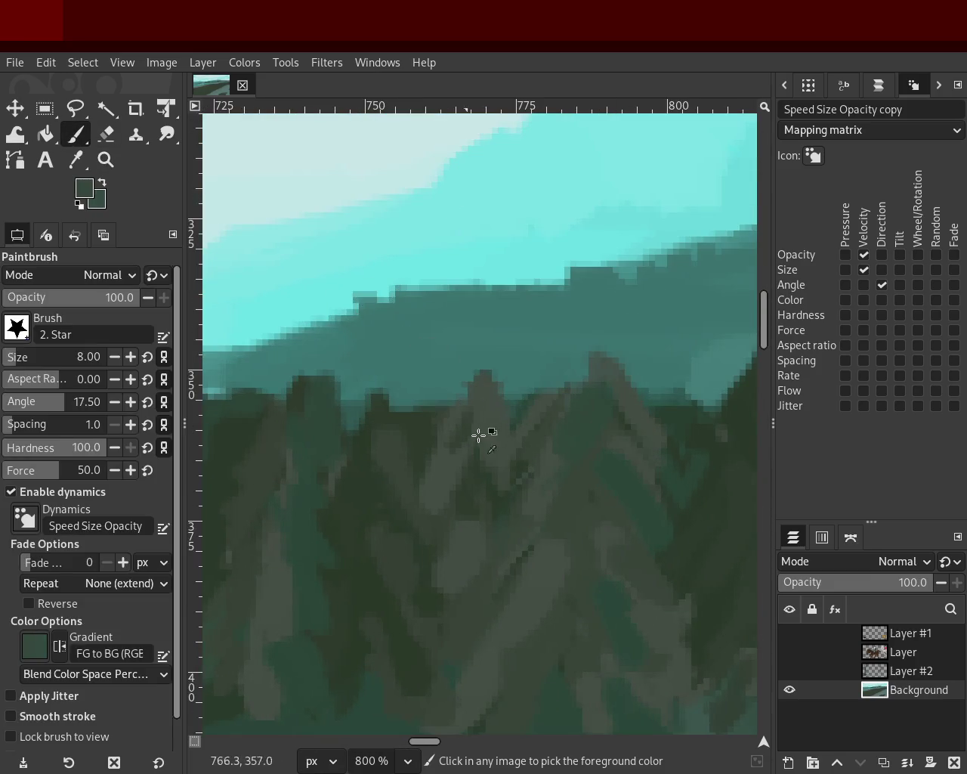
pyautogui.moveTo(605, 372)
pyautogui.mouseDown()
pyautogui.moveTo(567, 359)
pyautogui.moveTo(574, 378)
pyautogui.moveTo(529, 385)
pyautogui.mouseUp()
pyautogui.hotkey('ctrl', 'z')
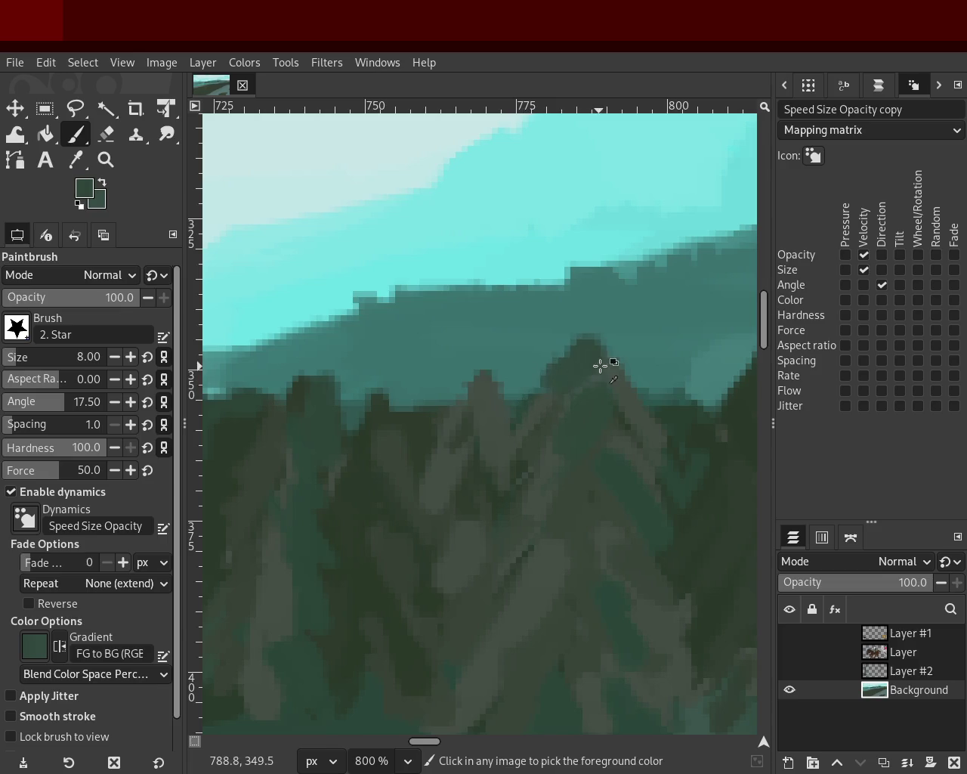
pyautogui.hotkey('ctrl', 'z')
# - Retry several dark strokes on the treetop peak, discarding each attempt
pyautogui.hotkey('ctrl', 'z')
pyautogui.moveTo(597, 349); pyautogui.dragTo(450, 408)
pyautogui.hotkey('ctrl', 'z')
pyautogui.moveTo(597, 351); pyautogui.dragTo(536, 401)
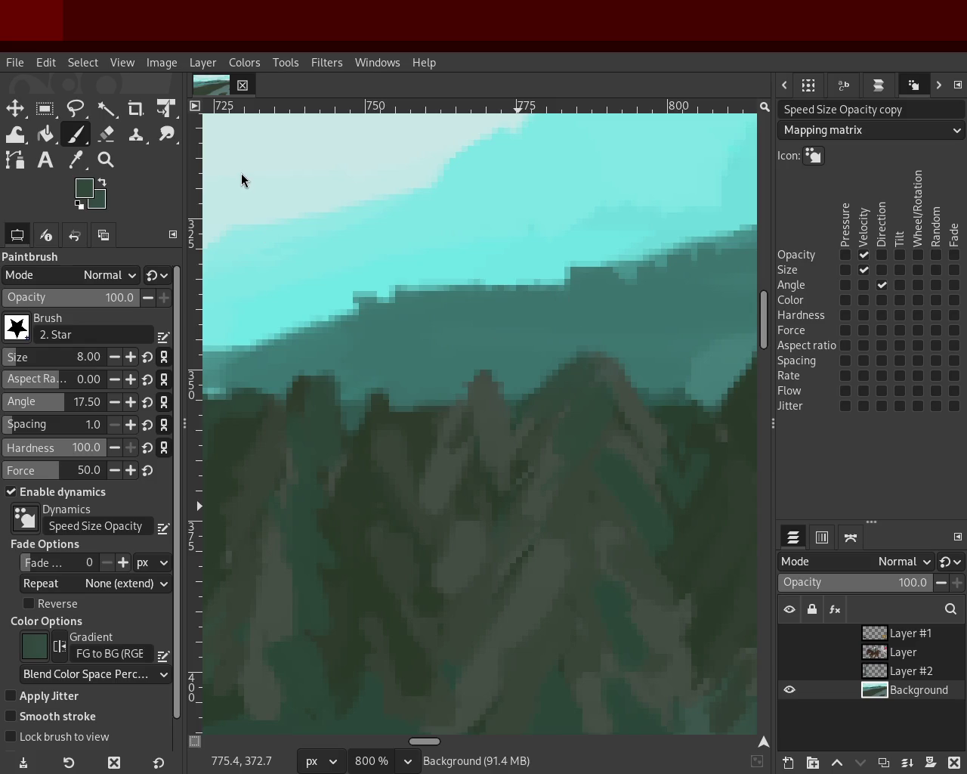
pyautogui.hotkey('ctrl', 'z')
pyautogui.moveTo(597, 354); pyautogui.dragTo(531, 399)
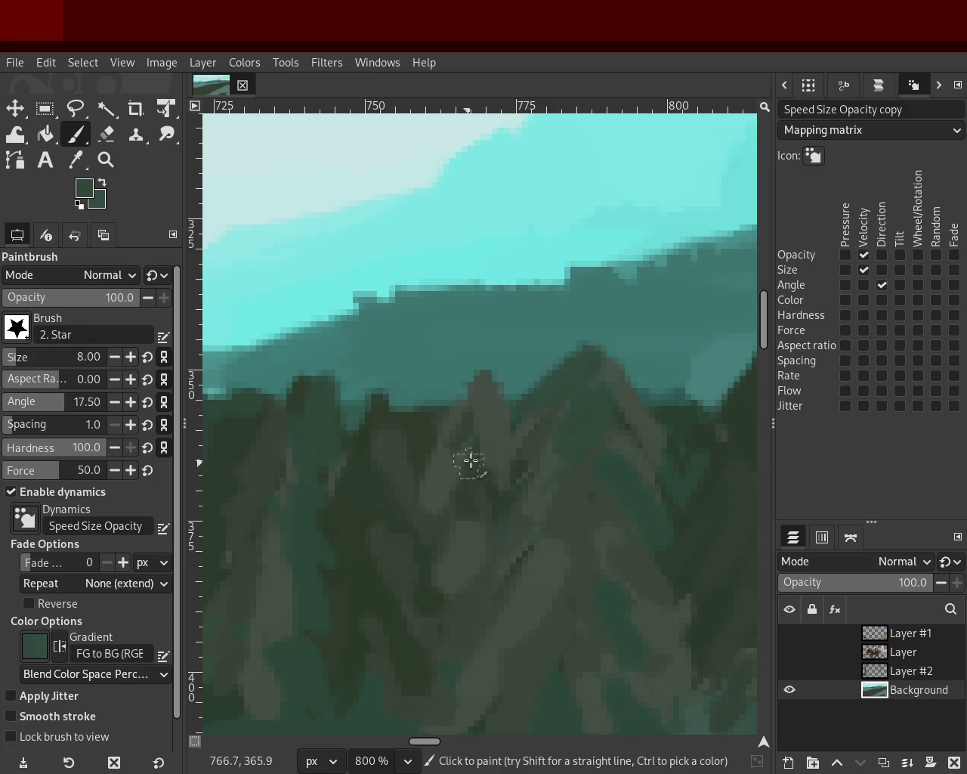
pyautogui.hotkey('ctrl', 'z')
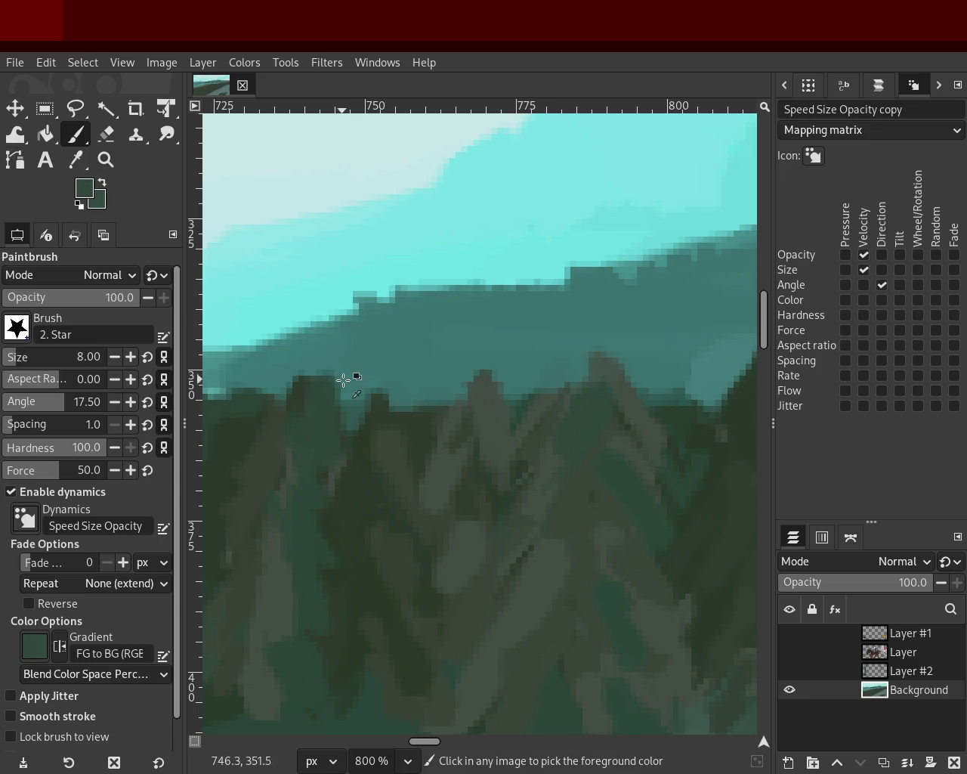
# - Pick the lighter teal from the canvas and zoom out to recheck the tree island
pyautogui.keyDown('ctrl'); pyautogui.click(338, 377); pyautogui.keyUp('ctrl')
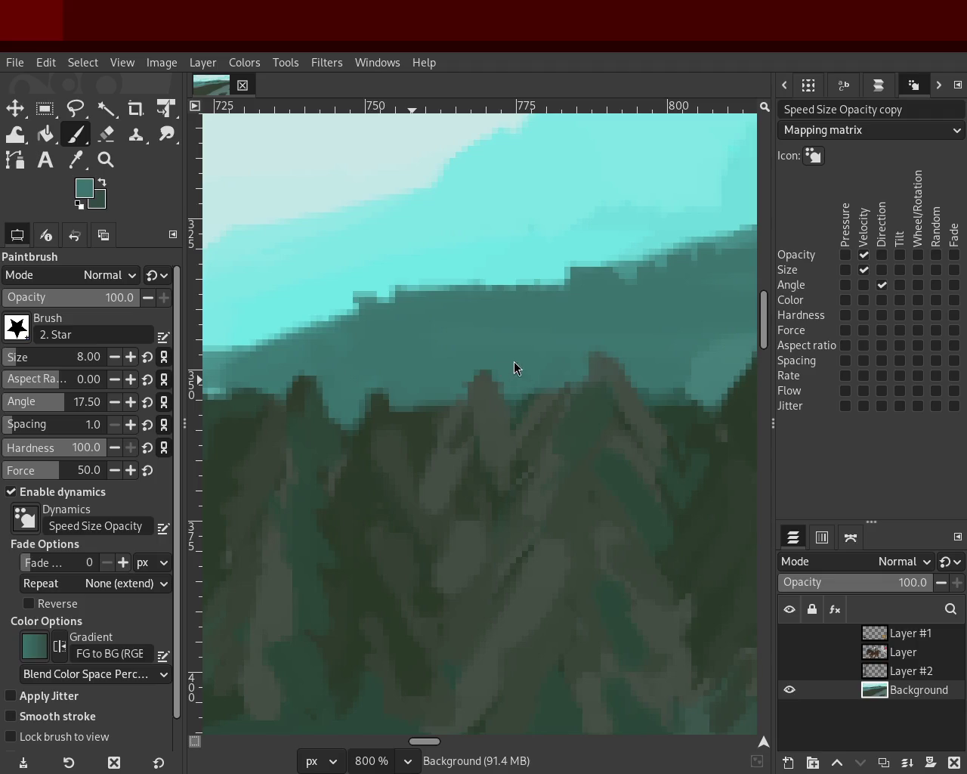
pyautogui.click(105, 160)
pyautogui.keyDown('ctrl'); pyautogui.click(610, 335); pyautogui.keyUp('ctrl')
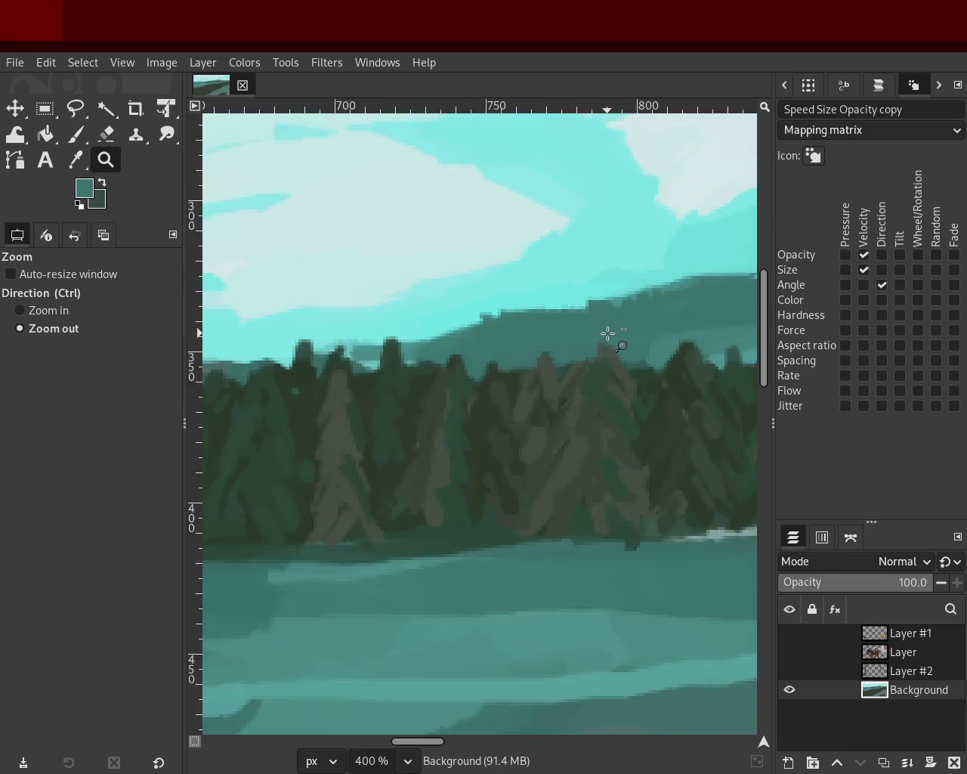
pyautogui.keyDown('ctrl'); pyautogui.click(476, 352); pyautogui.keyUp('ctrl')
pyautogui.click(465, 364)
pyautogui.keyDown('ctrl'); pyautogui.click(479, 339); pyautogui.keyUp('ctrl')
pyautogui.click(480, 340)
pyautogui.click(479, 339)
pyautogui.click(479, 339)
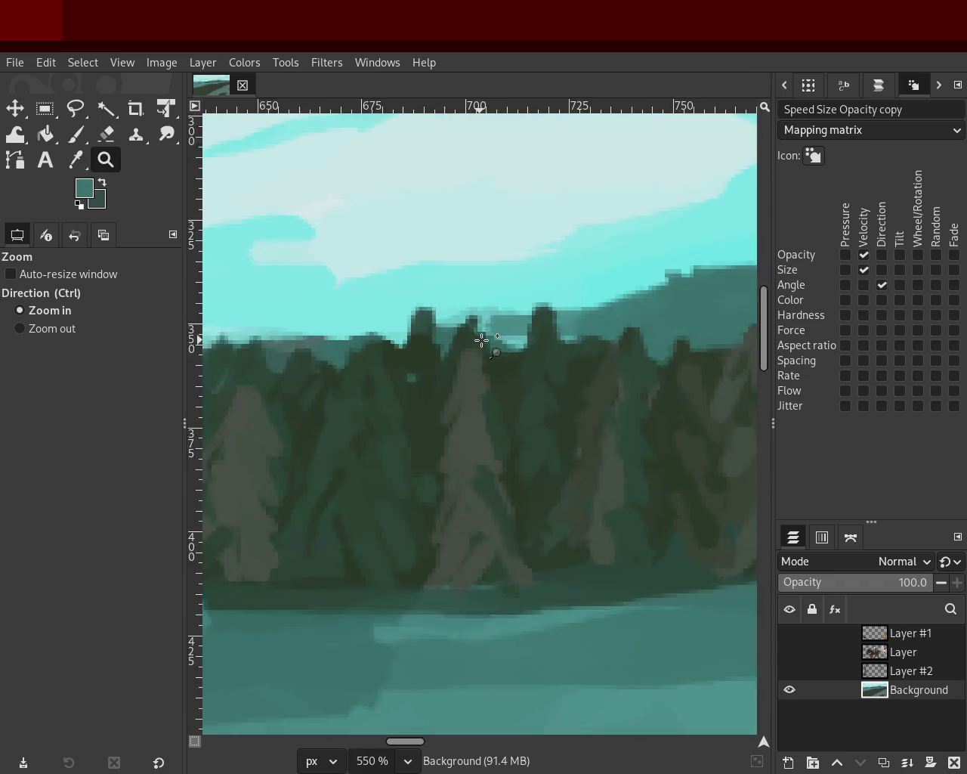
pyautogui.click(479, 339)
# - Pick dark green and dab it on a tree peak, then undo the dab
pyautogui.click(75, 134)
pyautogui.keyDown('ctrl'); pyautogui.click(494, 380); pyautogui.keyUp('ctrl')
pyautogui.click(483, 330)
pyautogui.hotkey('ctrl', 'z')
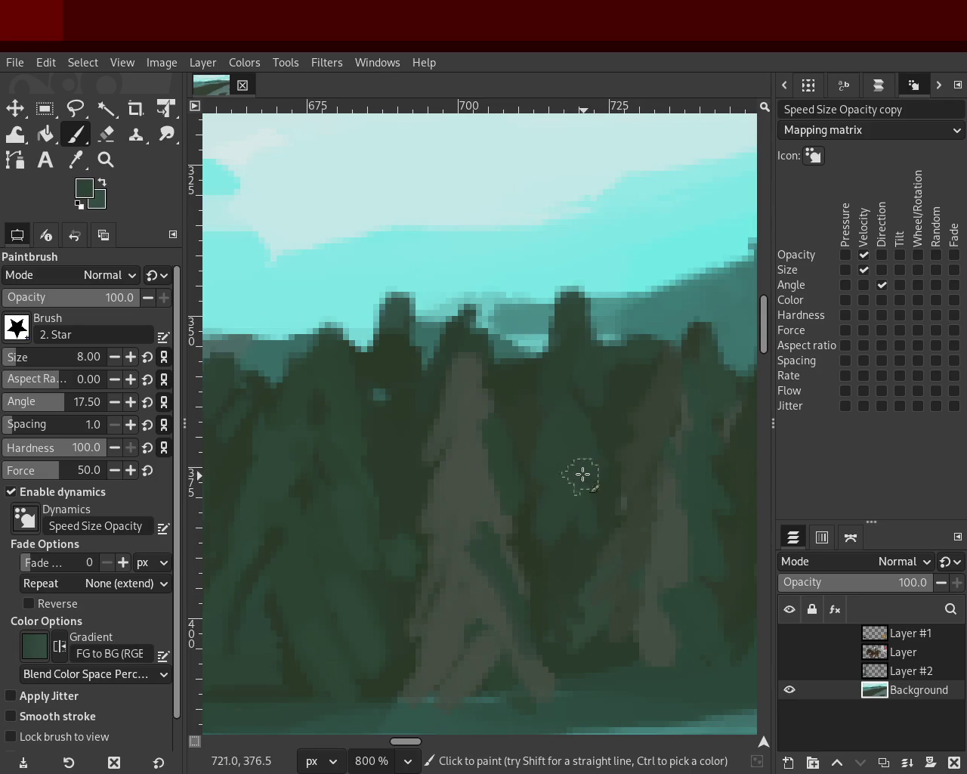
pyautogui.press('z')
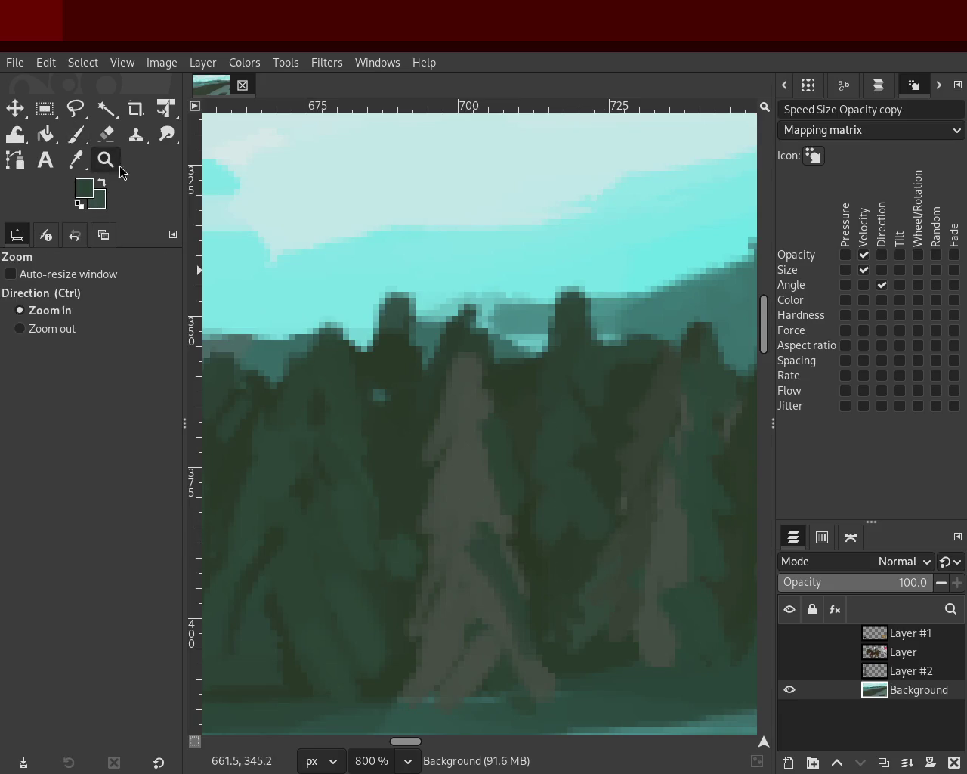
pyautogui.keyDown('ctrl'); pyautogui.scroll(-1, 519, 329); pyautogui.keyUp('ctrl')
pyautogui.keyDown('ctrl'); pyautogui.scroll(-5, 514, 328); pyautogui.keyUp('ctrl')
pyautogui.keyDown('ctrl'); pyautogui.scroll(1, 317, 395); pyautogui.keyUp('ctrl')
pyautogui.keyDown('ctrl'); pyautogui.scroll(-2, 352, 389); pyautogui.keyUp('ctrl')
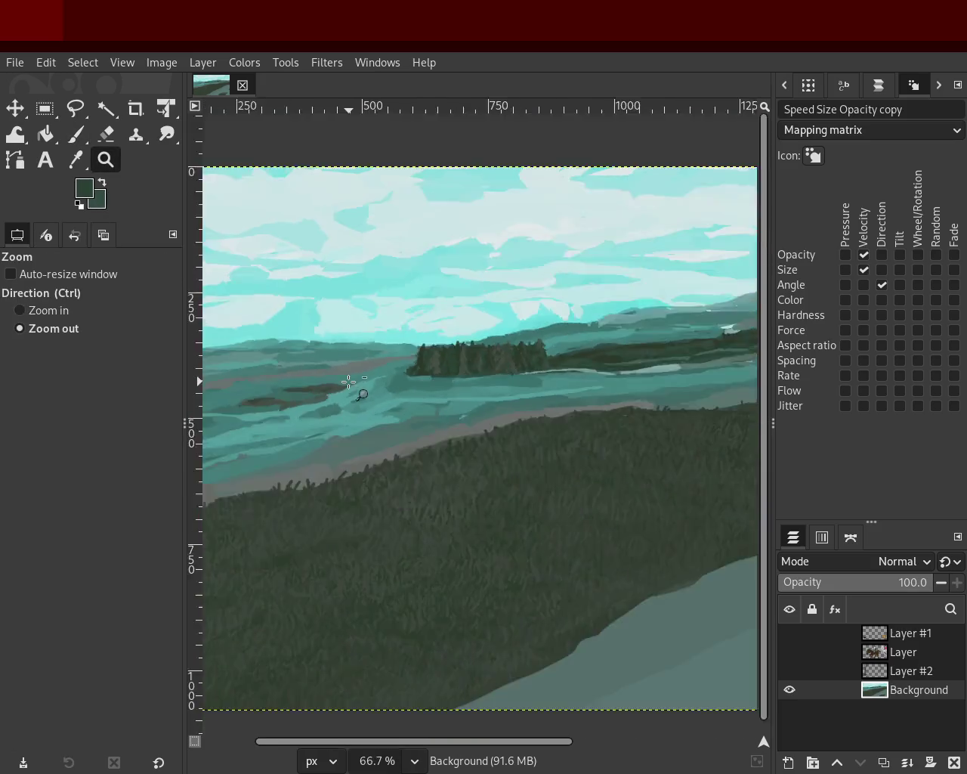
pyautogui.keyDown('ctrl'); pyautogui.scroll(-2, 579, 378); pyautogui.keyUp('ctrl')
pyautogui.keyDown('ctrl'); pyautogui.scroll(2, 288, 390); pyautogui.keyUp('ctrl')
pyautogui.keyDown('ctrl'); pyautogui.scroll(-1, 257, 374); pyautogui.keyUp('ctrl')
pyautogui.keyDown('ctrl'); pyautogui.scroll(2, 492, 353); pyautogui.keyUp('ctrl')
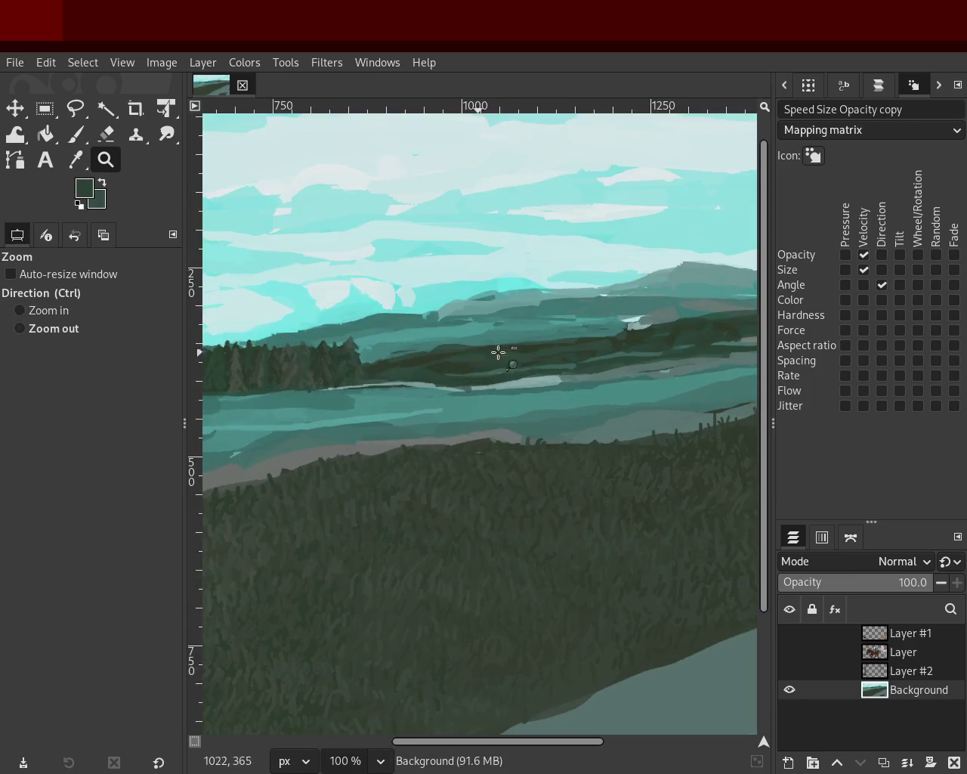
pyautogui.keyDown('ctrl'); pyautogui.scroll(-1, 391, 348); pyautogui.keyUp('ctrl')
pyautogui.keyDown('ctrl'); pyautogui.scroll(3, 534, 369); pyautogui.keyUp('ctrl')
pyautogui.keyDown('ctrl'); pyautogui.scroll(-1, 492, 335); pyautogui.keyUp('ctrl')
pyautogui.keyDown('ctrl'); pyautogui.scroll(-2, 468, 395); pyautogui.keyUp('ctrl')
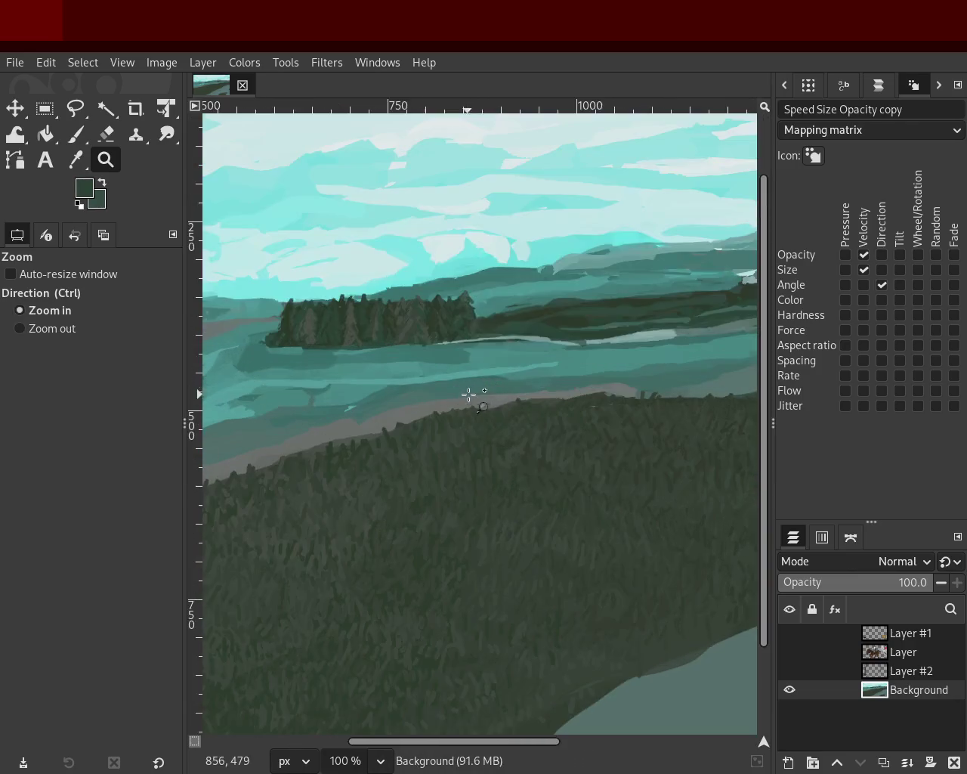
pyautogui.keyDown('ctrl'); pyautogui.scroll(-3, 484, 275); pyautogui.keyUp('ctrl')
pyautogui.keyDown('ctrl'); pyautogui.scroll(1, 531, 337); pyautogui.keyUp('ctrl')
pyautogui.keyDown('ctrl'); pyautogui.scroll(1, 520, 309); pyautogui.keyUp('ctrl')
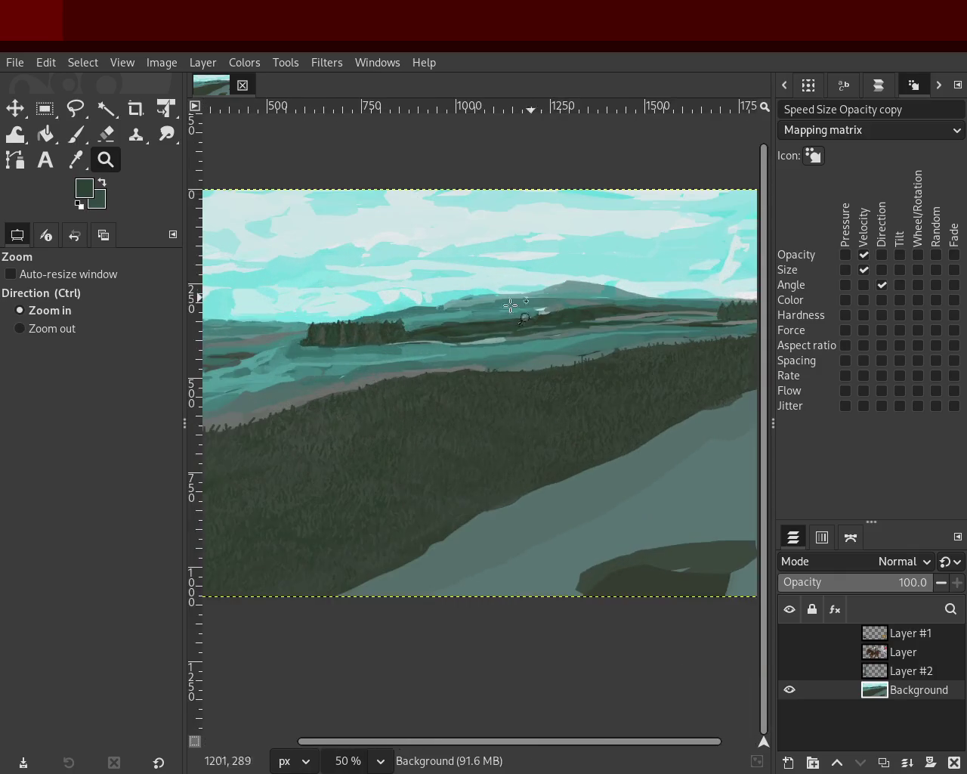
pyautogui.keyDown('ctrl'); pyautogui.scroll(-1, 495, 332); pyautogui.keyUp('ctrl')
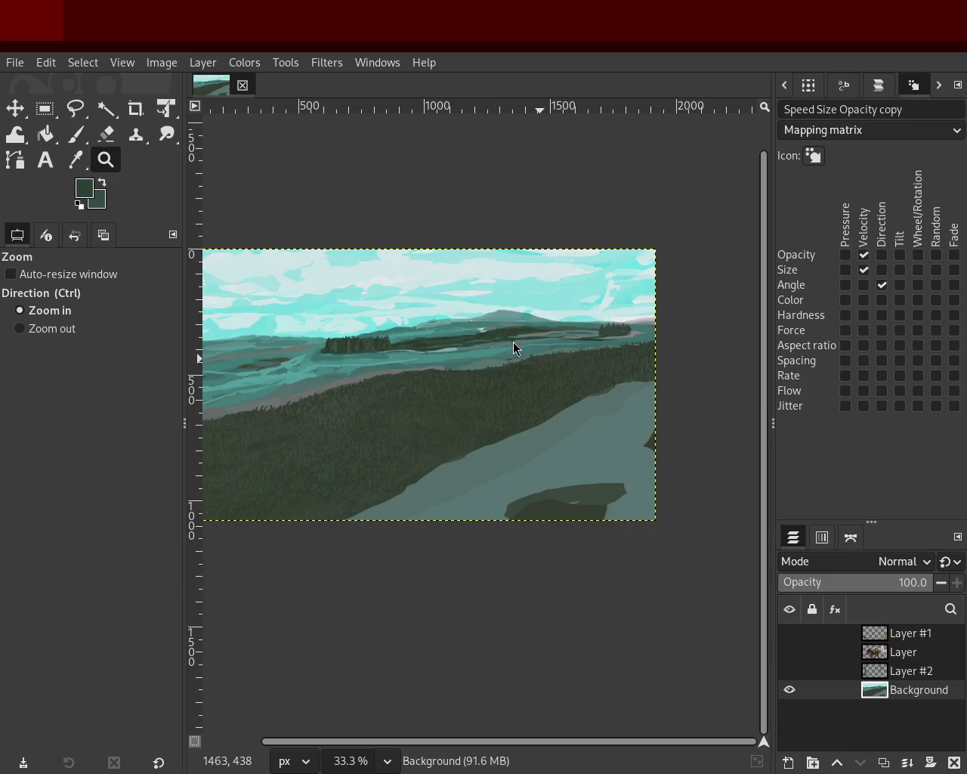
pyautogui.keyDown('ctrl'); pyautogui.click(469, 367); pyautogui.keyUp('ctrl')
pyautogui.click(412, 356)
pyautogui.doubleClick(412, 356)
pyautogui.keyDown('ctrl'); pyautogui.click(438, 349); pyautogui.keyUp('ctrl')
pyautogui.doubleClick(438, 349)
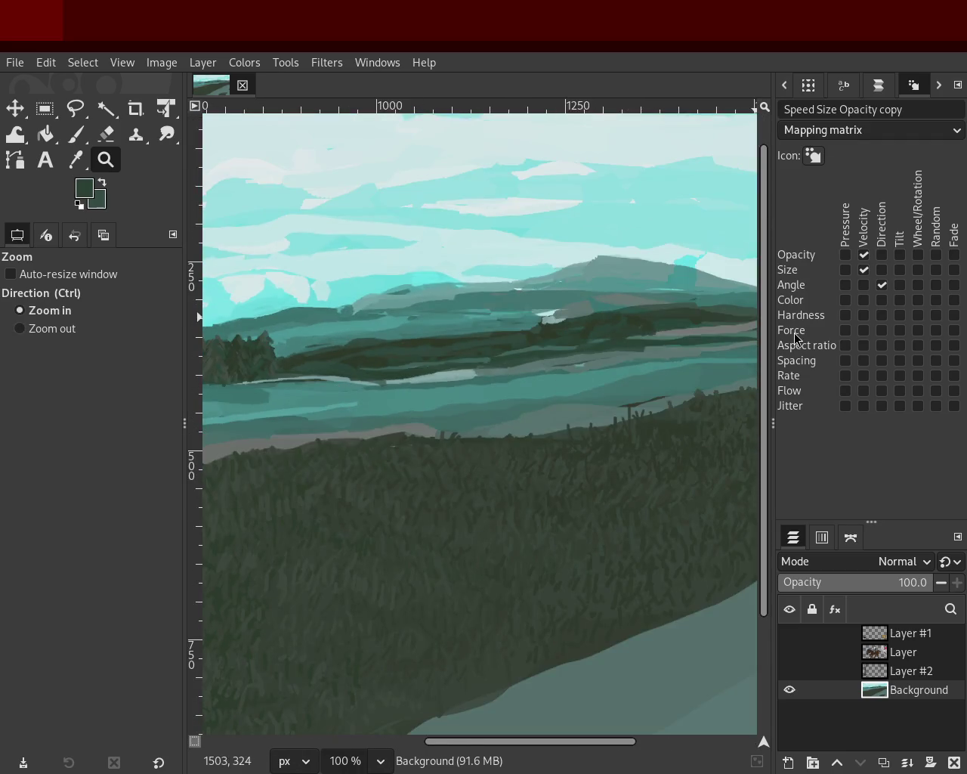
pyautogui.keyDown('ctrl'); pyautogui.click(421, 363); pyautogui.keyUp('ctrl')
pyautogui.keyDown('ctrl'); pyautogui.click(557, 339); pyautogui.keyUp('ctrl')
pyautogui.keyDown('ctrl'); pyautogui.click(454, 355); pyautogui.keyUp('ctrl')
pyautogui.click(356, 367)
pyautogui.click(385, 365)
pyautogui.keyDown('ctrl'); pyautogui.click(365, 354); pyautogui.keyUp('ctrl')
pyautogui.tripleClick(258, 344)
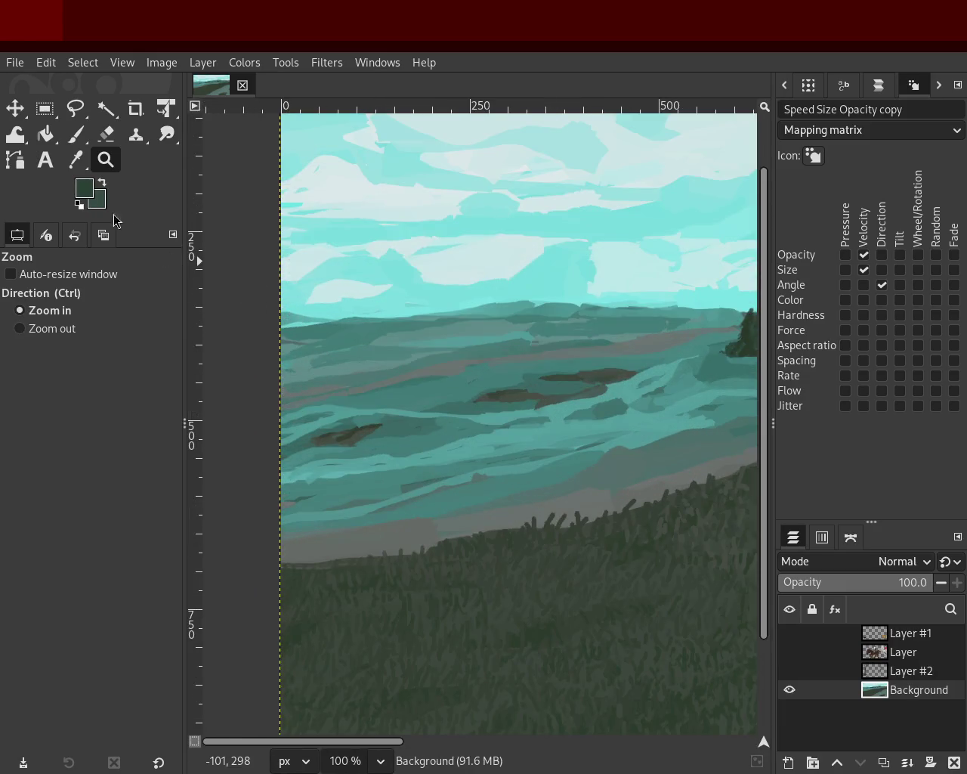
pyautogui.keyDown('ctrl'); pyautogui.click(328, 313); pyautogui.keyUp('ctrl')
pyautogui.keyDown('ctrl'); pyautogui.click(372, 330); pyautogui.keyUp('ctrl')
pyautogui.doubleClick(339, 317)
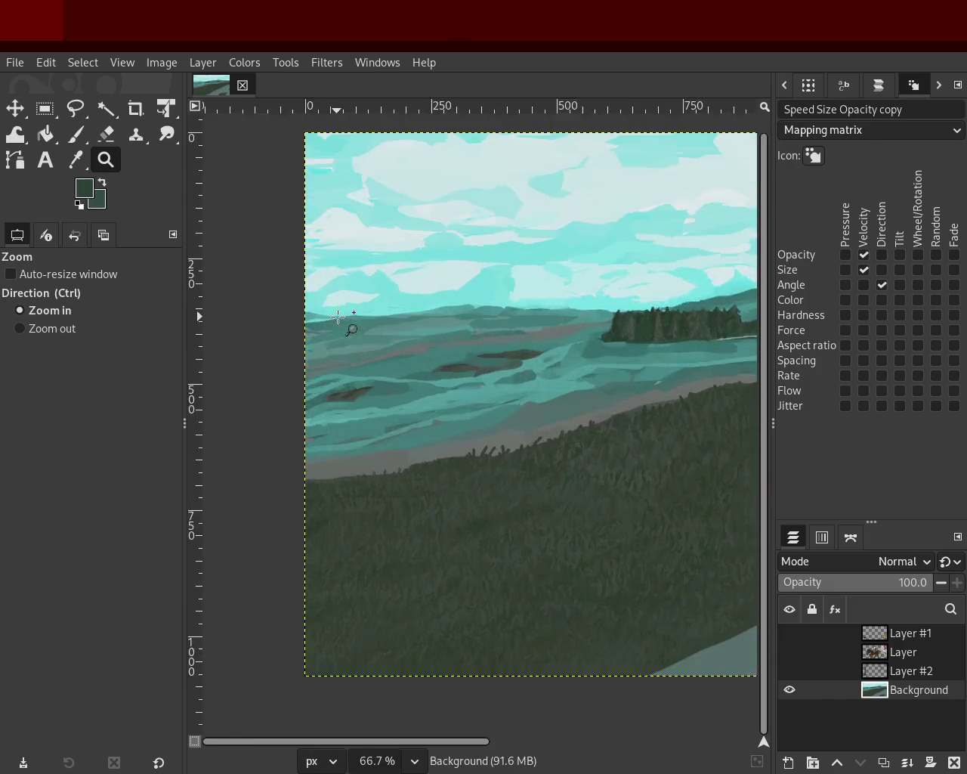
pyautogui.click(339, 317)
# - Sample a series of teals from the distant hills, ending on a mid-teal from the river water
pyautogui.click(73, 136)
pyautogui.keyDown('ctrl'); pyautogui.click(589, 326); pyautogui.keyUp('ctrl')
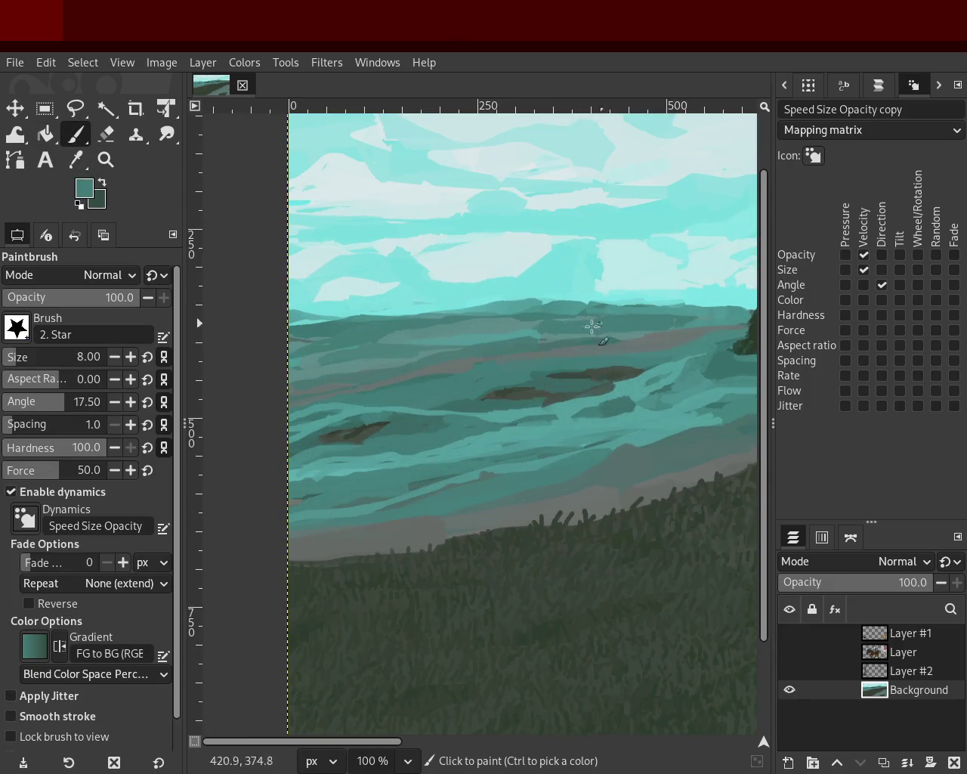
pyautogui.keyDown('ctrl'); pyautogui.click(469, 332); pyautogui.keyUp('ctrl')
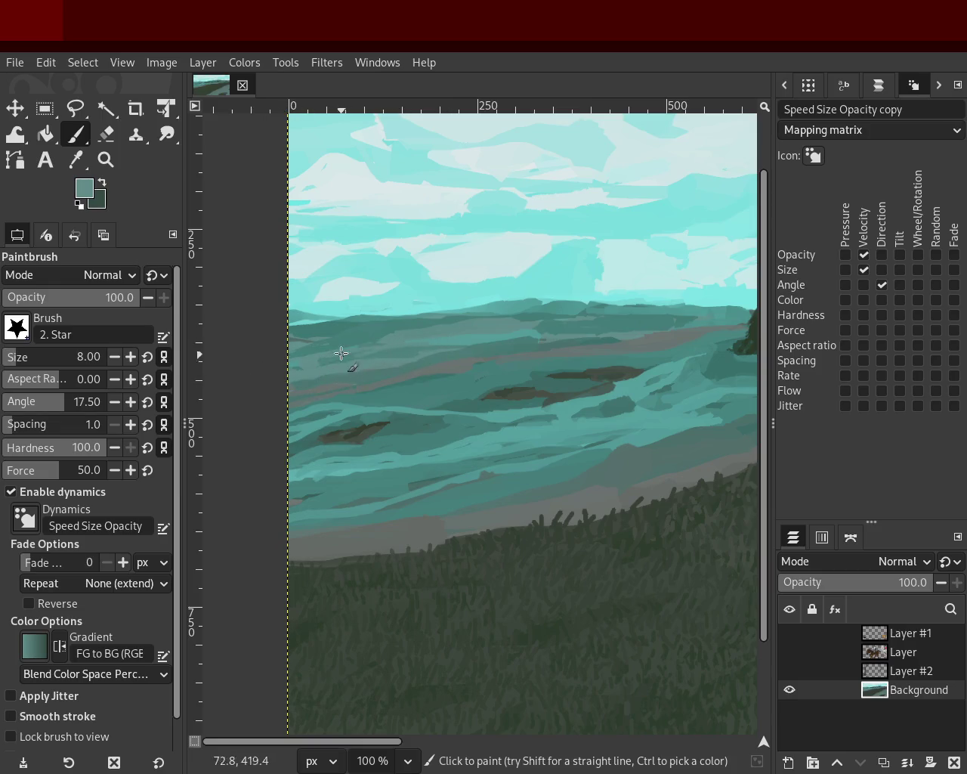
pyautogui.keyDown('ctrl'); pyautogui.click(412, 344); pyautogui.keyUp('ctrl')
pyautogui.keyDown('ctrl'); pyautogui.click(317, 362); pyautogui.keyUp('ctrl')
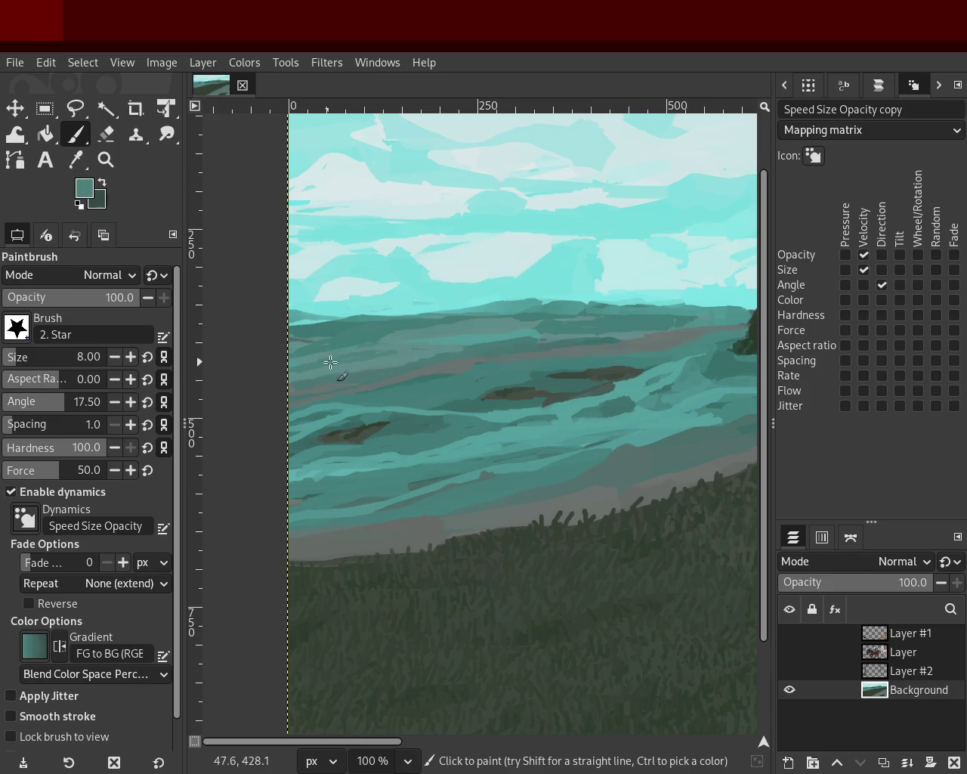
pyautogui.keyDown('ctrl'); pyautogui.click(498, 341); pyautogui.keyUp('ctrl')
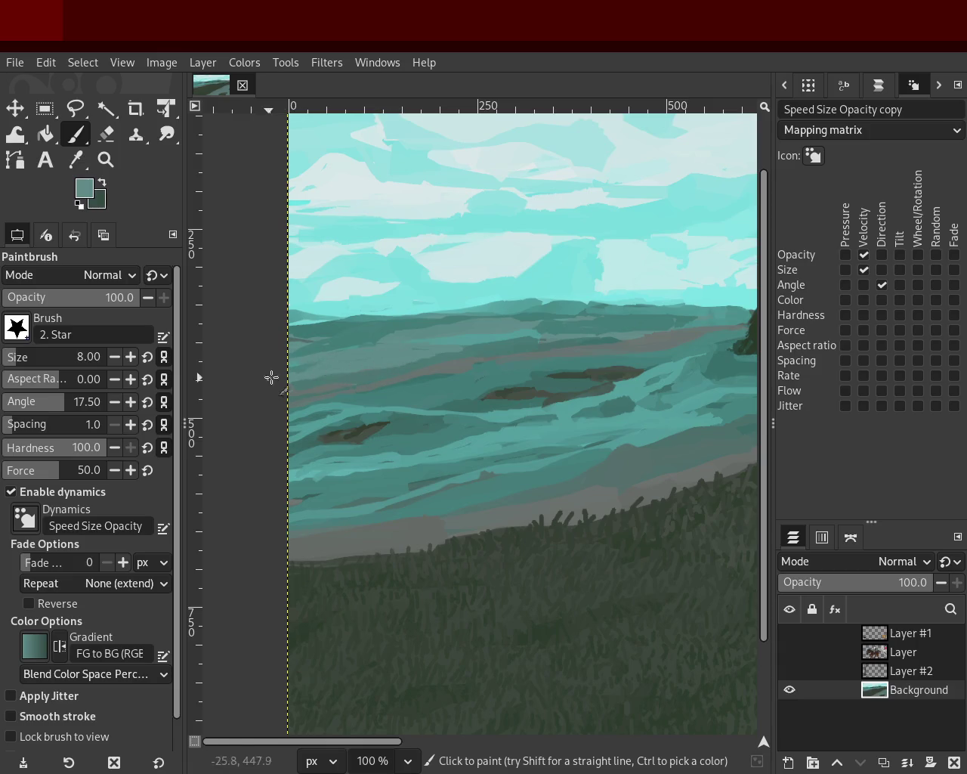
pyautogui.keyDown('ctrl'); pyautogui.click(303, 367); pyautogui.keyUp('ctrl')
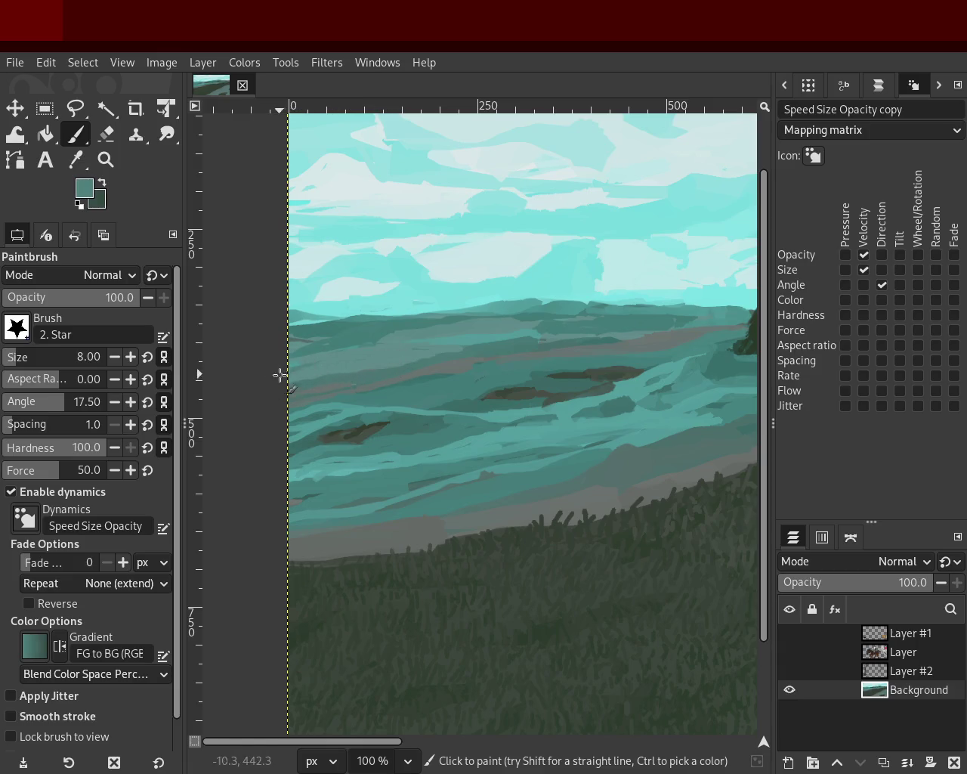
pyautogui.keyDown('ctrl'); pyautogui.click(367, 351); pyautogui.keyUp('ctrl')
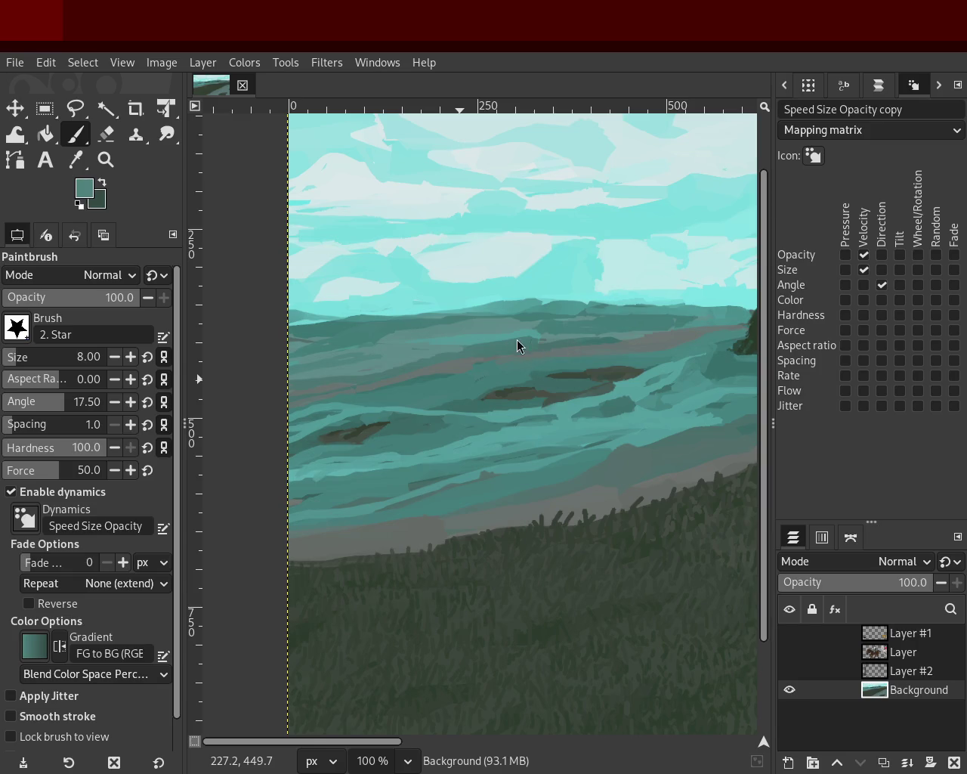
pyautogui.keyDown('ctrl'); pyautogui.click(396, 354); pyautogui.keyUp('ctrl')
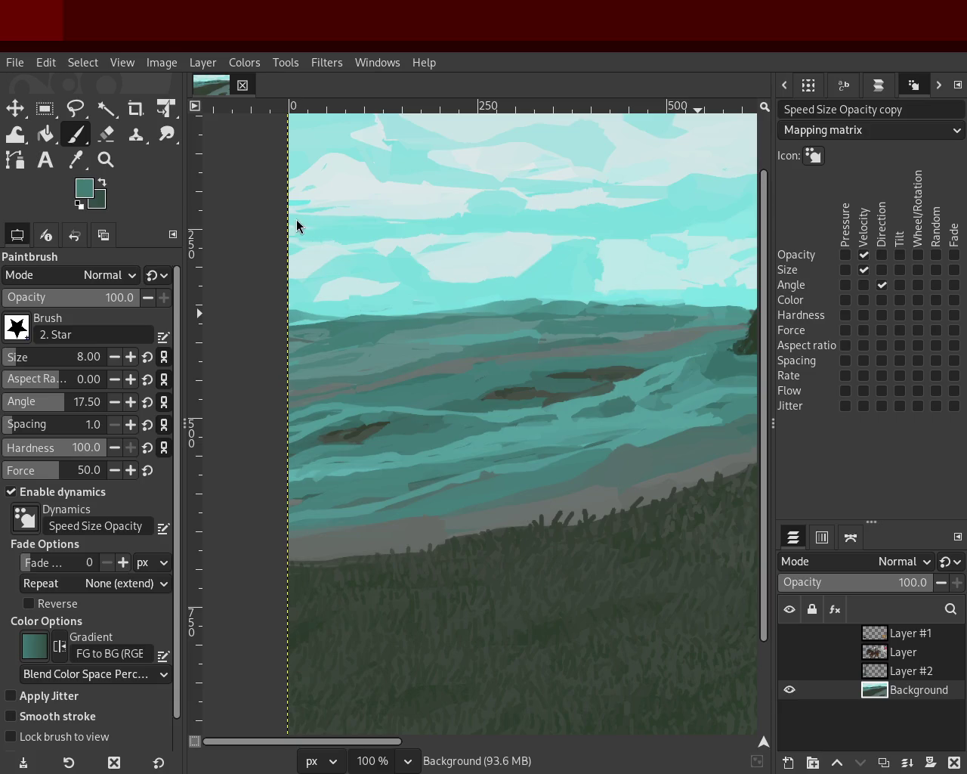
pyautogui.keyDown('ctrl'); pyautogui.click(380, 340); pyautogui.keyUp('ctrl')
pyautogui.keyDown('ctrl'); pyautogui.click(529, 320); pyautogui.keyUp('ctrl')
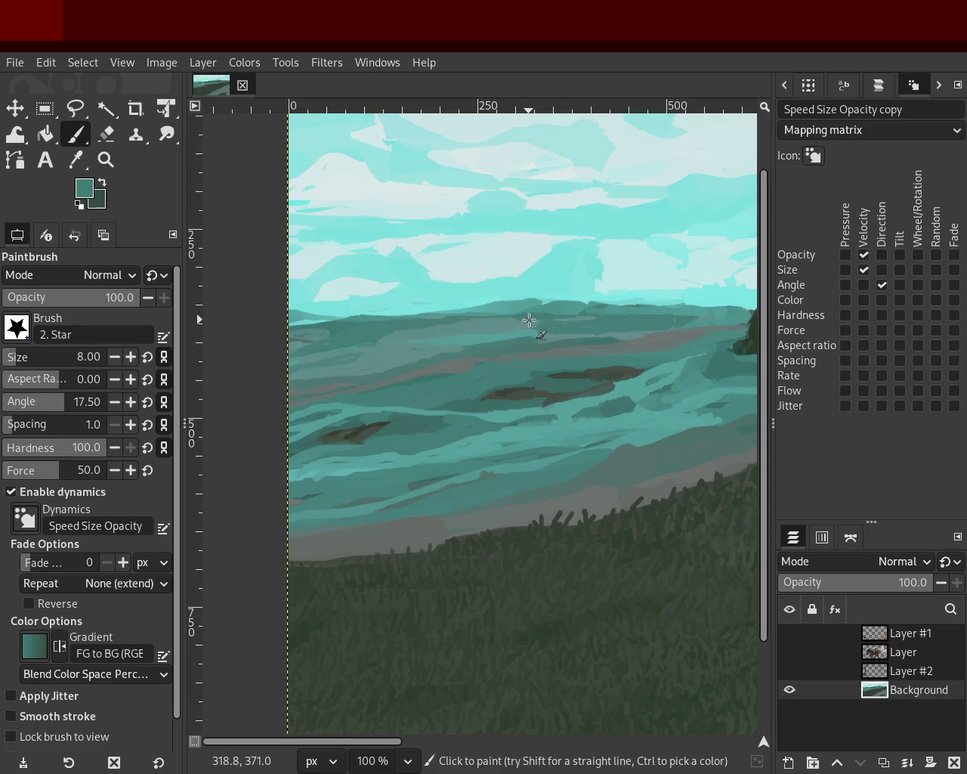
pyautogui.keyDown('ctrl'); pyautogui.click(529, 319); pyautogui.keyUp('ctrl')
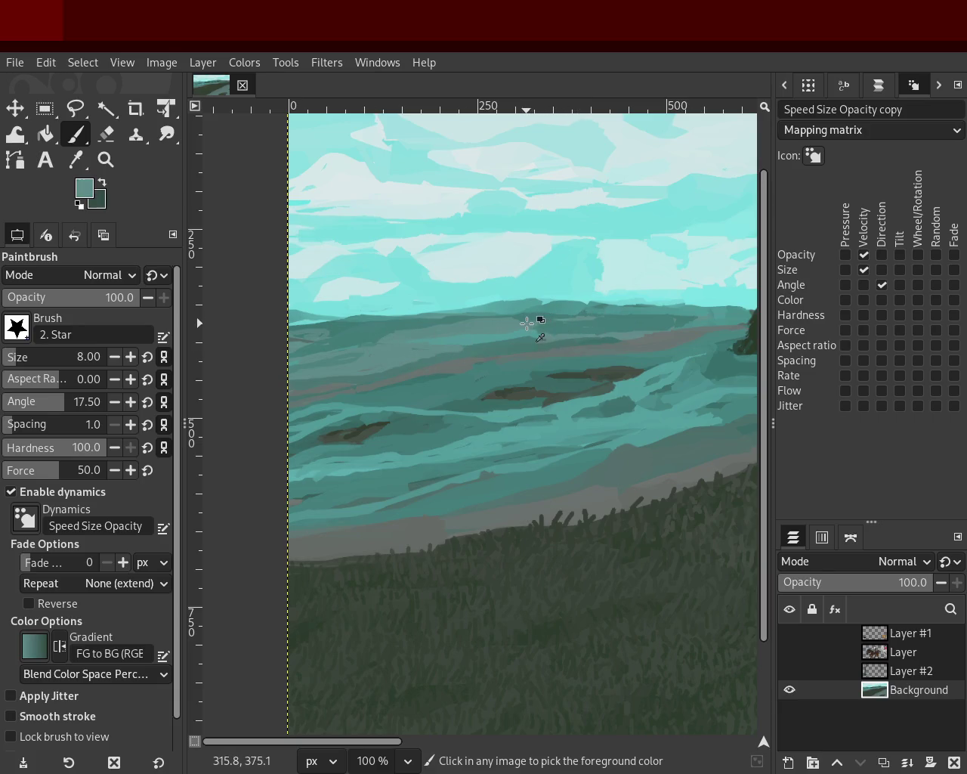
pyautogui.keyDown('ctrl'); pyautogui.click(414, 324); pyautogui.keyUp('ctrl')
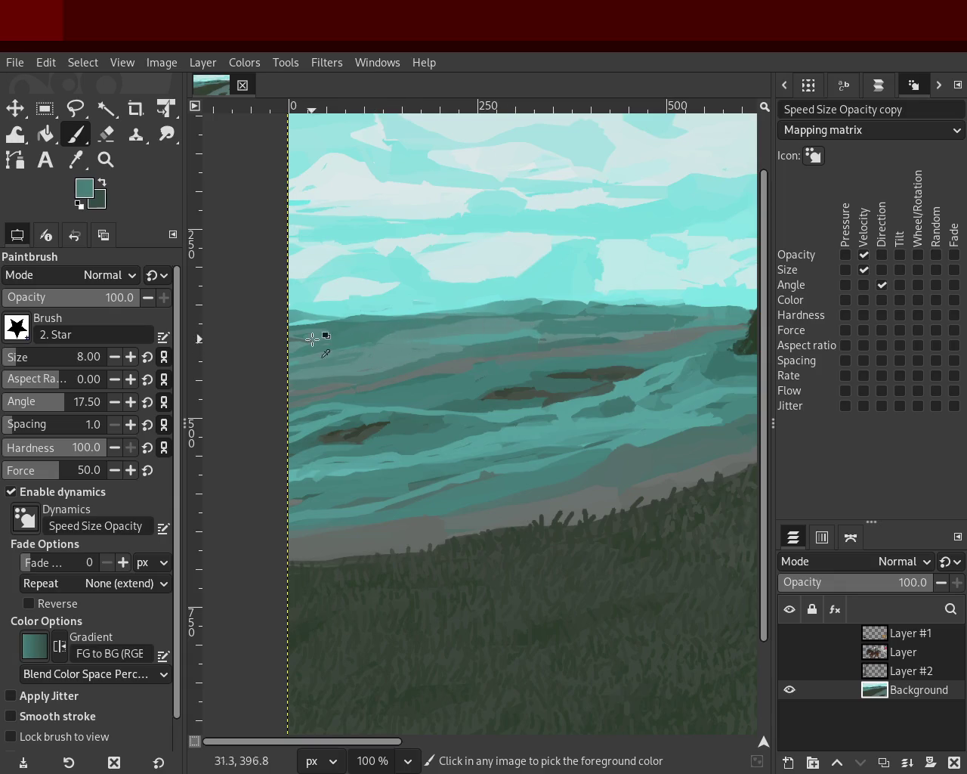
pyautogui.keyDown('ctrl'); pyautogui.click(605, 340); pyautogui.keyUp('ctrl')
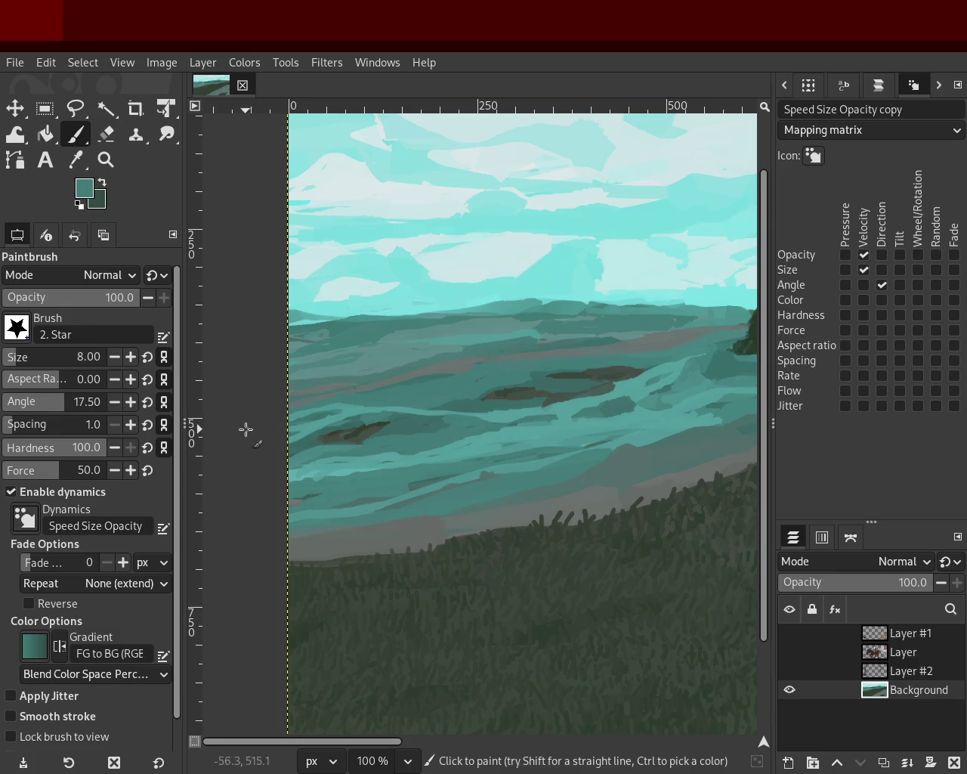
pyautogui.keyDown('ctrl'); pyautogui.click(442, 376); pyautogui.keyUp('ctrl')
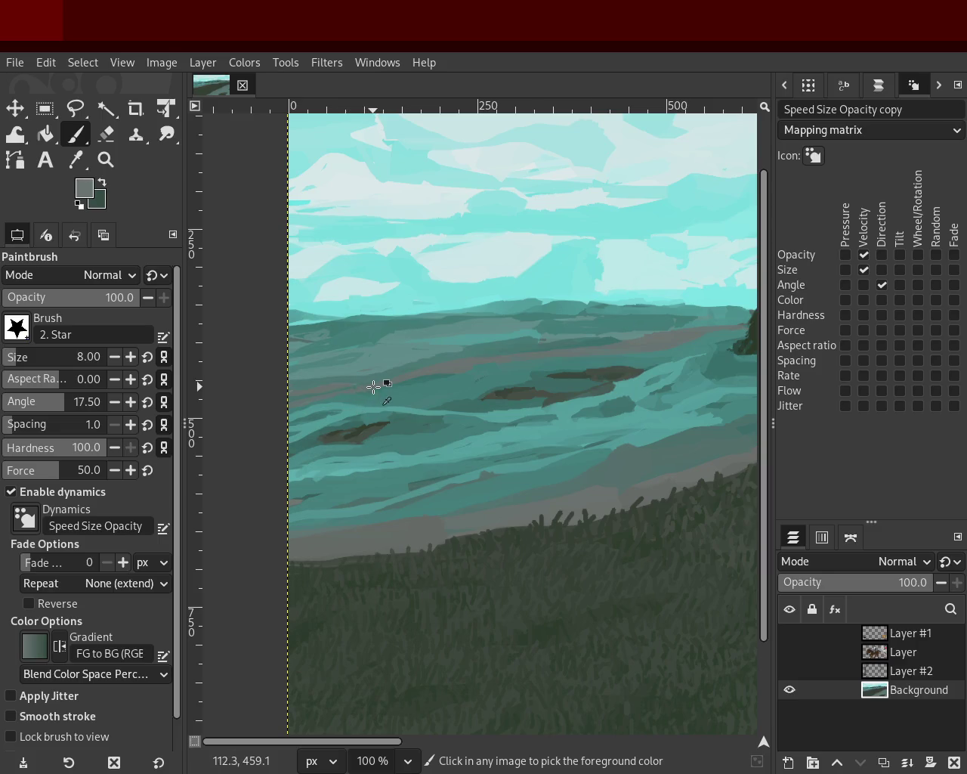
pyautogui.keyDown('ctrl'); pyautogui.click(515, 366); pyautogui.keyUp('ctrl')
# - Zoom in closely on the distant hills, then back out from the close-up
pyautogui.click(106, 159)
pyautogui.keyDown('ctrl'); pyautogui.click(446, 357); pyautogui.keyUp('ctrl')
pyautogui.click(373, 342)
pyautogui.click(373, 341)
pyautogui.click(363, 332)
pyautogui.click(363, 333)
pyautogui.click(75, 135)
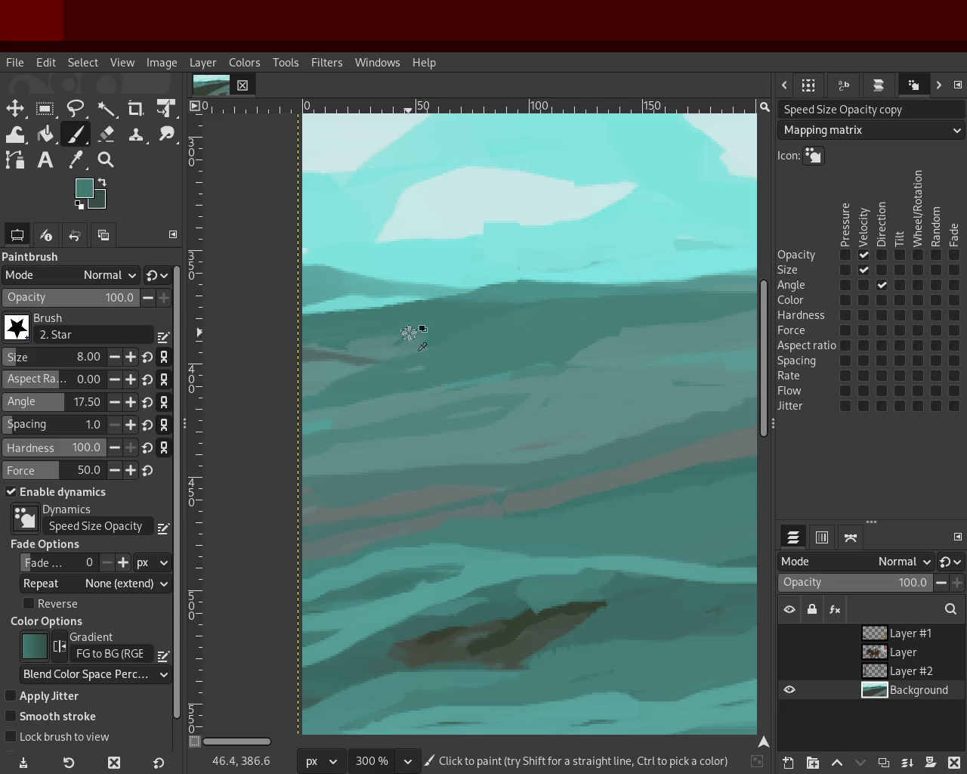
pyautogui.click(106, 159)
pyautogui.keyDown('ctrl'); pyautogui.click(388, 320); pyautogui.keyUp('ctrl')
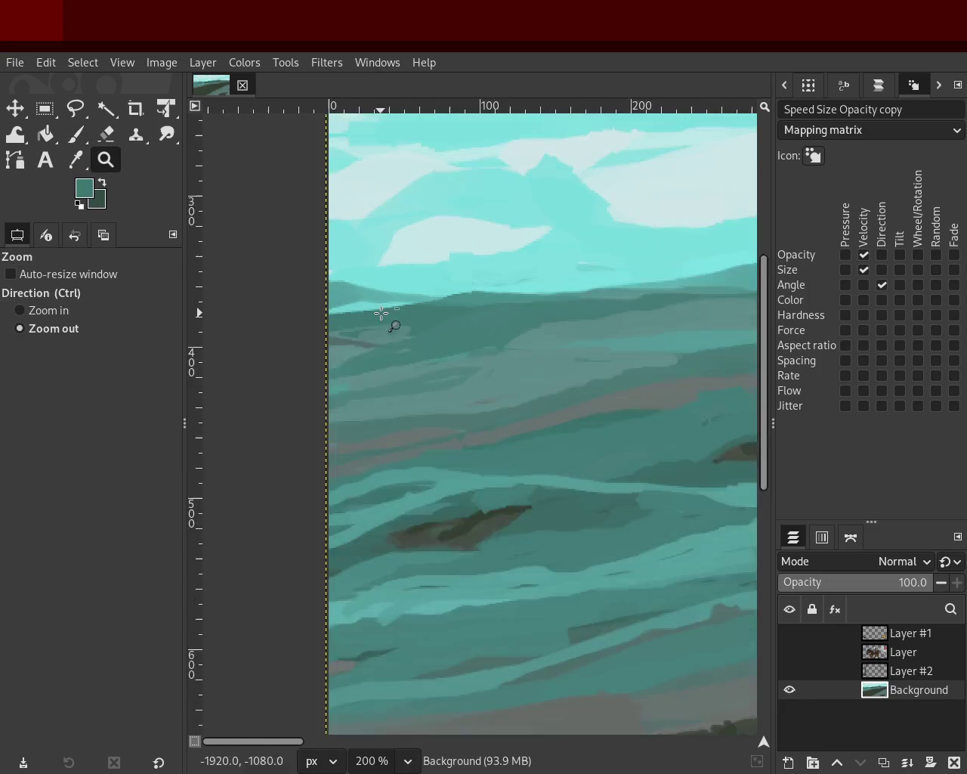
# - Zoom out to check the whole painting, then zoom in on the left hills
pyautogui.keyDown('ctrl'); pyautogui.click(388, 319); pyautogui.keyUp('ctrl')
pyautogui.keyDown('ctrl'); pyautogui.click(388, 319); pyautogui.keyUp('ctrl')
pyautogui.click(526, 291)
pyautogui.keyDown('ctrl'); pyautogui.click(506, 298); pyautogui.keyUp('ctrl')
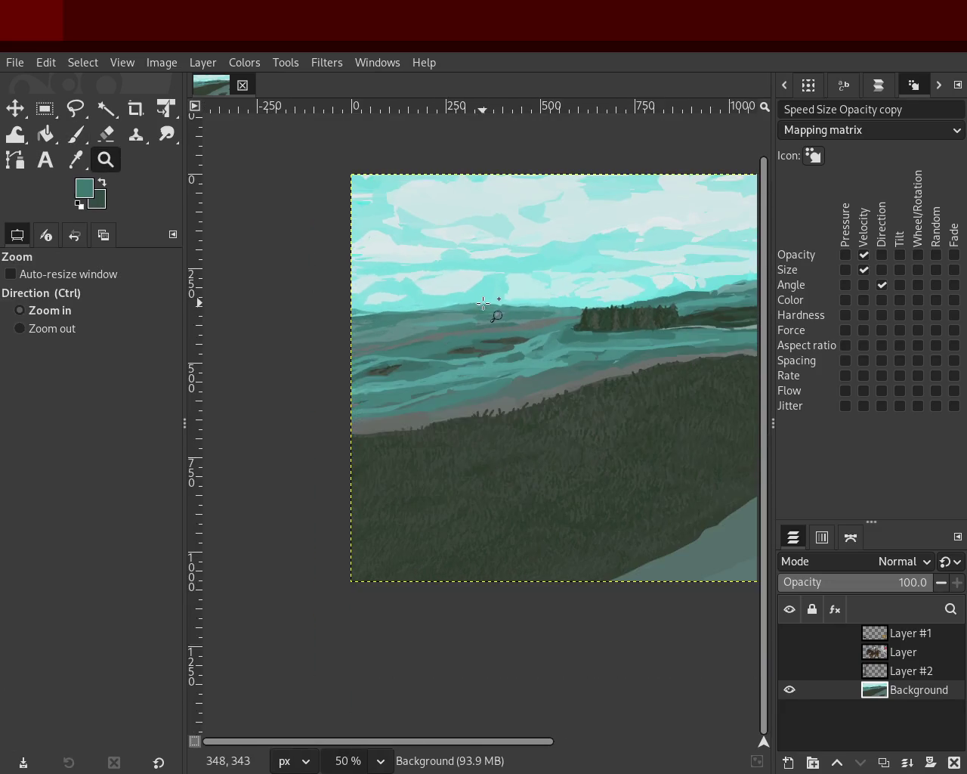
pyautogui.click(367, 331)
pyautogui.click(366, 331)
pyautogui.click(362, 328)
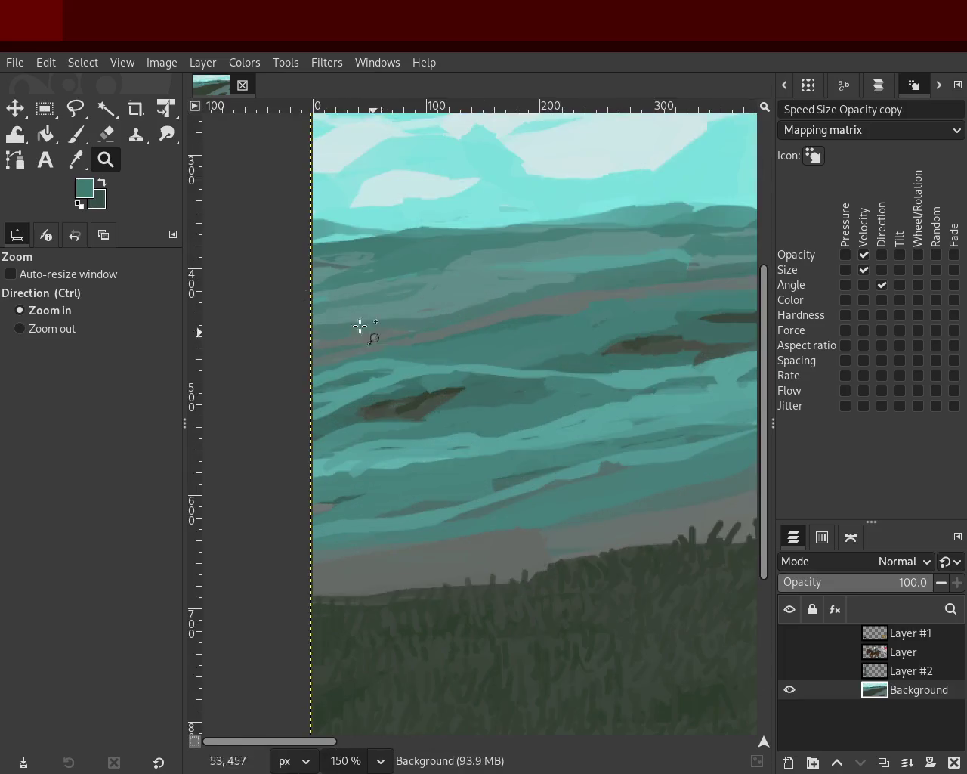
# - With the Paintbrush, sample several grey and darker teals from the hills
pyautogui.click(75, 136)
pyautogui.keyDown('ctrl'); pyautogui.click(399, 342); pyautogui.keyUp('ctrl')
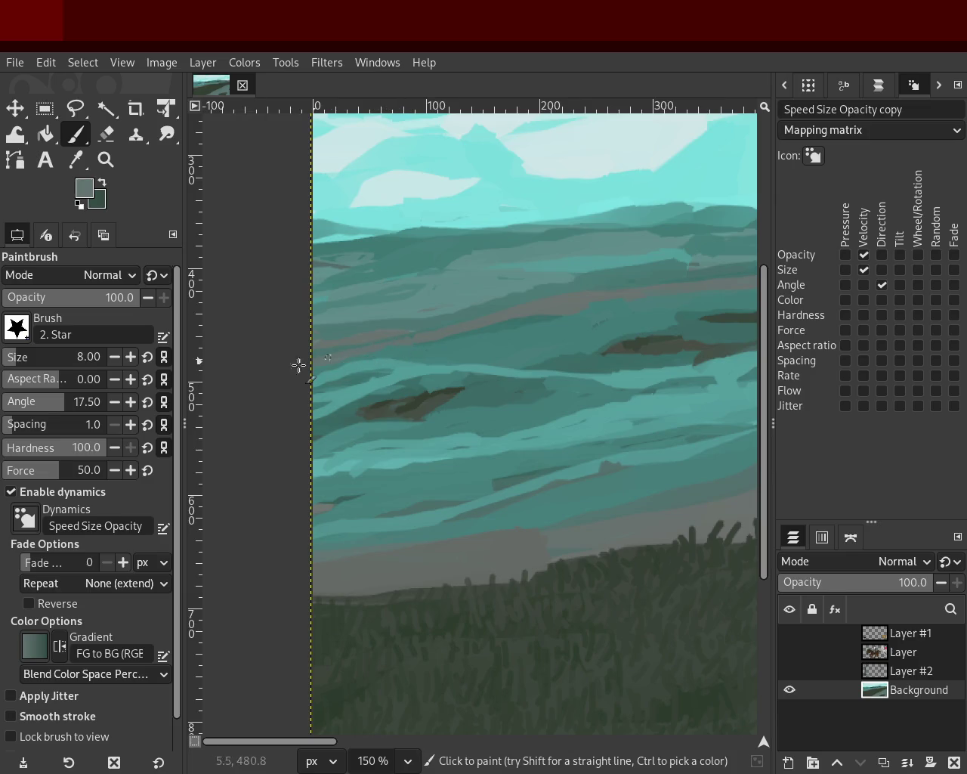
pyautogui.press('ctrl')
pyautogui.keyDown('ctrl'); pyautogui.click(502, 326); pyautogui.keyUp('ctrl')
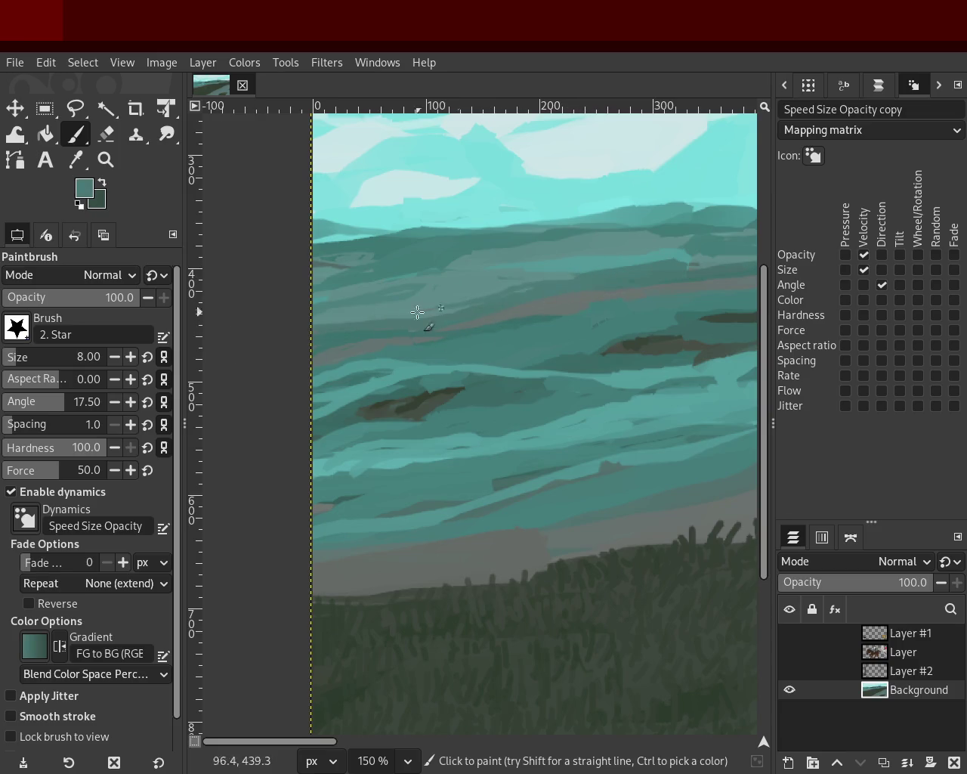
pyautogui.keyDown('ctrl'); pyautogui.click(556, 281); pyautogui.keyUp('ctrl')
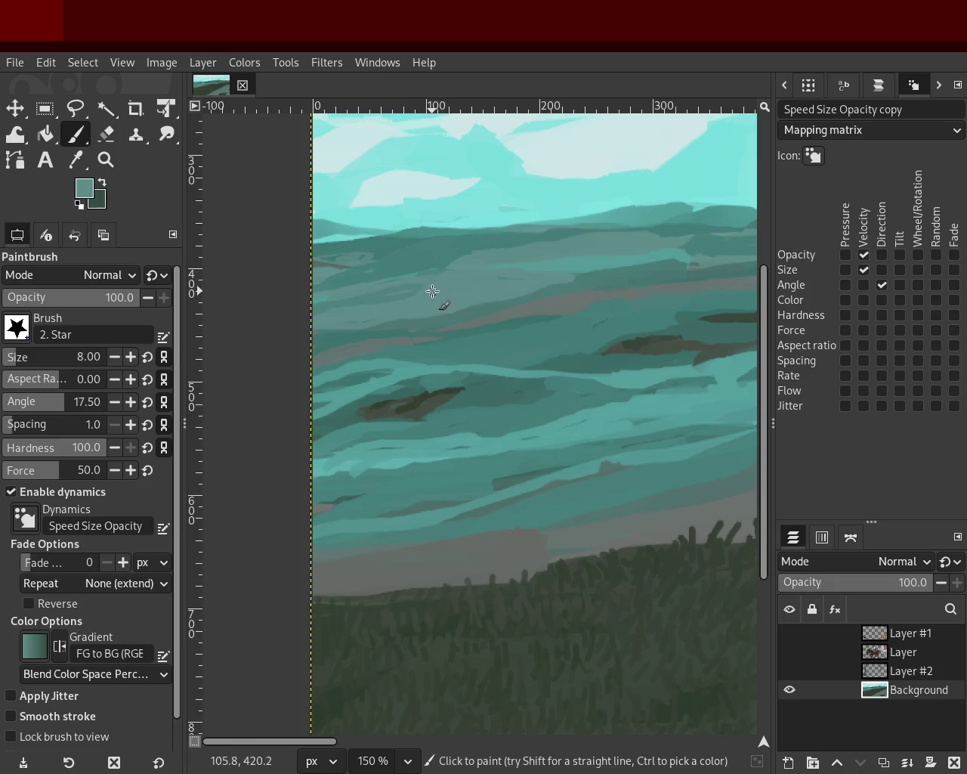
pyautogui.keyDown('ctrl'); pyautogui.click(389, 271); pyautogui.keyUp('ctrl')
pyautogui.keyDown('ctrl'); pyautogui.click(332, 263); pyautogui.keyUp('ctrl')
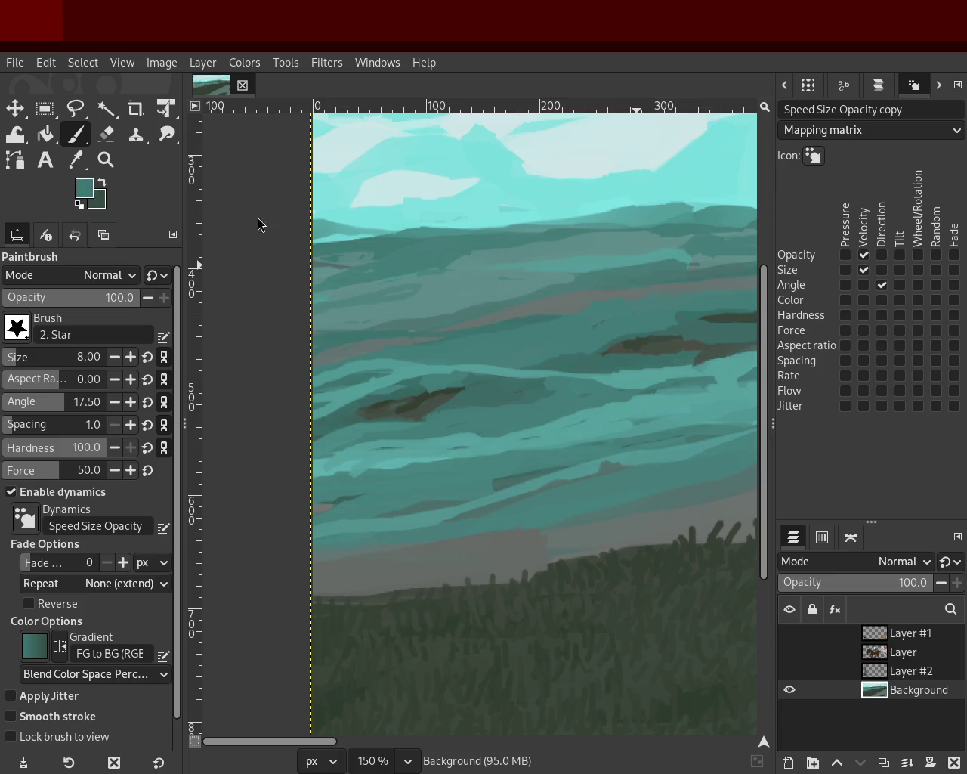
# - Zoom out to the whole image, then back in on the middle water and hills
pyautogui.click(106, 159)
pyautogui.keyDown('ctrl'); pyautogui.click(458, 335); pyautogui.keyUp('ctrl')
pyautogui.keyDown('ctrl'); pyautogui.click(503, 330); pyautogui.keyUp('ctrl')
pyautogui.keyDown('ctrl'); pyautogui.click(503, 330); pyautogui.keyUp('ctrl')
pyautogui.click(440, 340)
pyautogui.doubleClick(494, 324)
pyautogui.keyDown('ctrl'); pyautogui.click(378, 334); pyautogui.keyUp('ctrl')
pyautogui.doubleClick(456, 310)
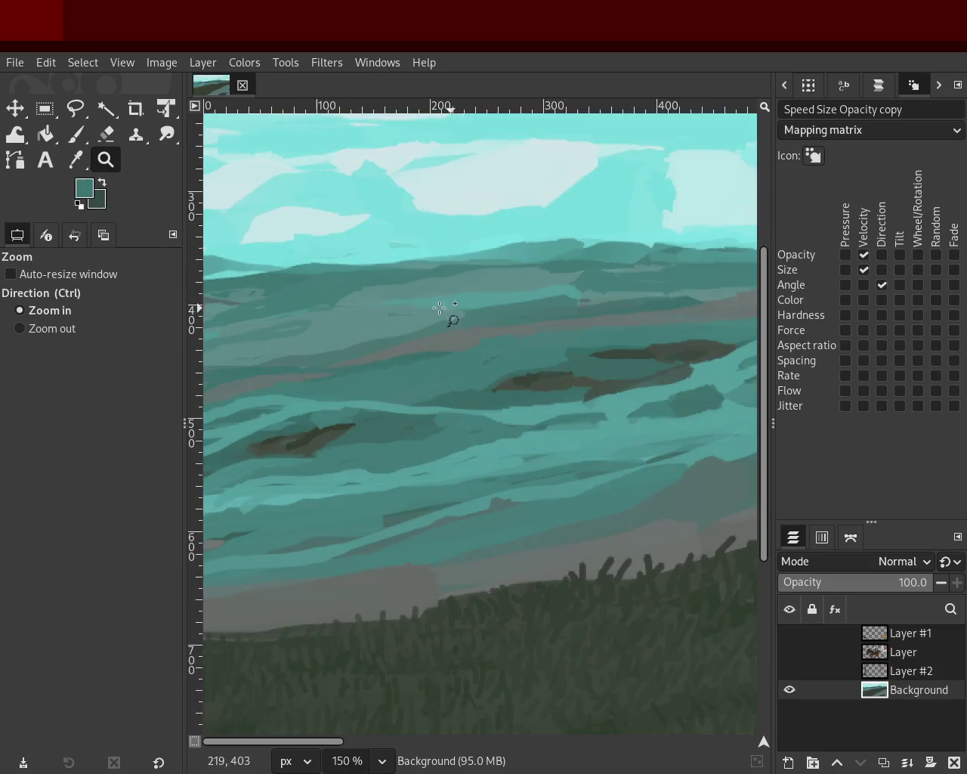
# - Paint a light-teal stroke across the middle water to the right edge, redoing a bad attempt
pyautogui.click(74, 140)
pyautogui.keyDown('ctrl'); pyautogui.click(711, 340); pyautogui.keyUp('ctrl')
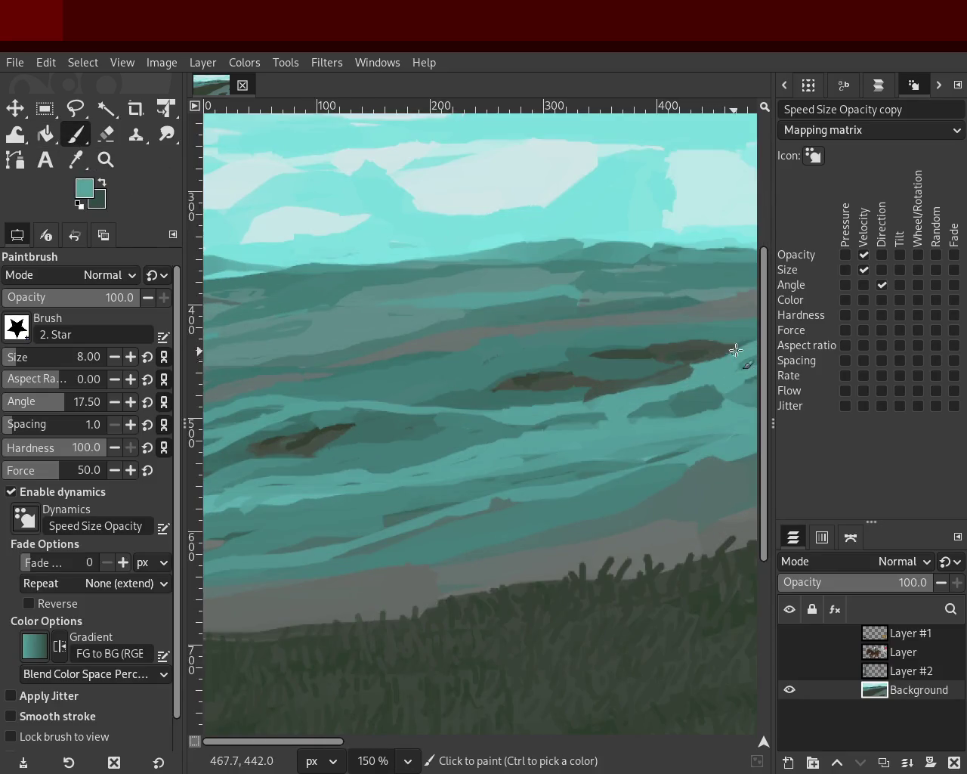
pyautogui.hotkey('ctrl', 'z')
pyautogui.moveTo(325, 402)
pyautogui.mouseDown()
pyautogui.moveTo(725, 352)
pyautogui.moveTo(382, 355)
pyautogui.mouseUp()
pyautogui.hotkey('ctrl', 'z')
pyautogui.hotkey('ctrl', 'z')
pyautogui.moveTo(325, 399); pyautogui.dragTo(756, 344)
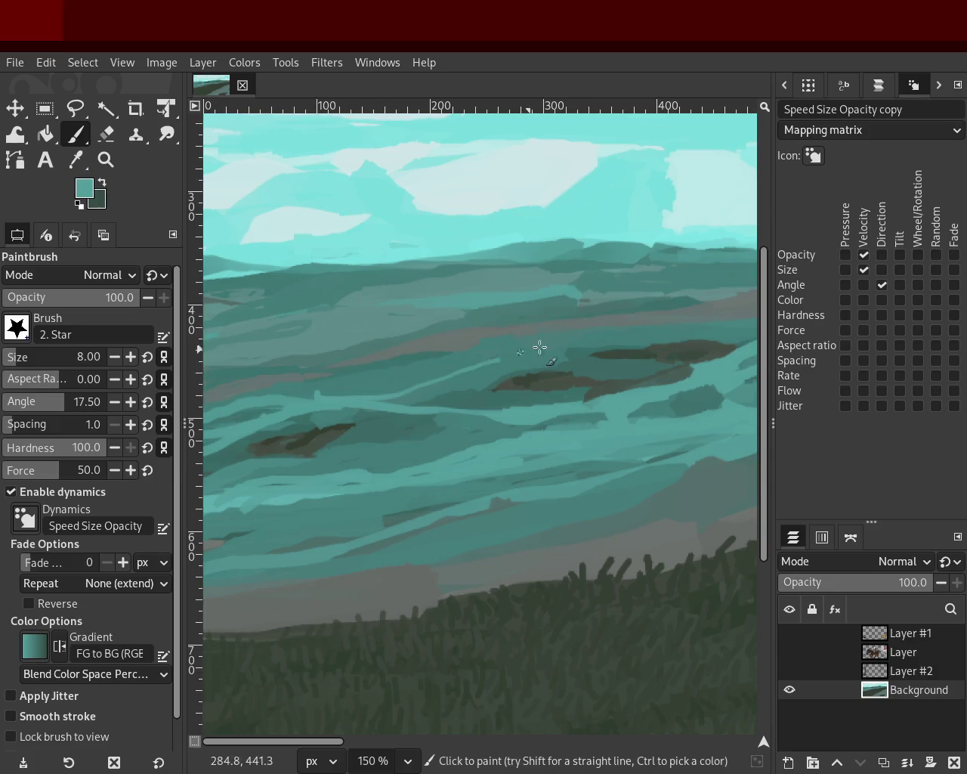
pyautogui.moveTo(425, 396); pyautogui.dragTo(414, 408)
# - Try several teals from the water, settling on a dark teal
pyautogui.keyDown('ctrl'); pyautogui.click(374, 381); pyautogui.keyUp('ctrl')
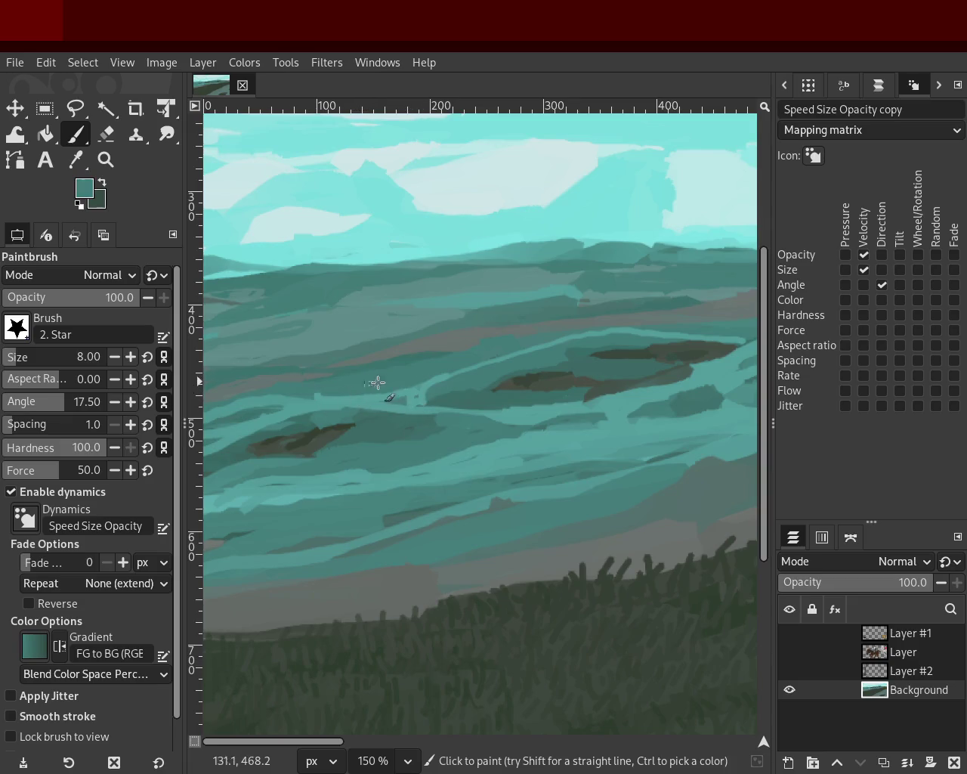
pyautogui.keyDown('ctrl'); pyautogui.click(552, 347); pyautogui.keyUp('ctrl')
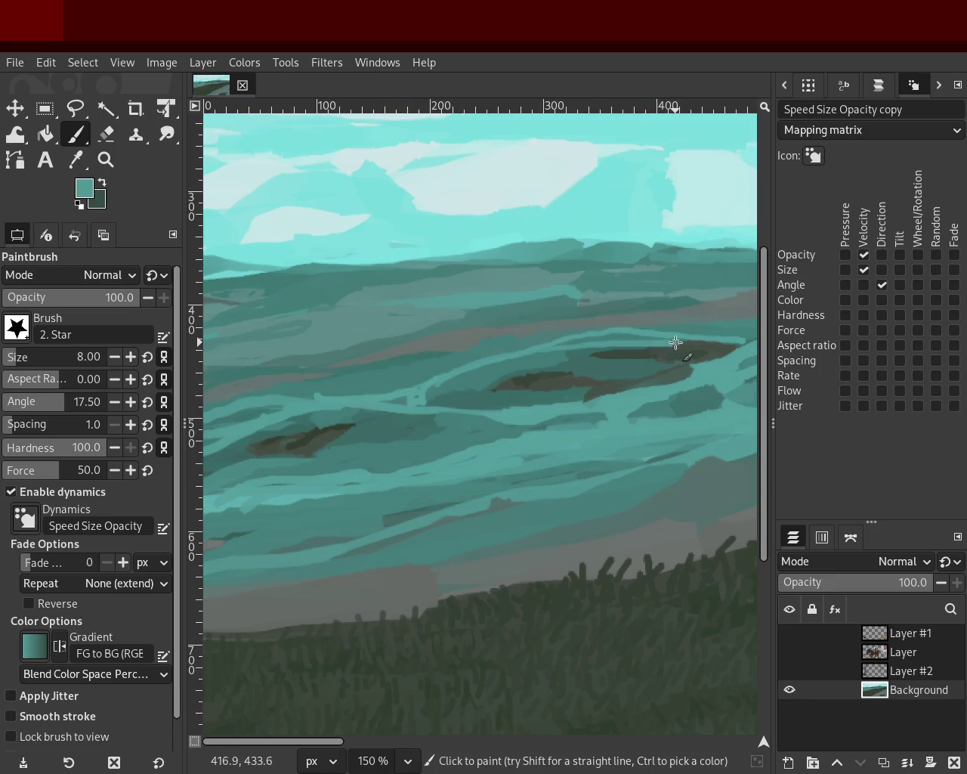
pyautogui.keyDown('ctrl'); pyautogui.click(713, 328); pyautogui.keyUp('ctrl')
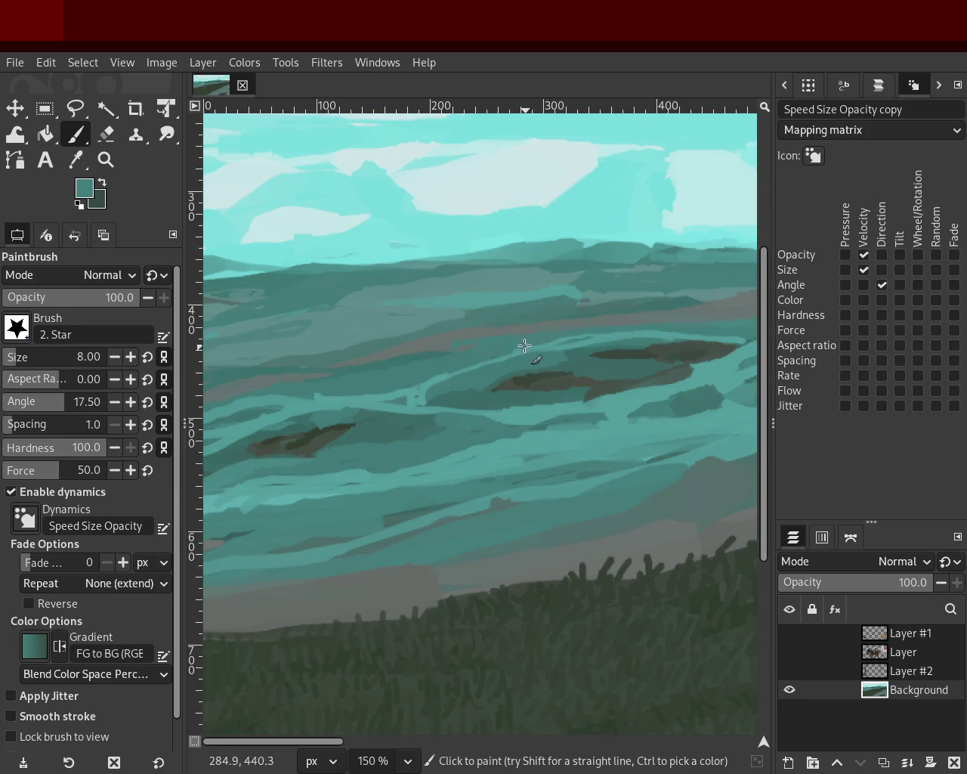
pyautogui.keyDown('ctrl'); pyautogui.click(506, 328); pyautogui.keyUp('ctrl')
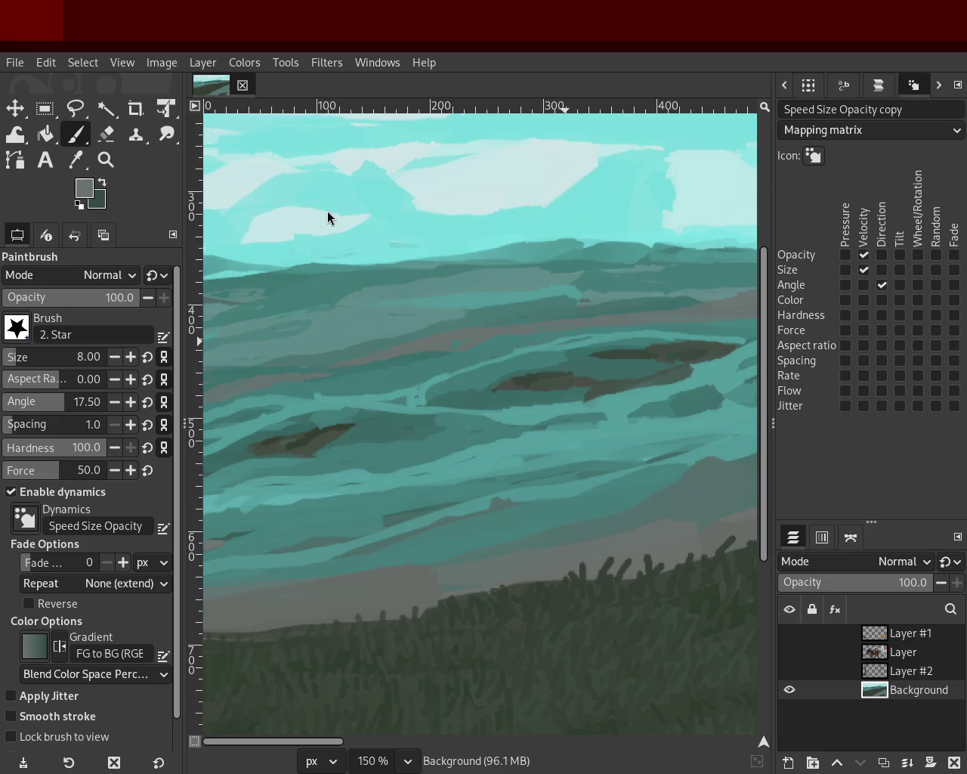
pyautogui.keyDown('ctrl'); pyautogui.click(492, 330); pyautogui.keyUp('ctrl')
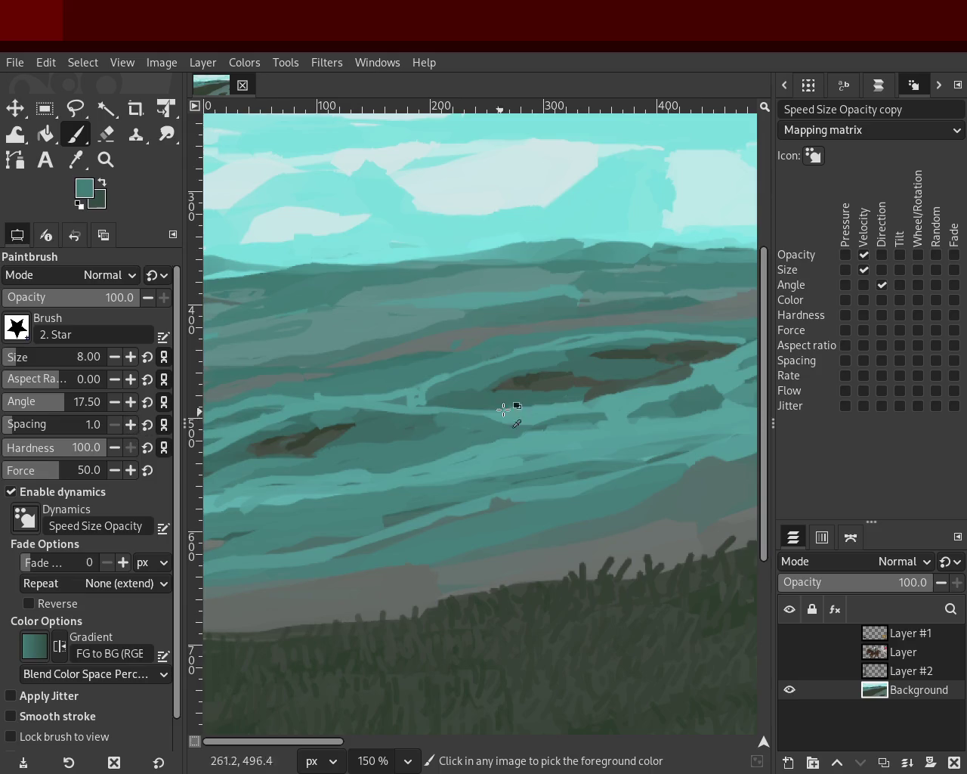
pyautogui.keyDown('ctrl'); pyautogui.click(413, 403); pyautogui.keyUp('ctrl')
# - Replace an unwanted dark teal stroke with two faint light-teal strokes across the lower water
pyautogui.moveTo(416, 404); pyautogui.dragTo(621, 429)
pyautogui.hotkey('ctrl', 'z')
pyautogui.keyDown('ctrl'); pyautogui.click(538, 412); pyautogui.keyUp('ctrl')
pyautogui.moveTo(390, 416); pyautogui.dragTo(527, 416)
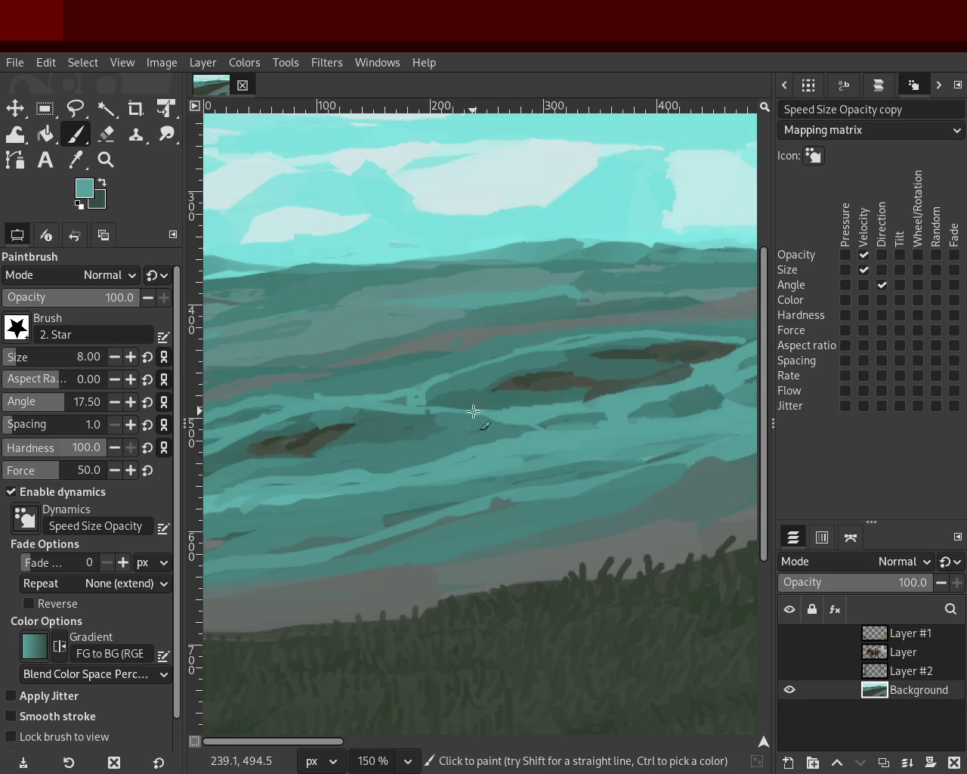
pyautogui.moveTo(503, 420); pyautogui.dragTo(426, 409)
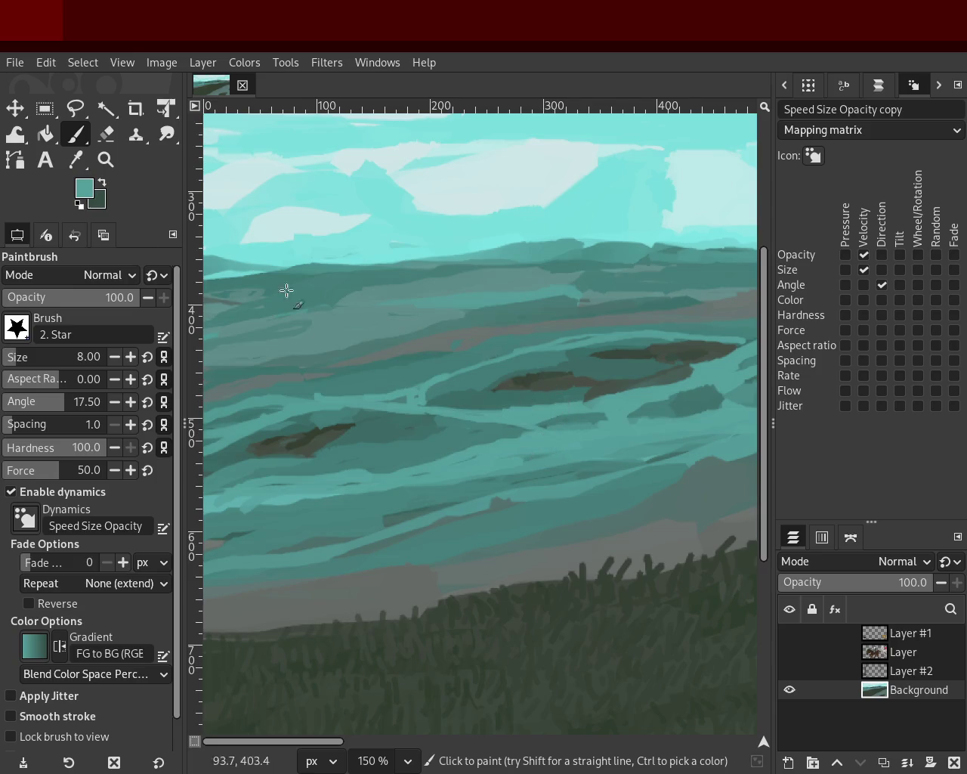
# - Zoom out to see the whole painting, then back in on the hills
pyautogui.press('z')
pyautogui.keyDown('ctrl'); pyautogui.click(378, 298); pyautogui.keyUp('ctrl')
pyautogui.keyDown('ctrl'); pyautogui.click(378, 299); pyautogui.keyUp('ctrl')
pyautogui.keyDown('ctrl'); pyautogui.click(461, 287); pyautogui.keyUp('ctrl')
pyautogui.keyDown('ctrl'); pyautogui.click(461, 287); pyautogui.keyUp('ctrl')
pyautogui.click(461, 287)
pyautogui.click(461, 287)
pyautogui.click(461, 287)
pyautogui.click(461, 287)
# - Sample darker and lighter teals from the painted river water
pyautogui.click(76, 134)
pyautogui.keyDown('ctrl'); pyautogui.click(417, 368); pyautogui.keyUp('ctrl')
pyautogui.keyDown('ctrl'); pyautogui.click(471, 365); pyautogui.keyUp('ctrl')
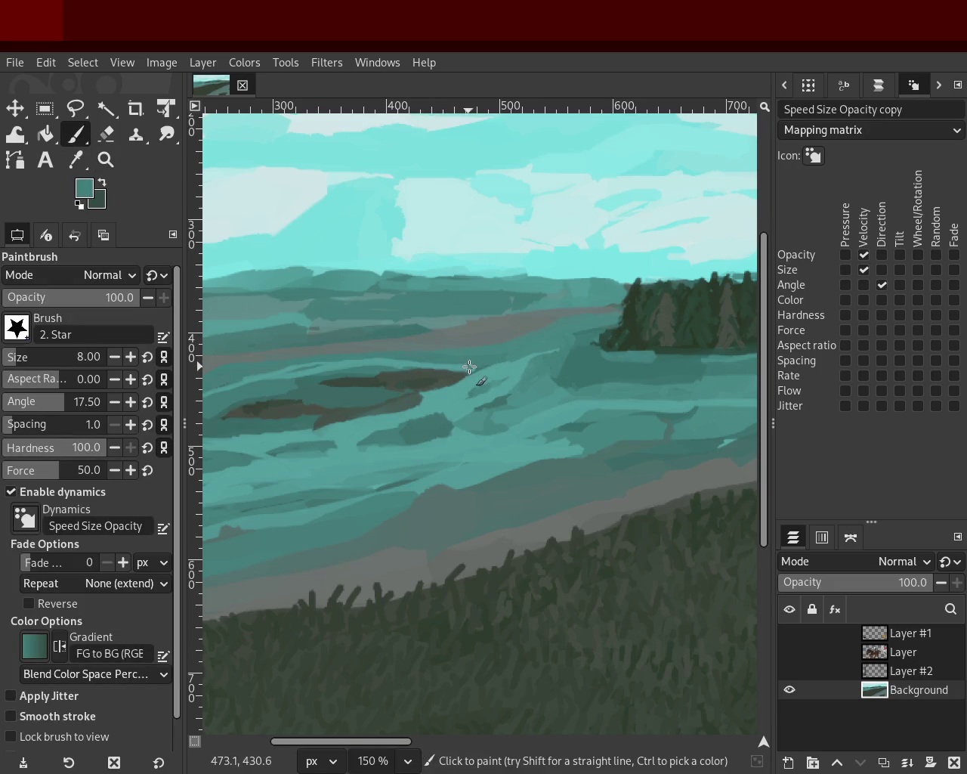
pyautogui.keyDown('ctrl'); pyautogui.click(469, 368); pyautogui.keyUp('ctrl')
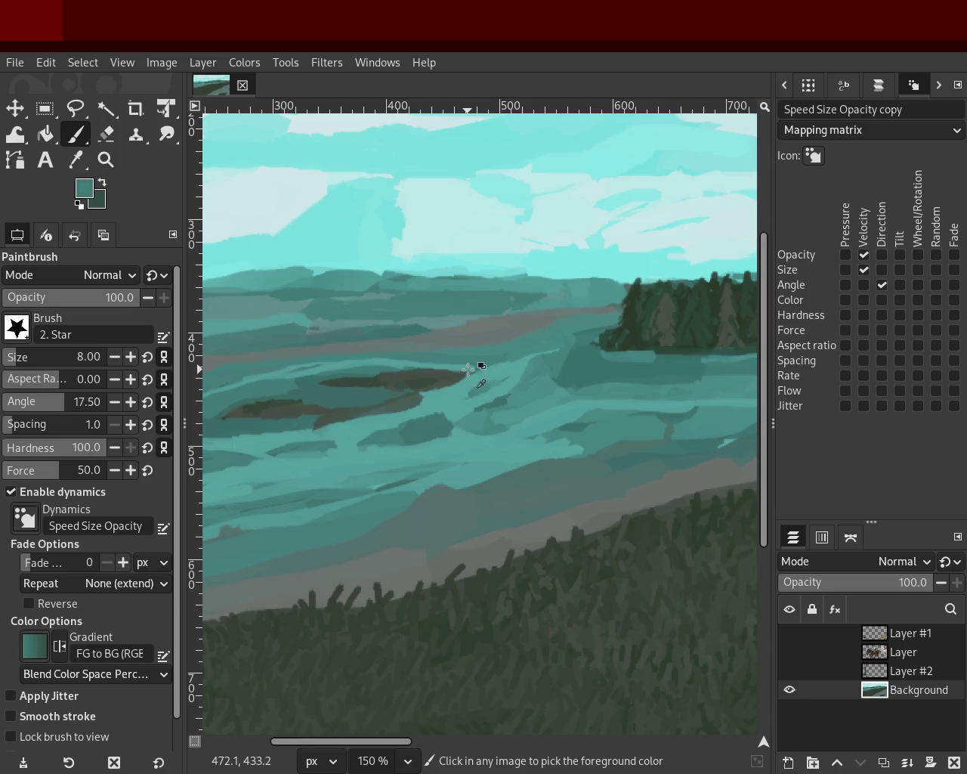
pyautogui.keyDown('ctrl'); pyautogui.click(477, 367); pyautogui.keyUp('ctrl')
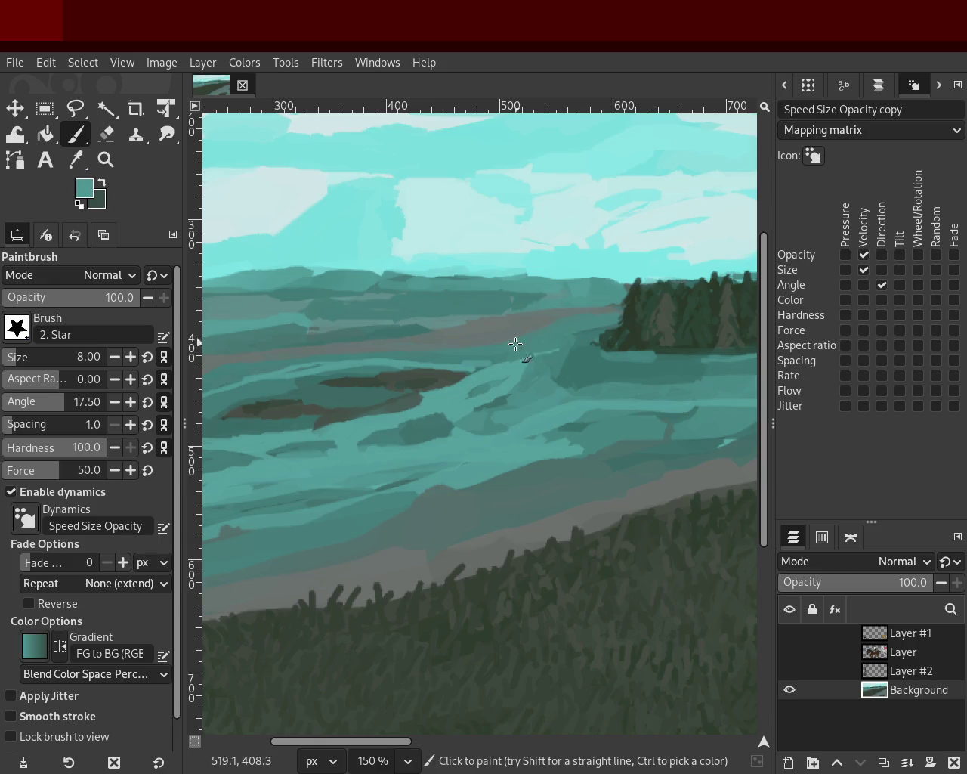
# - Zoom out to check the whole landscape, then back in on the river
pyautogui.click(106, 159)
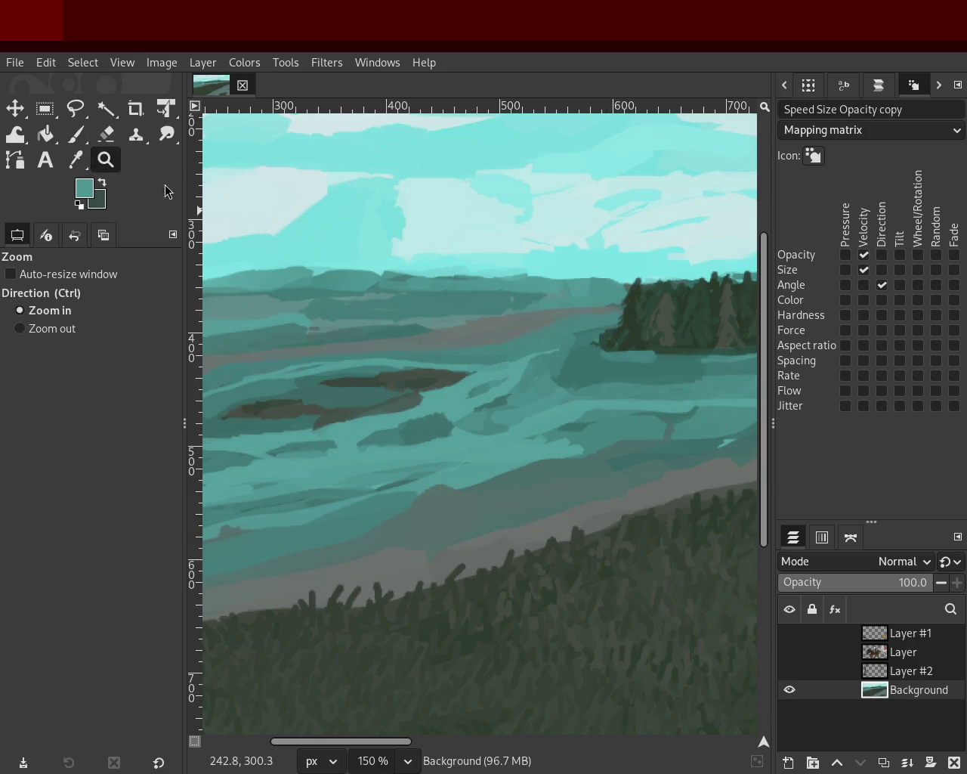
pyautogui.keyDown('ctrl'); pyautogui.click(371, 353); pyautogui.keyUp('ctrl')
pyautogui.keyDown('ctrl'); pyautogui.click(371, 353); pyautogui.keyUp('ctrl')
pyautogui.keyDown('ctrl'); pyautogui.click(537, 372); pyautogui.keyUp('ctrl')
pyautogui.keyDown('ctrl'); pyautogui.click(383, 386); pyautogui.keyUp('ctrl')
pyautogui.click(386, 389)
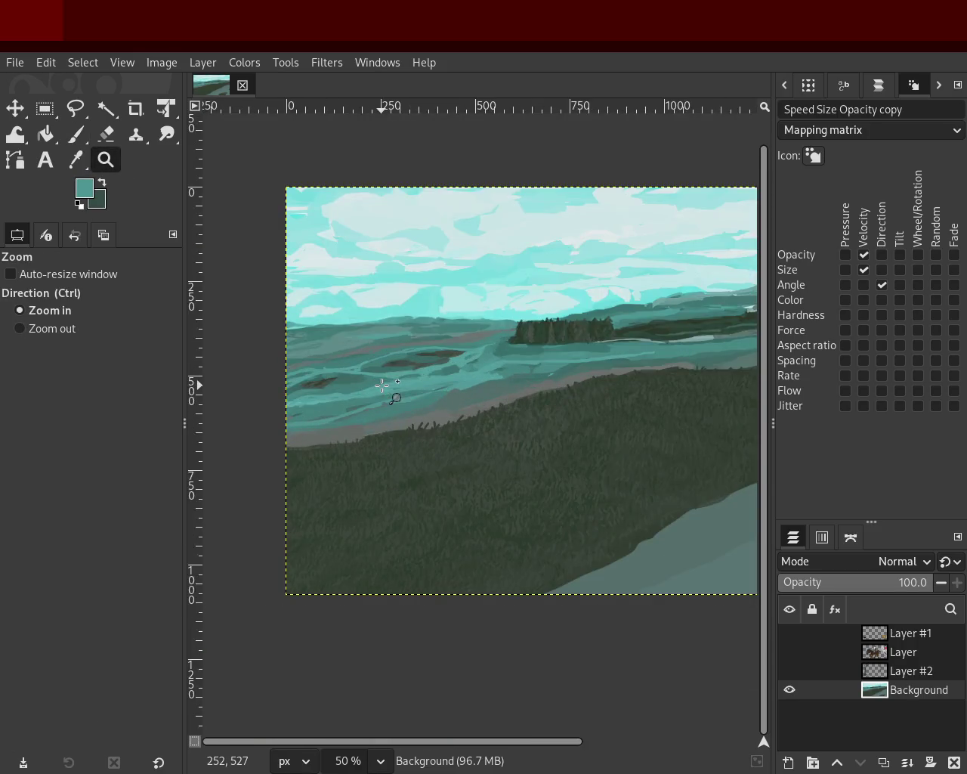
pyautogui.keyDown('ctrl'); pyautogui.click(370, 387); pyautogui.keyUp('ctrl')
pyautogui.click(361, 385)
pyautogui.click(362, 386)
pyautogui.click(361, 386)
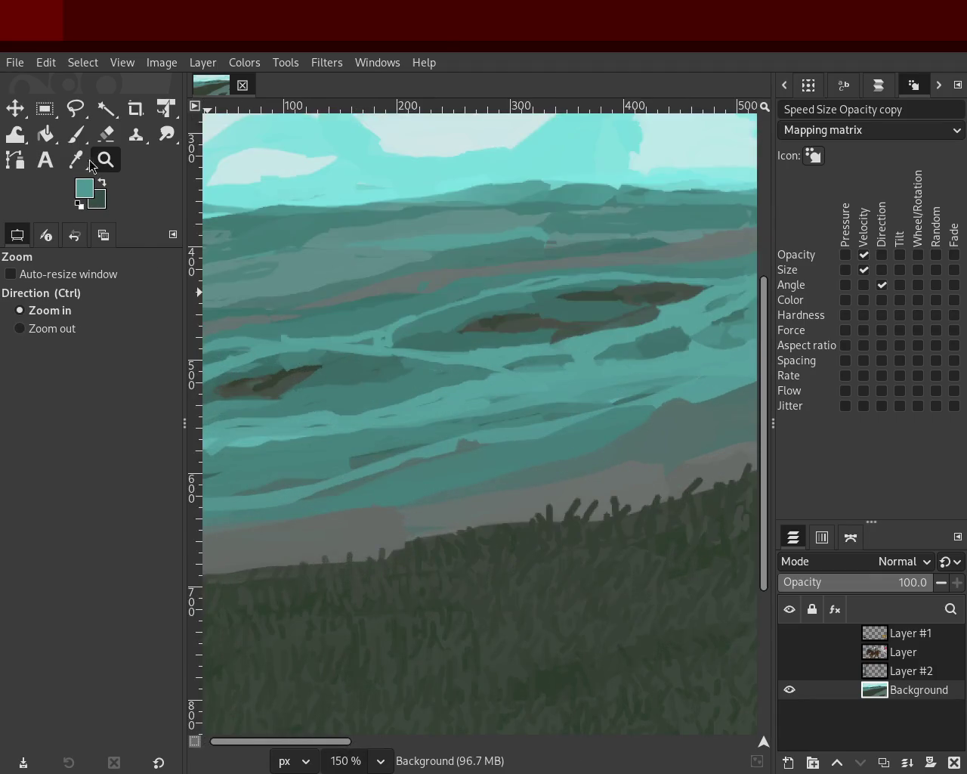
# - Pick darker and lighter teals from the water, then briefly check the whole painting and return to the river
pyautogui.press('p')
pyautogui.keyDown('ctrl'); pyautogui.click(443, 346); pyautogui.keyUp('ctrl')
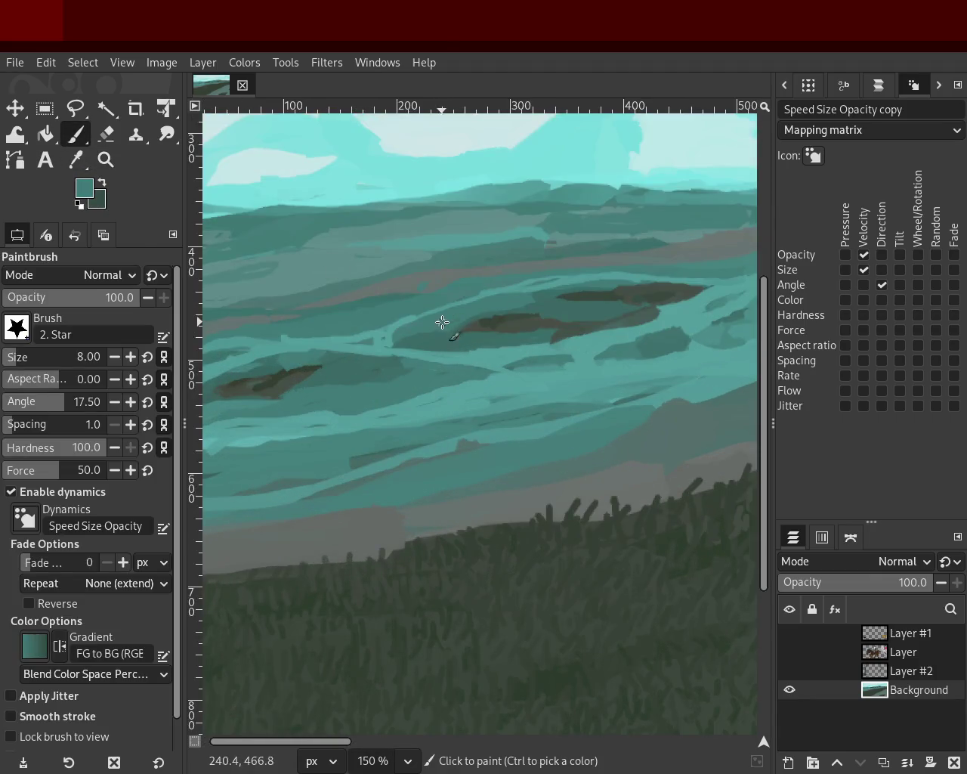
pyautogui.keyDown('ctrl'); pyautogui.click(401, 341); pyautogui.keyUp('ctrl')
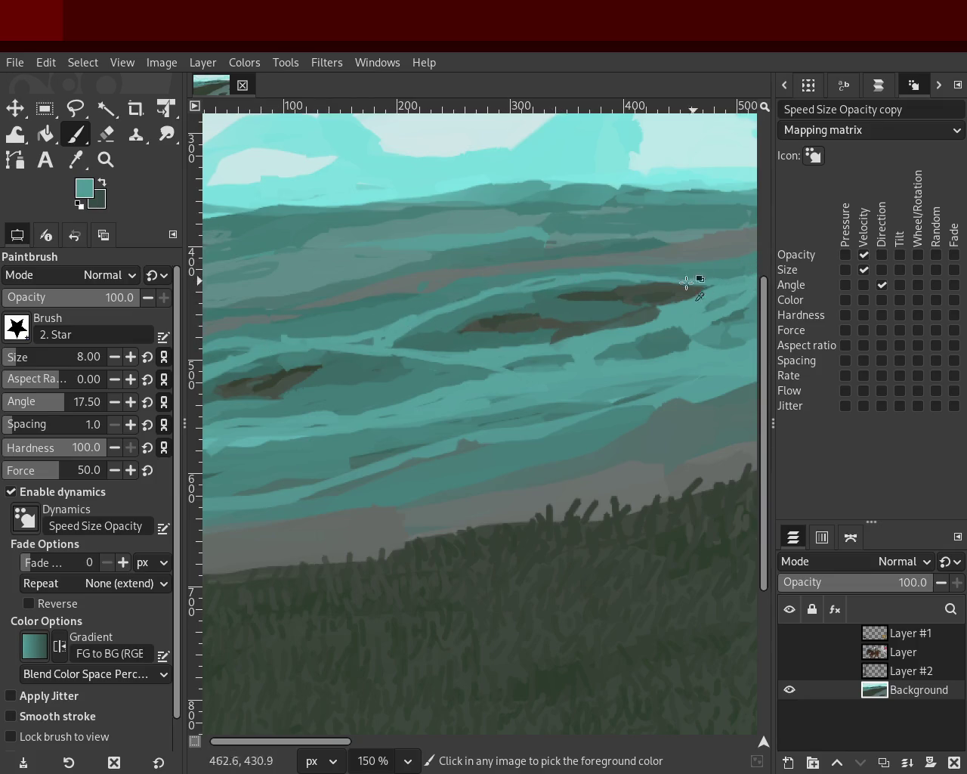
pyautogui.click(106, 160)
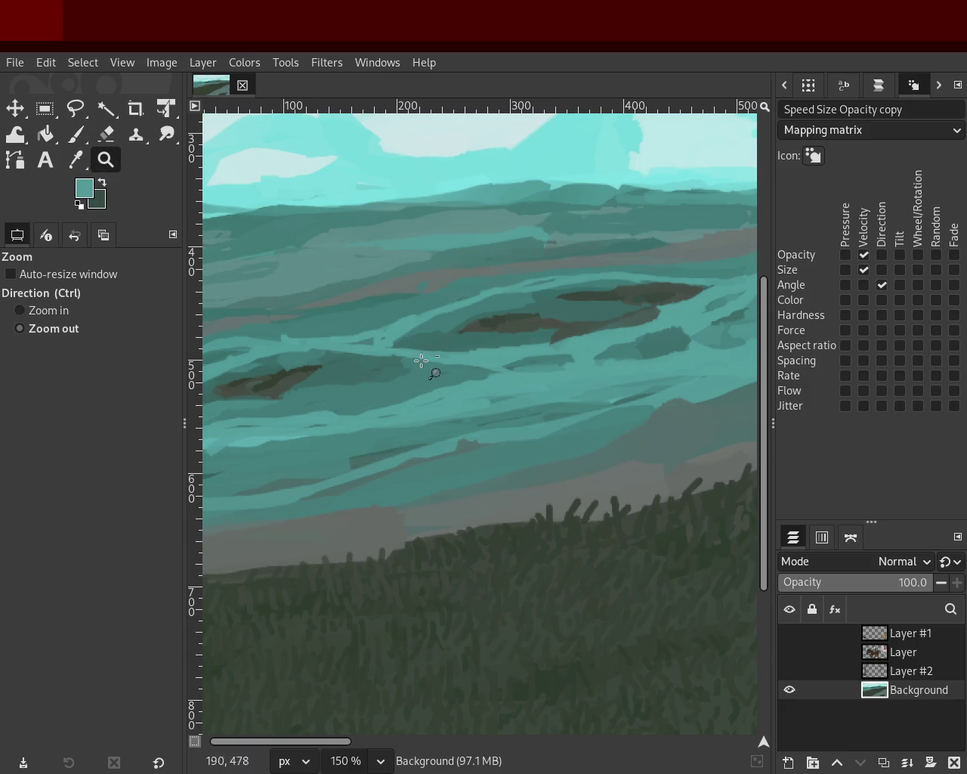
pyautogui.doubleClick(409, 352)
pyautogui.doubleClick(439, 371)
pyautogui.keyDown('ctrl'); pyautogui.click(410, 367); pyautogui.keyUp('ctrl')
pyautogui.keyDown('ctrl'); pyautogui.click(410, 367); pyautogui.keyUp('ctrl')
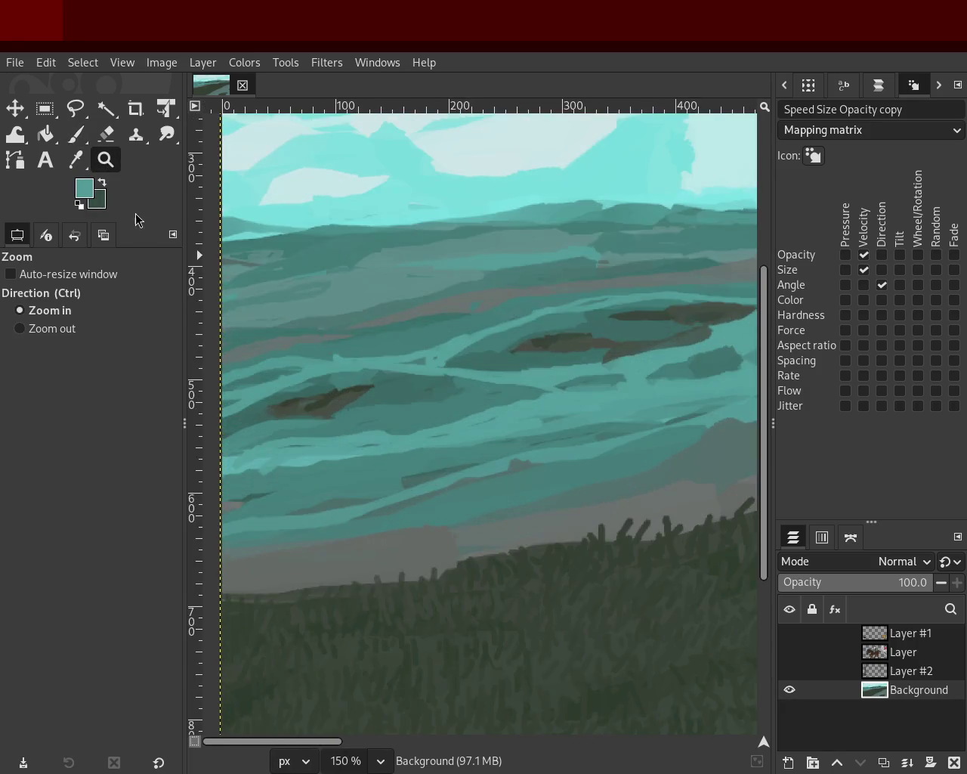
# - Sample teals from the river water, ending on a greyer teal from the left side
pyautogui.click(76, 135)
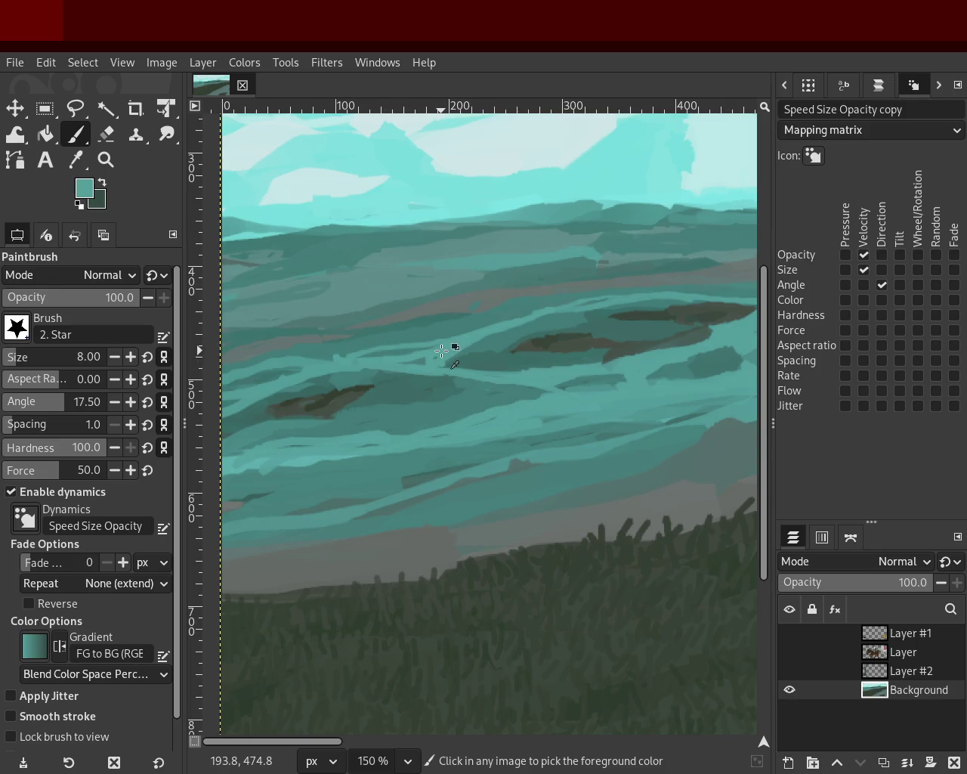
pyautogui.keyDown('ctrl'); pyautogui.click(501, 330); pyautogui.keyUp('ctrl')
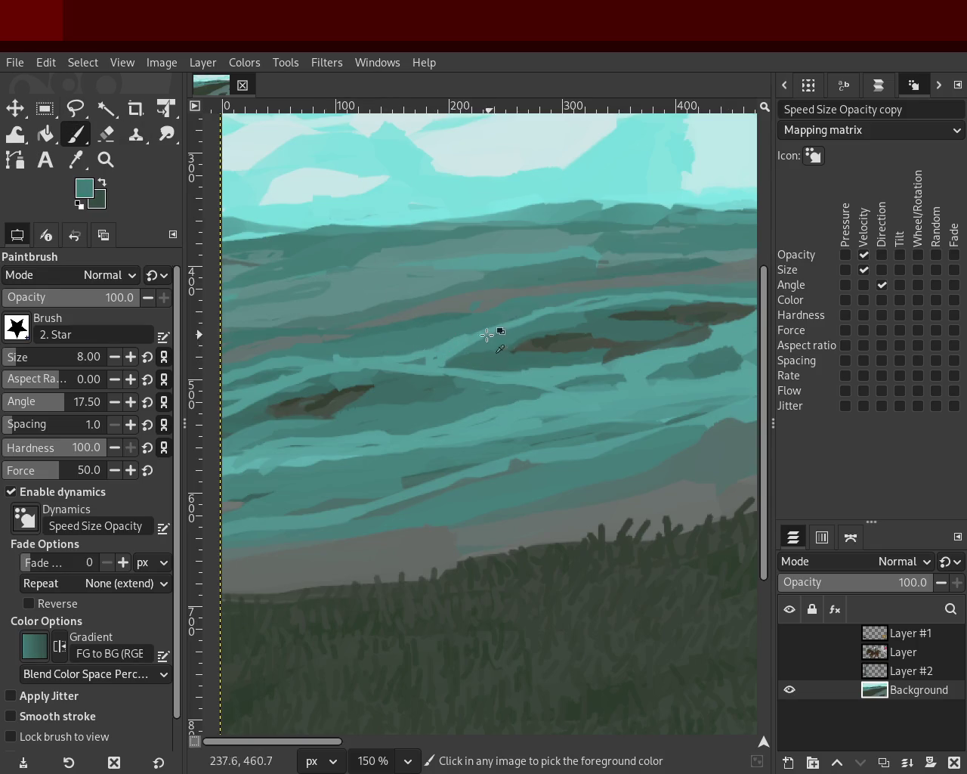
pyautogui.keyDown('ctrl'); pyautogui.click(461, 347); pyautogui.keyUp('ctrl')
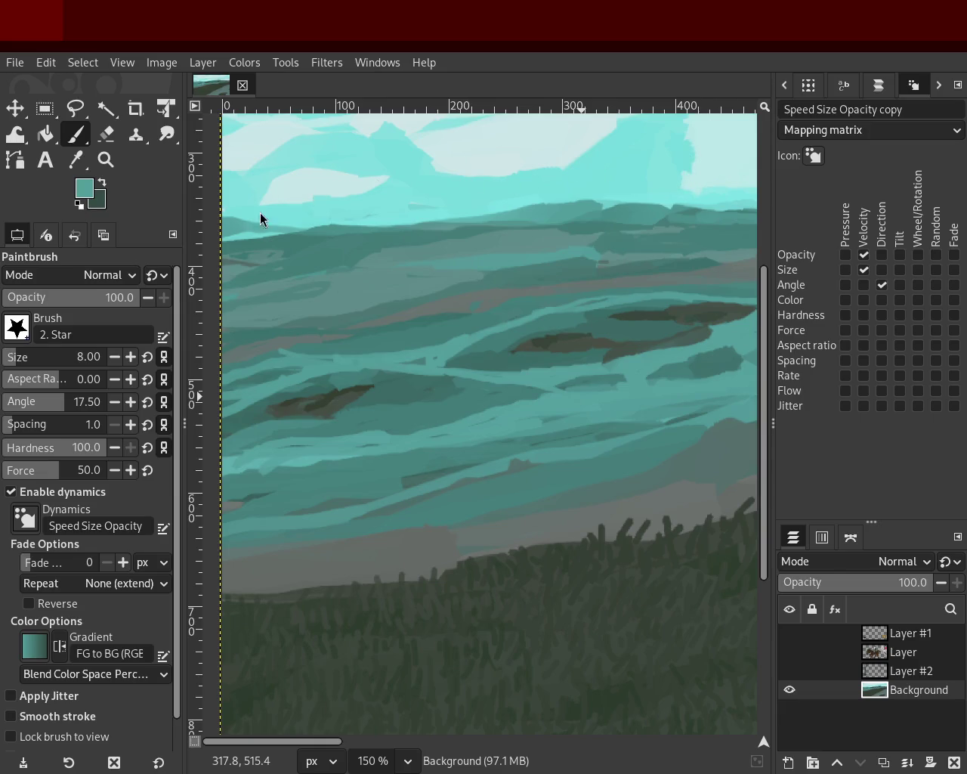
pyautogui.keyDown('ctrl'); pyautogui.click(321, 348); pyautogui.keyUp('ctrl')
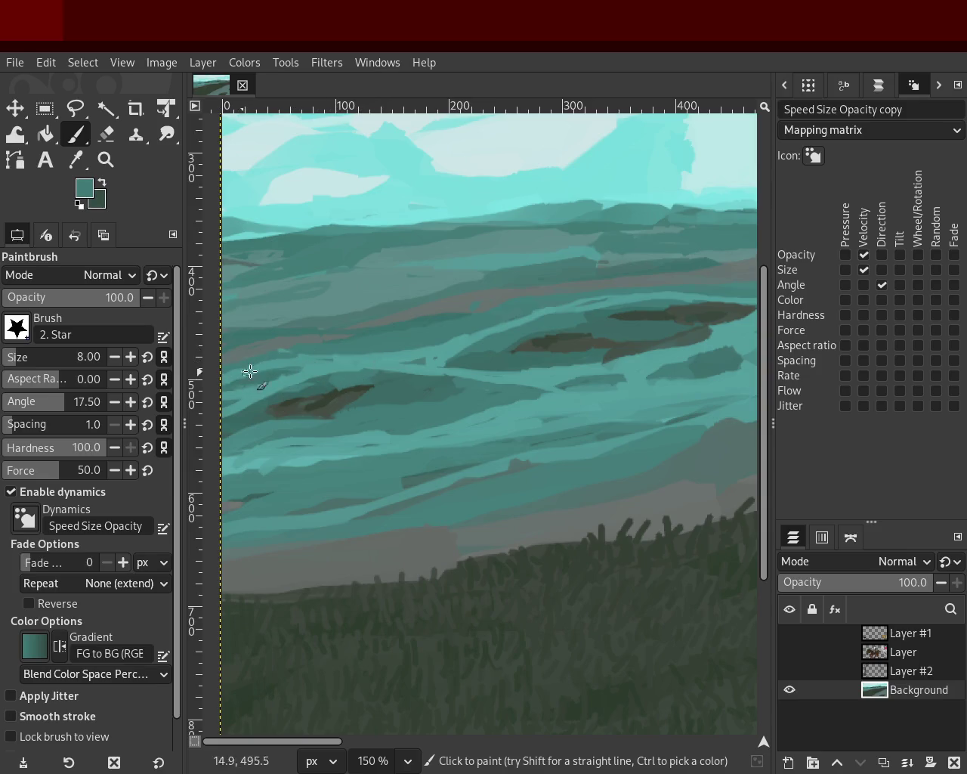
pyautogui.keyDown('ctrl'); pyautogui.click(294, 340); pyautogui.keyUp('ctrl')
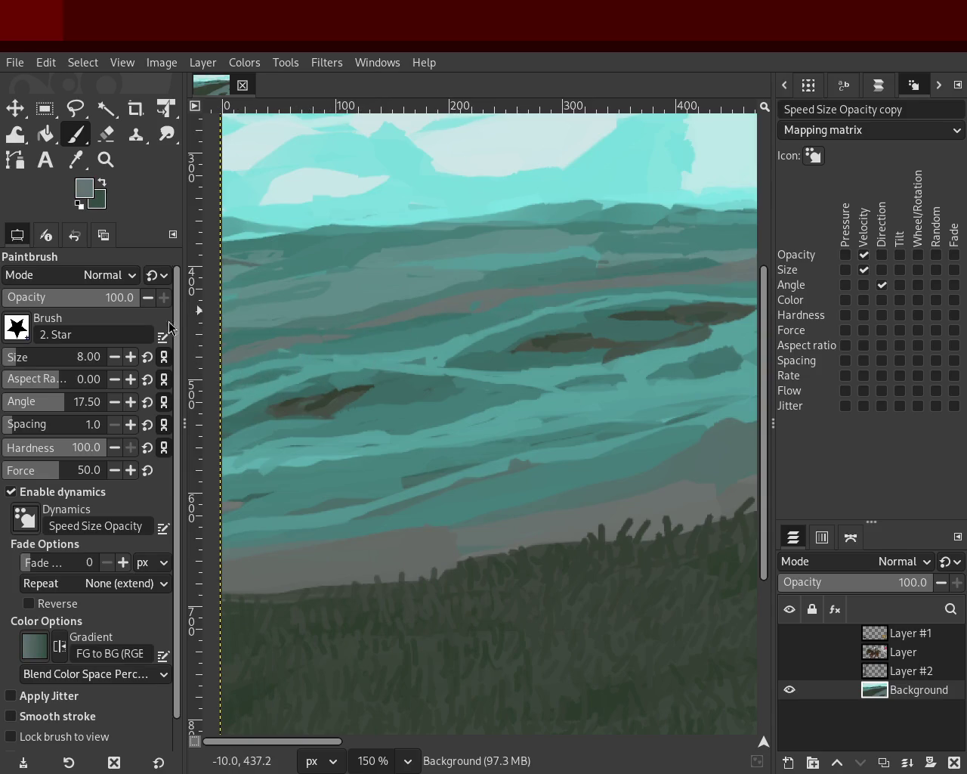
# - Set the brush size to 17 and pick slightly brighter teals from the upper water
pyautogui.click(10, 353)
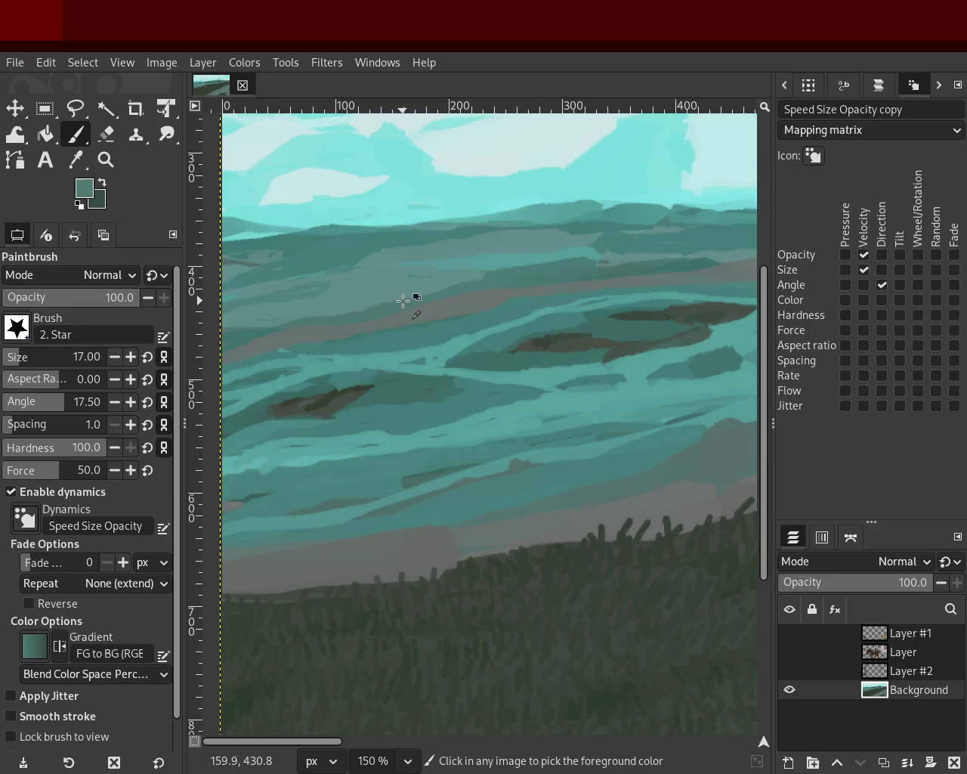
pyautogui.keyDown('ctrl'); pyautogui.click(439, 284); pyautogui.keyUp('ctrl')
pyautogui.keyDown('ctrl'); pyautogui.click(453, 270); pyautogui.keyUp('ctrl')
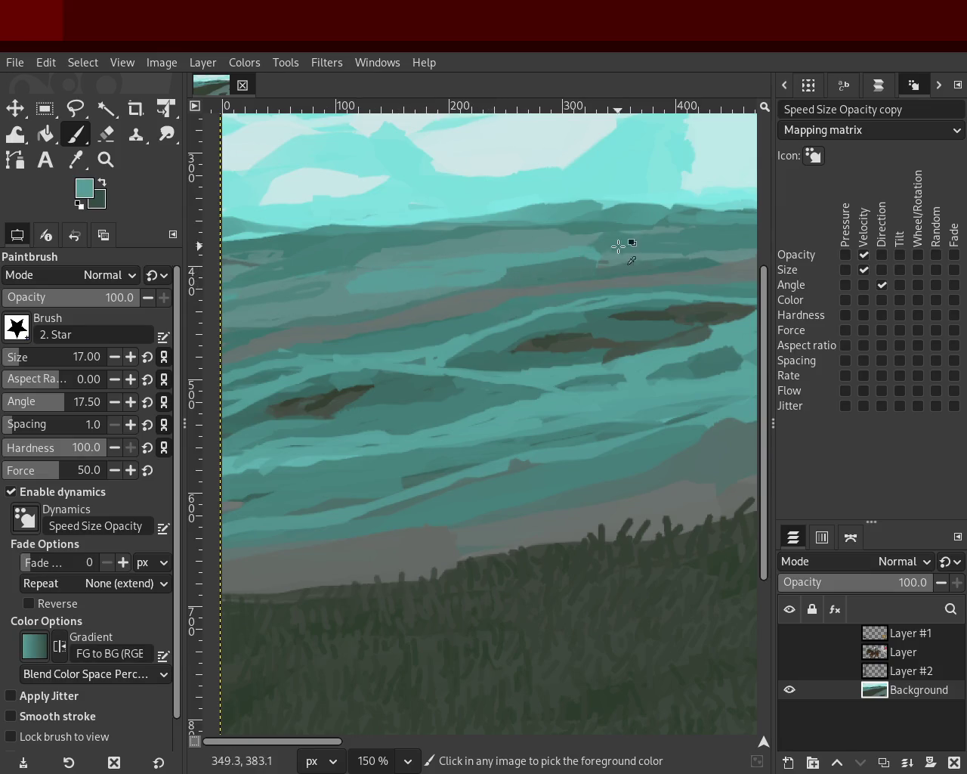
pyautogui.keyDown('ctrl'); pyautogui.click(585, 255); pyautogui.keyUp('ctrl')
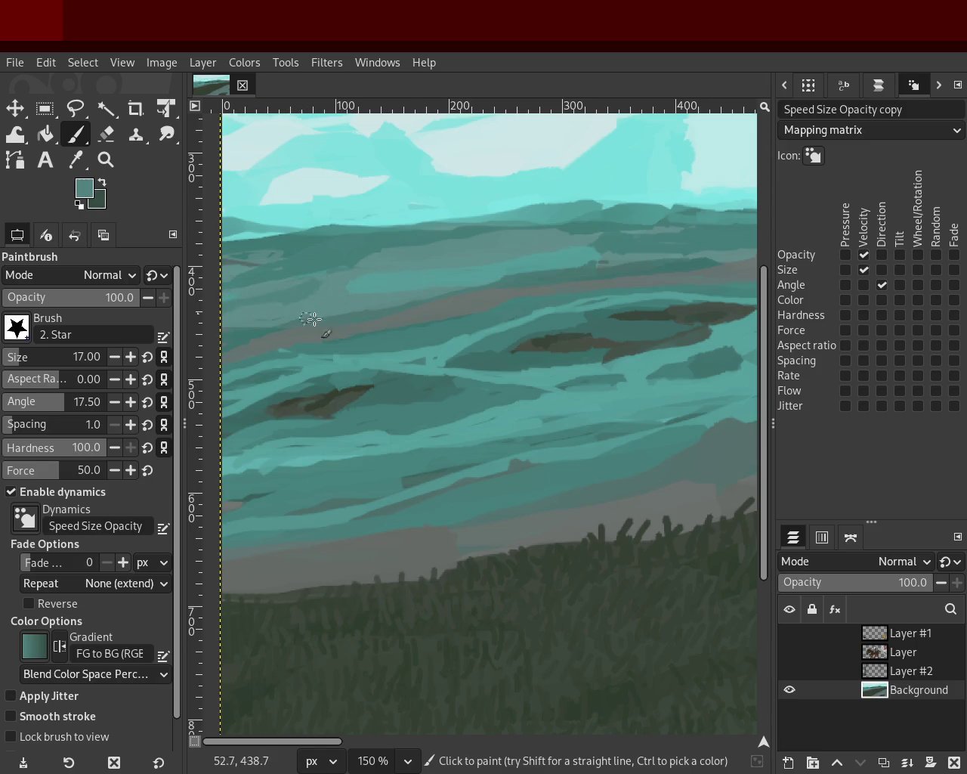
pyautogui.press('ctrl')
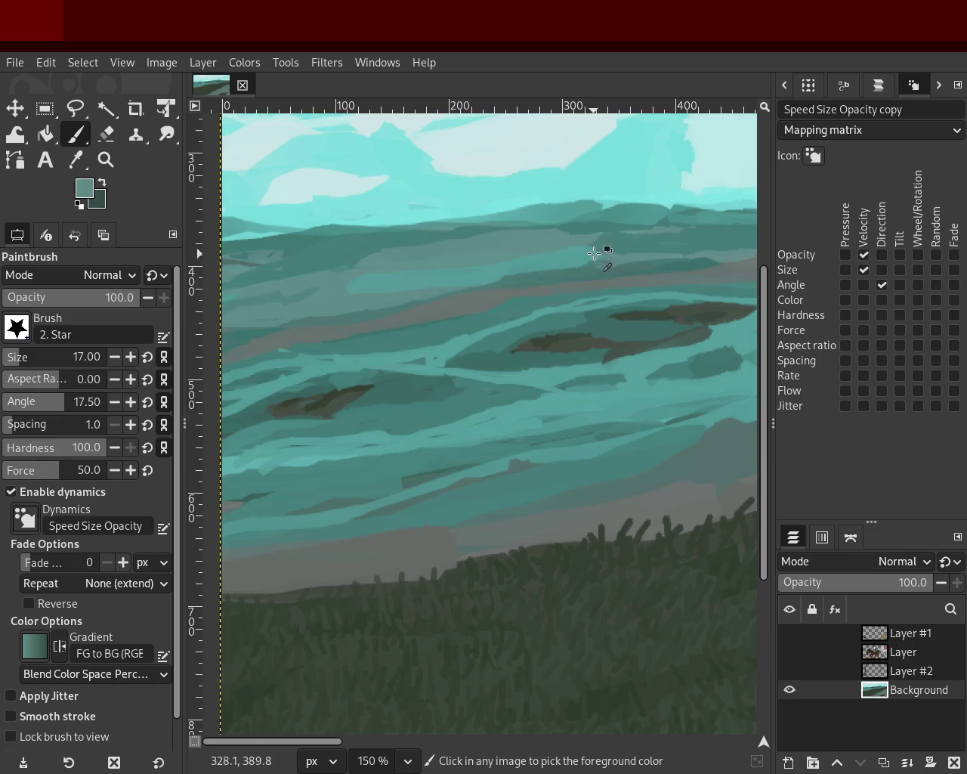
# - Zoom and scroll to view the whole painting before resuming painting
pyautogui.click(106, 159)
pyautogui.scroll(-3, 442, 364)
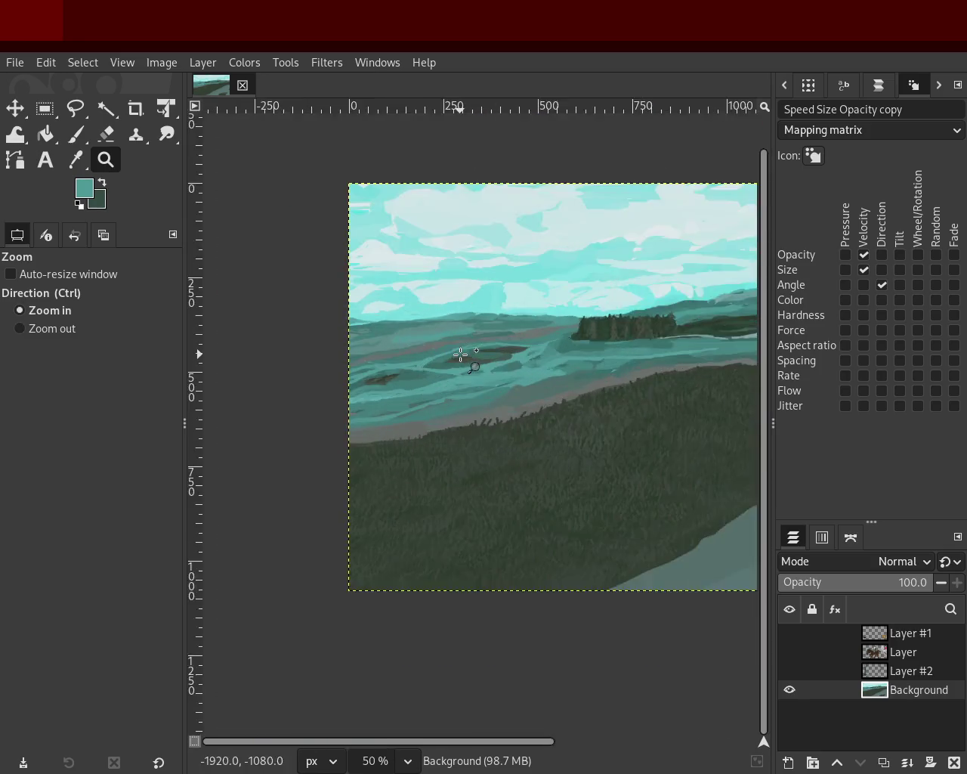
pyautogui.scroll(1, 387, 337)
pyautogui.scroll(2, 363, 334)
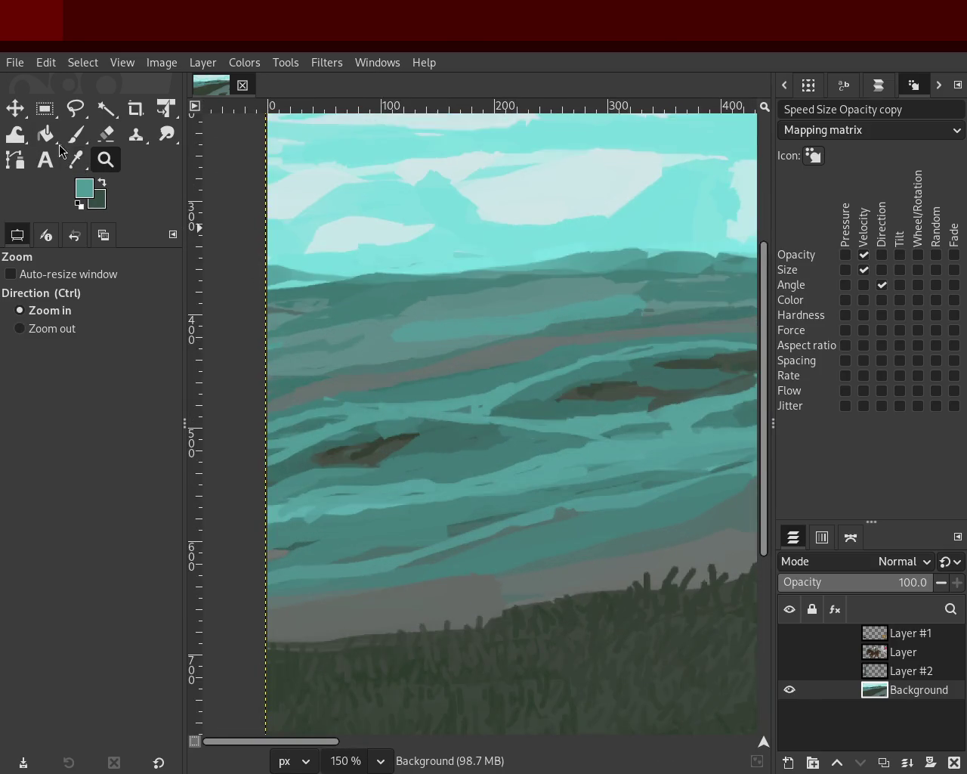
pyautogui.click(75, 134)
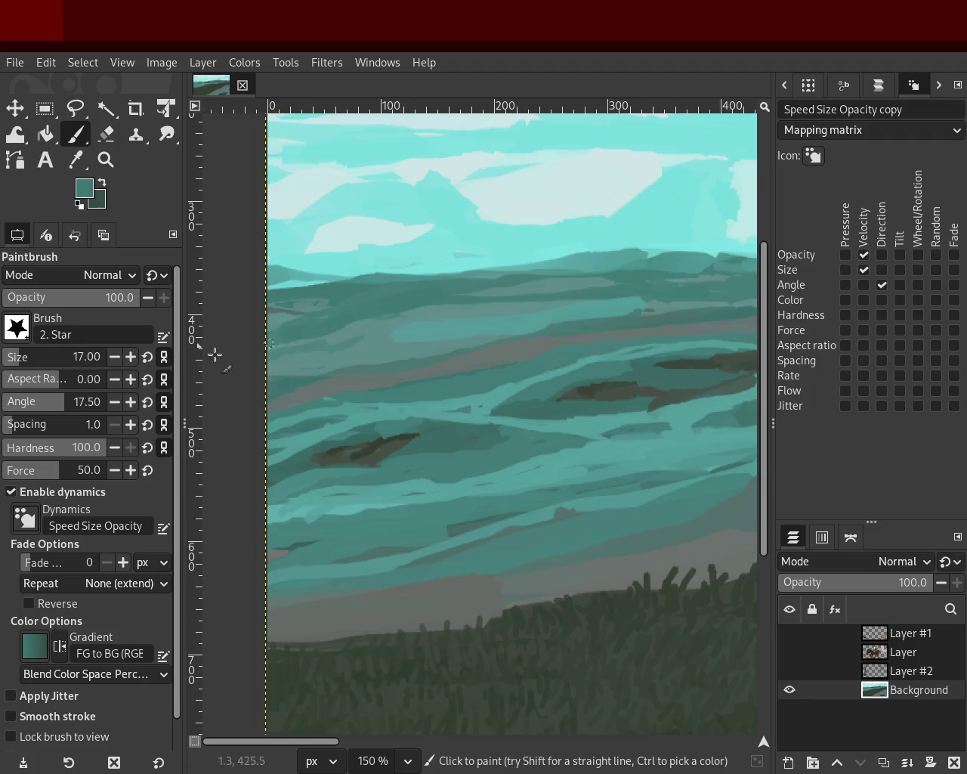
# - Sample a series of teals from the distant hills, settling on a darker hill teal
pyautogui.keyDown('ctrl'); pyautogui.click(578, 280); pyautogui.keyUp('ctrl')
pyautogui.keyDown('ctrl'); pyautogui.click(604, 285); pyautogui.keyUp('ctrl')
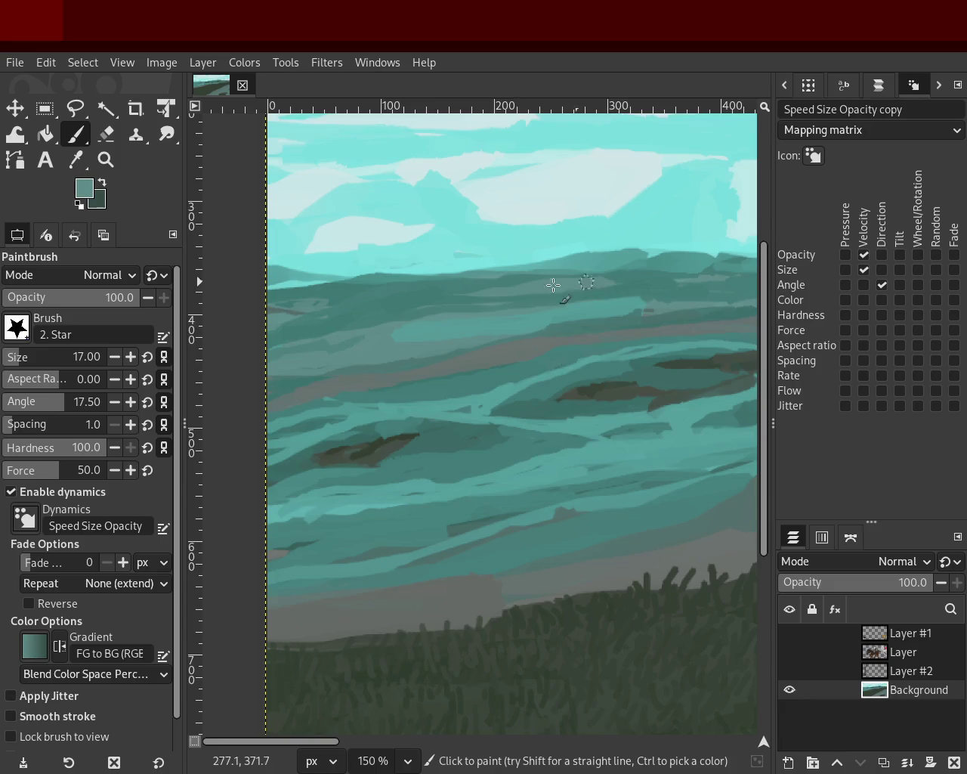
pyautogui.keyDown('ctrl'); pyautogui.click(381, 294); pyautogui.keyUp('ctrl')
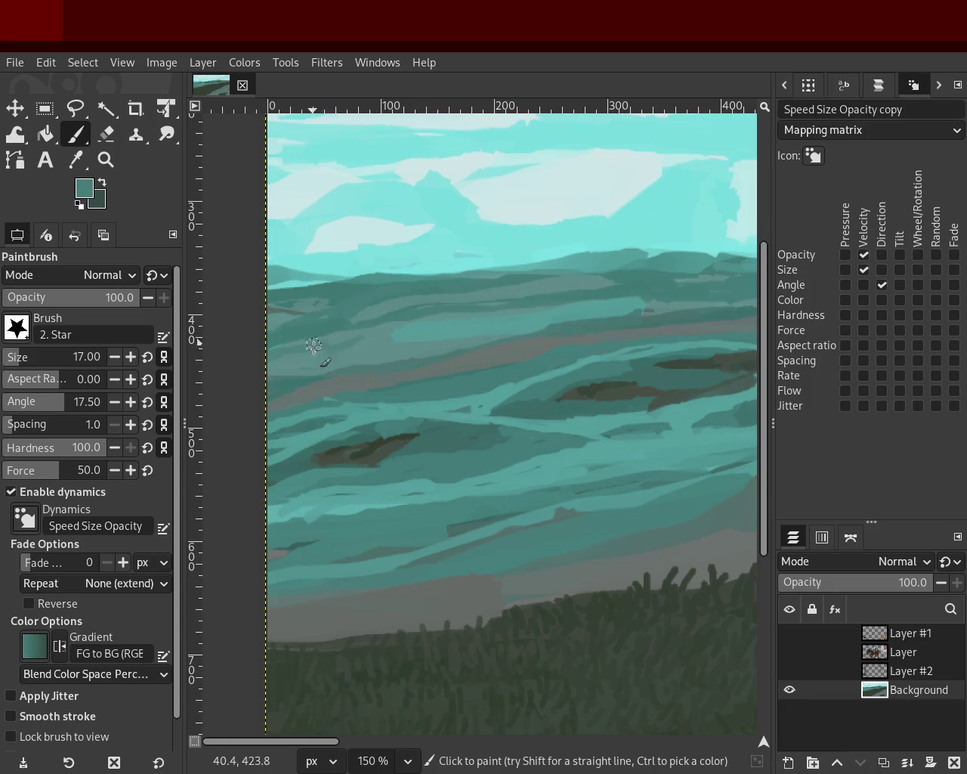
pyautogui.keyDown('ctrl'); pyautogui.click(659, 302); pyautogui.keyUp('ctrl')
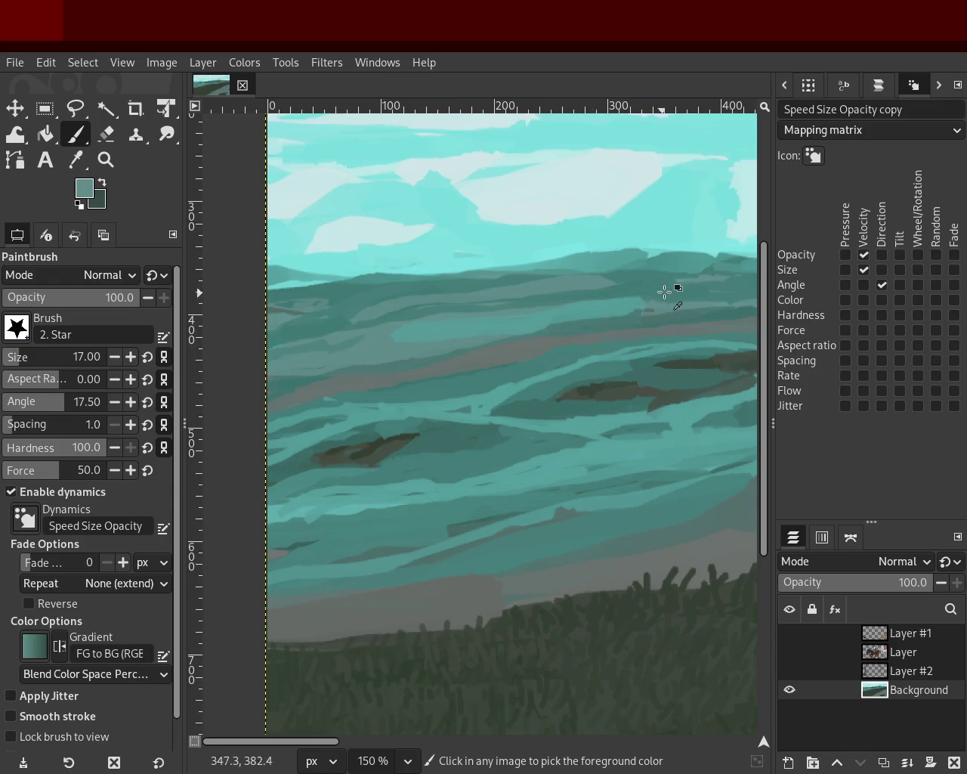
pyautogui.keyDown('ctrl'); pyautogui.click(656, 299); pyautogui.keyUp('ctrl')
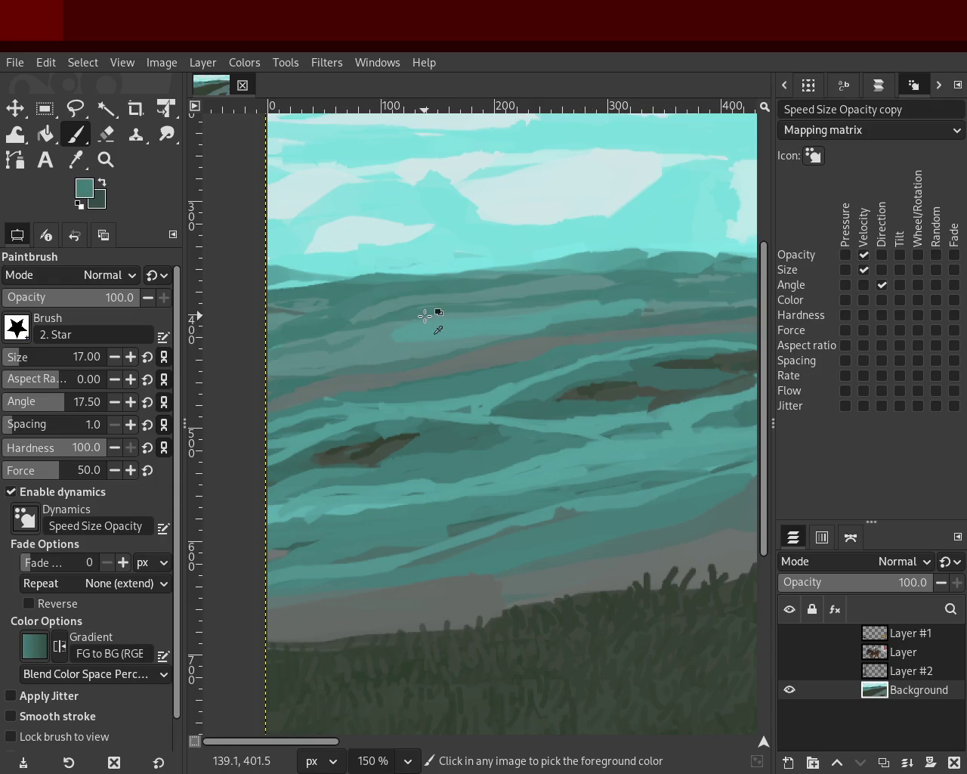
pyautogui.keyDown('ctrl'); pyautogui.click(333, 327); pyautogui.keyUp('ctrl')
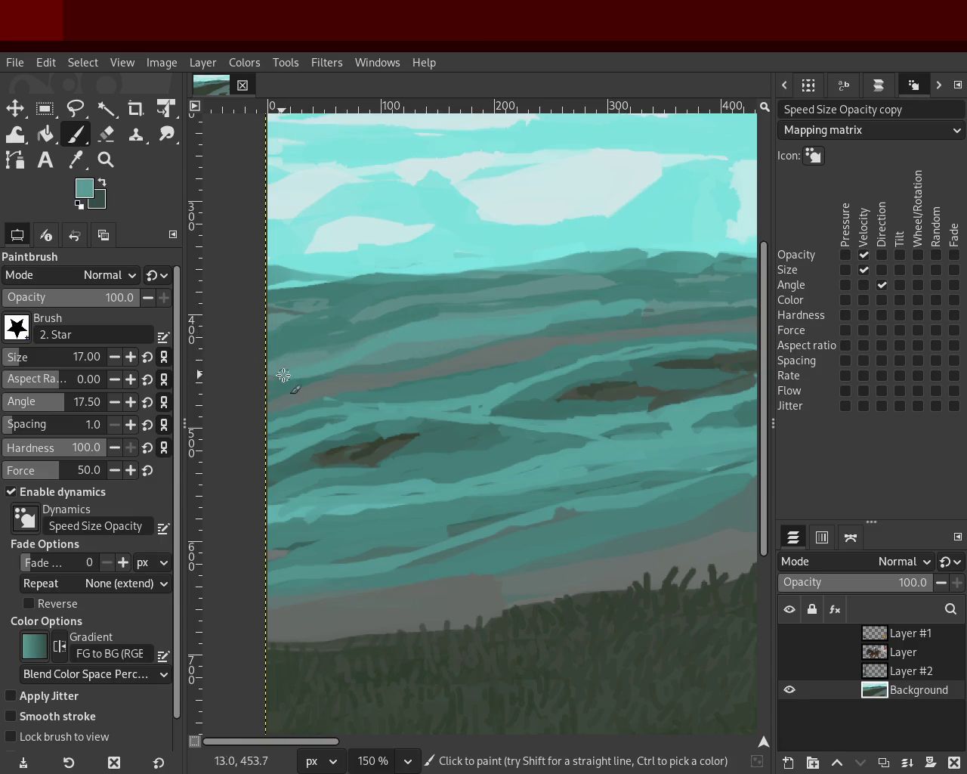
pyautogui.keyDown('ctrl'); pyautogui.click(597, 298); pyautogui.keyUp('ctrl')
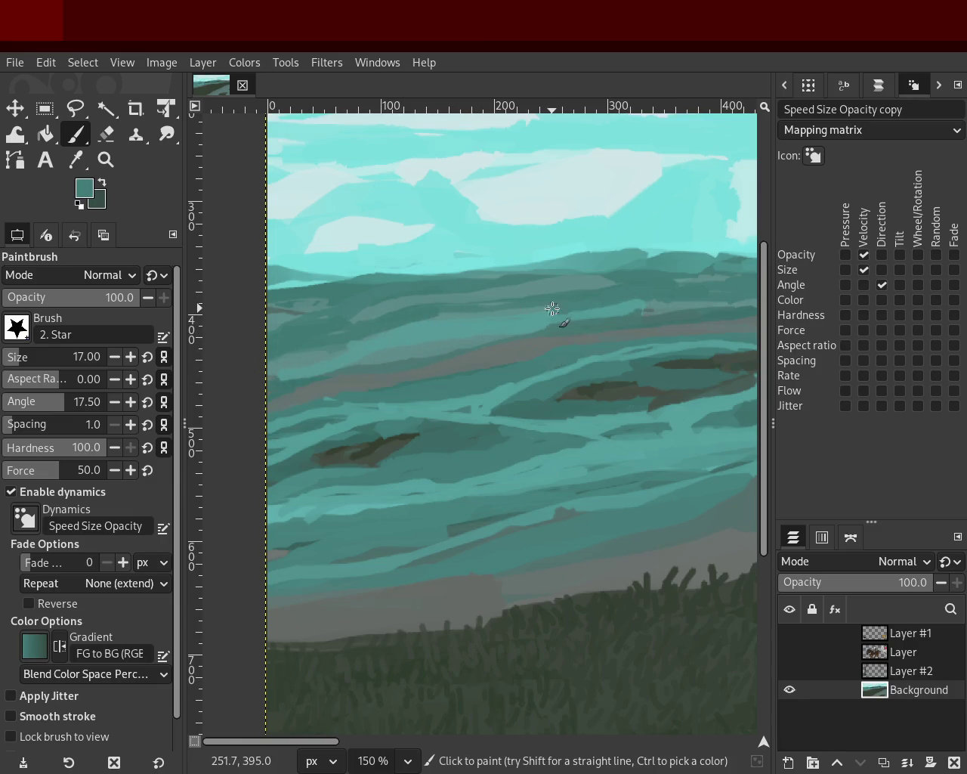
pyautogui.keyDown('ctrl'); pyautogui.click(478, 285); pyautogui.keyUp('ctrl')
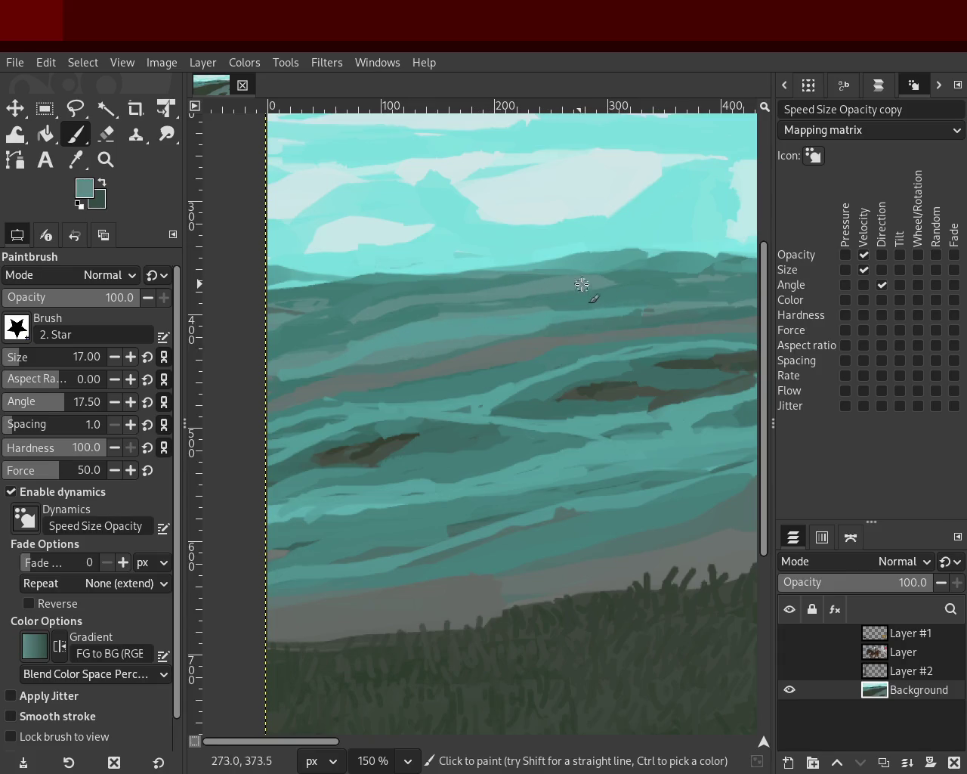
pyautogui.keyDown('ctrl'); pyautogui.click(593, 300); pyautogui.keyUp('ctrl')
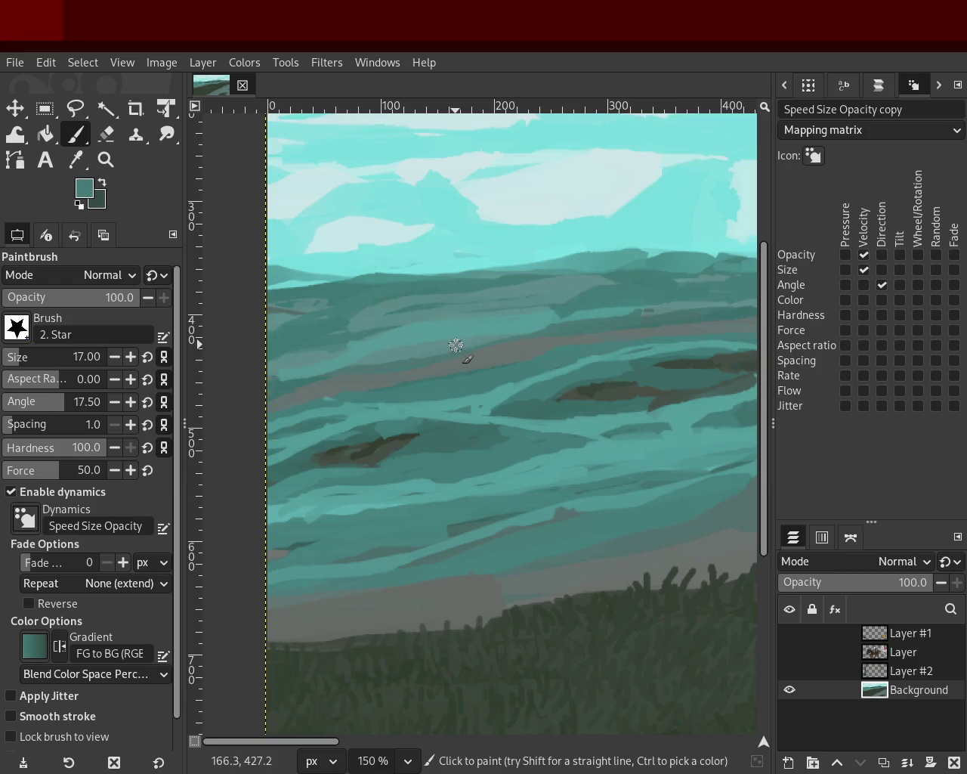
pyautogui.keyDown('ctrl'); pyautogui.click(358, 331); pyautogui.keyUp('ctrl')
pyautogui.keyDown('ctrl'); pyautogui.click(342, 336); pyautogui.keyUp('ctrl')
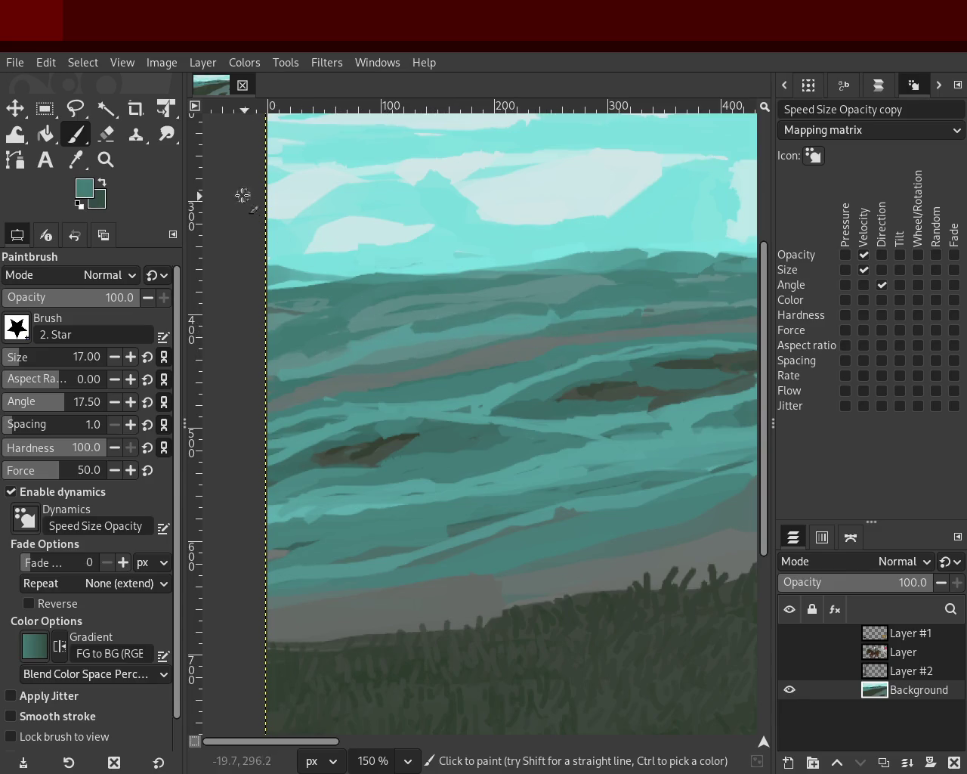
pyautogui.click(105, 159)
# - Zoom out to the full landscape and check the overall composition
pyautogui.keyDown('ctrl'); pyautogui.click(470, 345); pyautogui.keyUp('ctrl')
pyautogui.keyDown('ctrl'); pyautogui.click(492, 345); pyautogui.keyUp('ctrl')
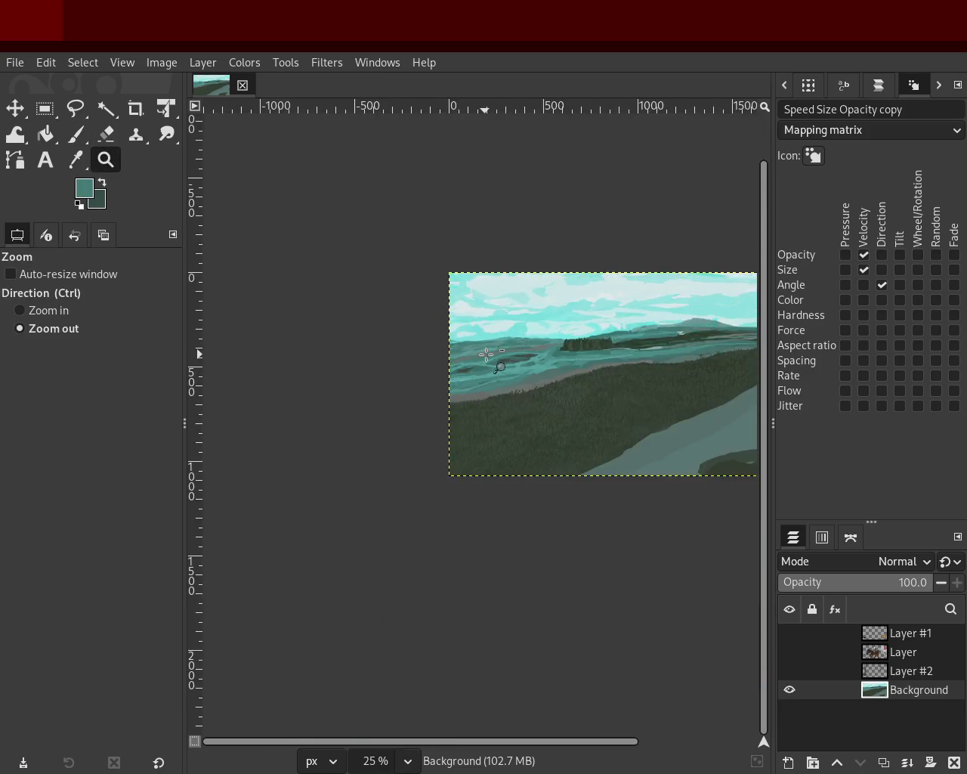
pyautogui.keyDown('ctrl'); pyautogui.click(644, 365); pyautogui.keyUp('ctrl')
pyautogui.scroll(2, 645, 365)
pyautogui.scroll(3, 626, 350)
pyautogui.keyDown('ctrl'); pyautogui.click(551, 427); pyautogui.keyUp('ctrl')
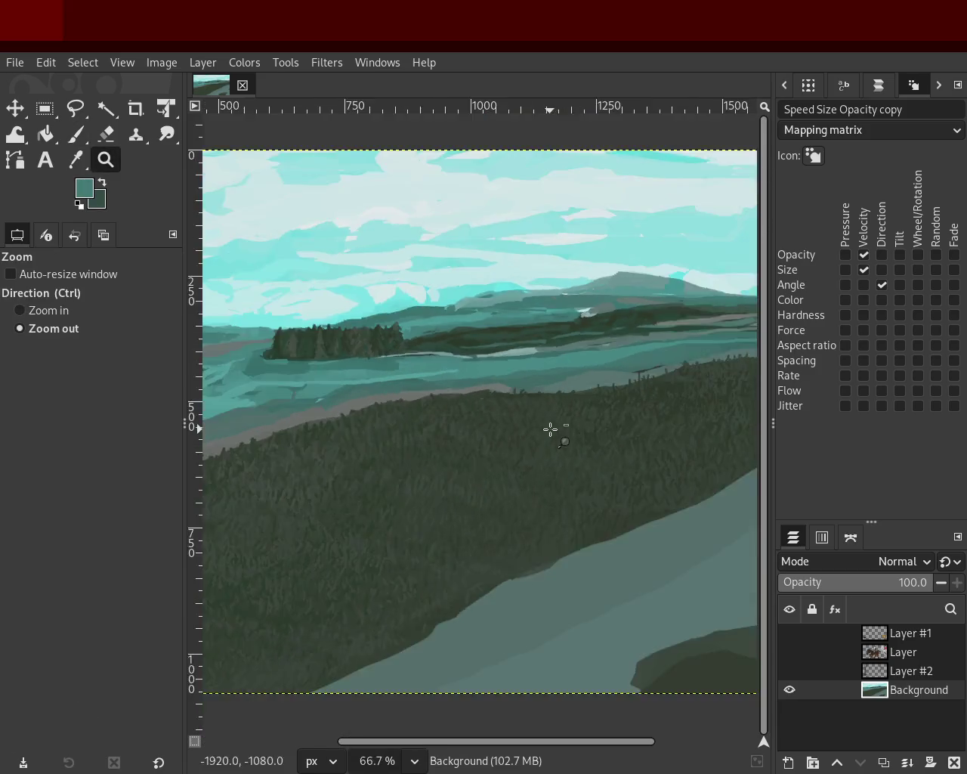
pyautogui.keyDown('ctrl'); pyautogui.click(508, 331); pyautogui.keyUp('ctrl')
pyautogui.click(566, 368)
pyautogui.keyDown('ctrl'); pyautogui.click(566, 367); pyautogui.keyUp('ctrl')
pyautogui.click(566, 367)
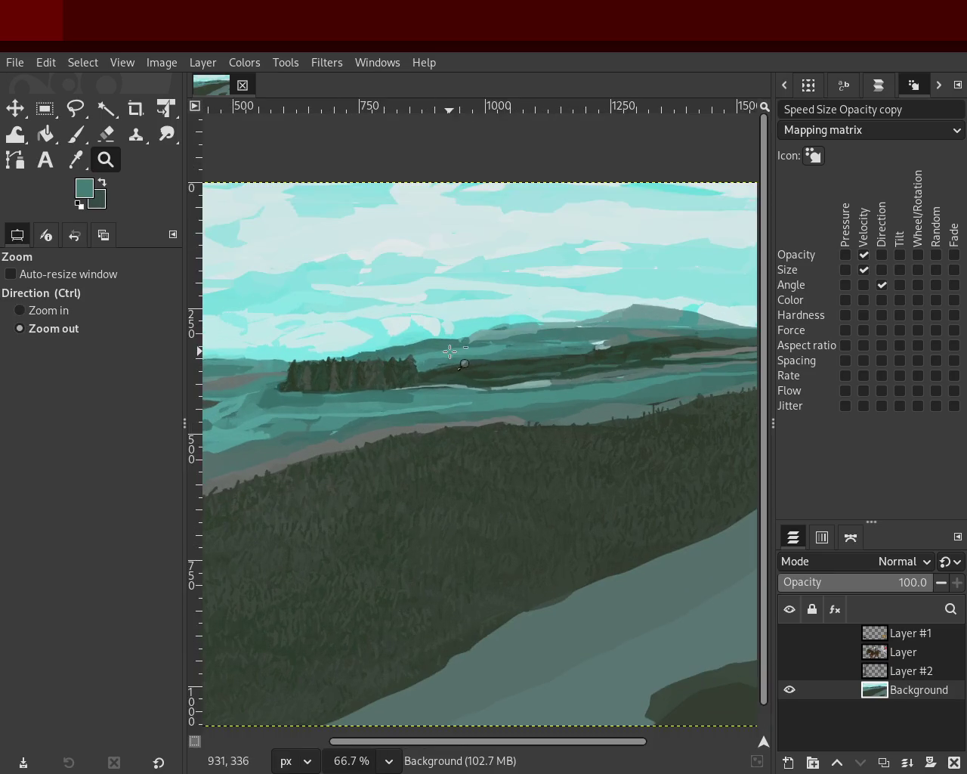
# - Recentre on the distant hills on the right and zoom in closely on them
pyautogui.keyDown('ctrl'); pyautogui.click(452, 352); pyautogui.keyUp('ctrl')
pyautogui.keyDown('ctrl'); pyautogui.click(451, 352); pyautogui.keyUp('ctrl')
pyautogui.keyDown('ctrl'); pyautogui.click(450, 351); pyautogui.keyUp('ctrl')
pyautogui.click(451, 353)
pyautogui.click(458, 357)
pyautogui.click(461, 360)
pyautogui.keyDown('ctrl'); pyautogui.click(465, 362); pyautogui.keyUp('ctrl')
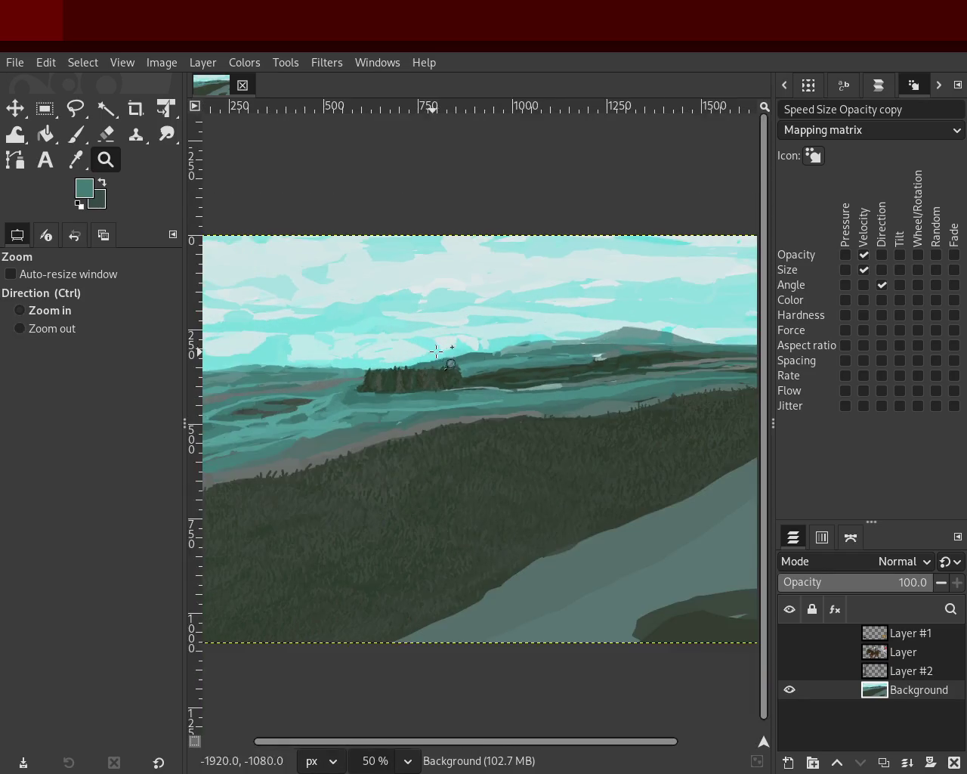
pyautogui.click(469, 365)
pyautogui.keyDown('ctrl'); pyautogui.click(468, 366); pyautogui.keyUp('ctrl')
pyautogui.click(438, 381)
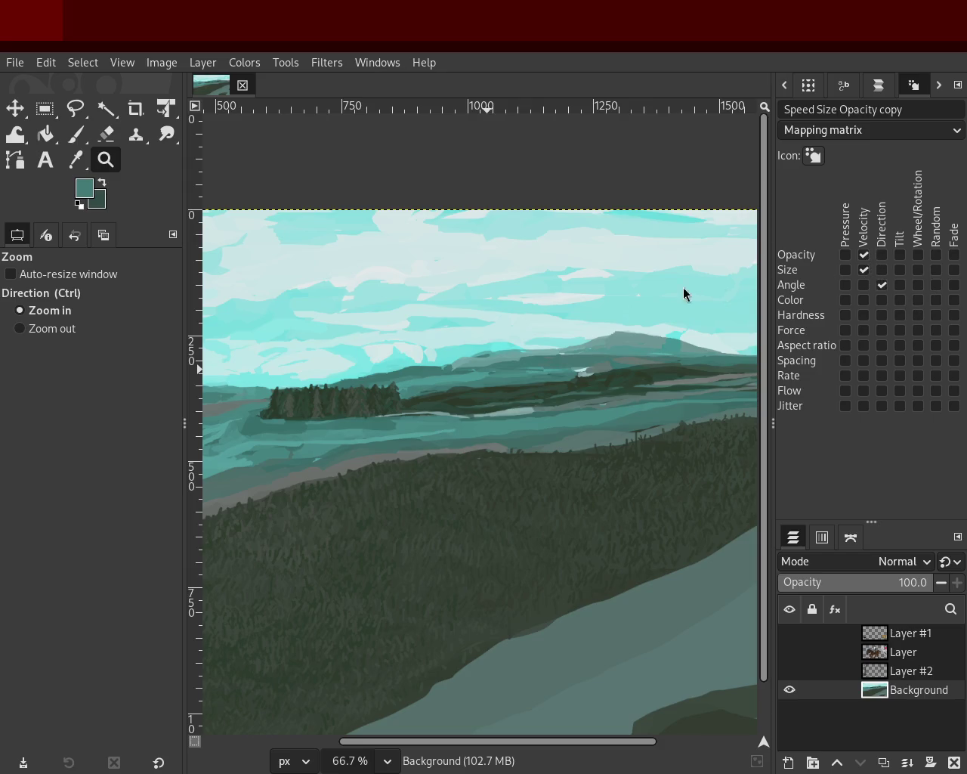
pyautogui.keyDown('ctrl'); pyautogui.click(588, 357); pyautogui.keyUp('ctrl')
pyautogui.doubleClick(600, 407)
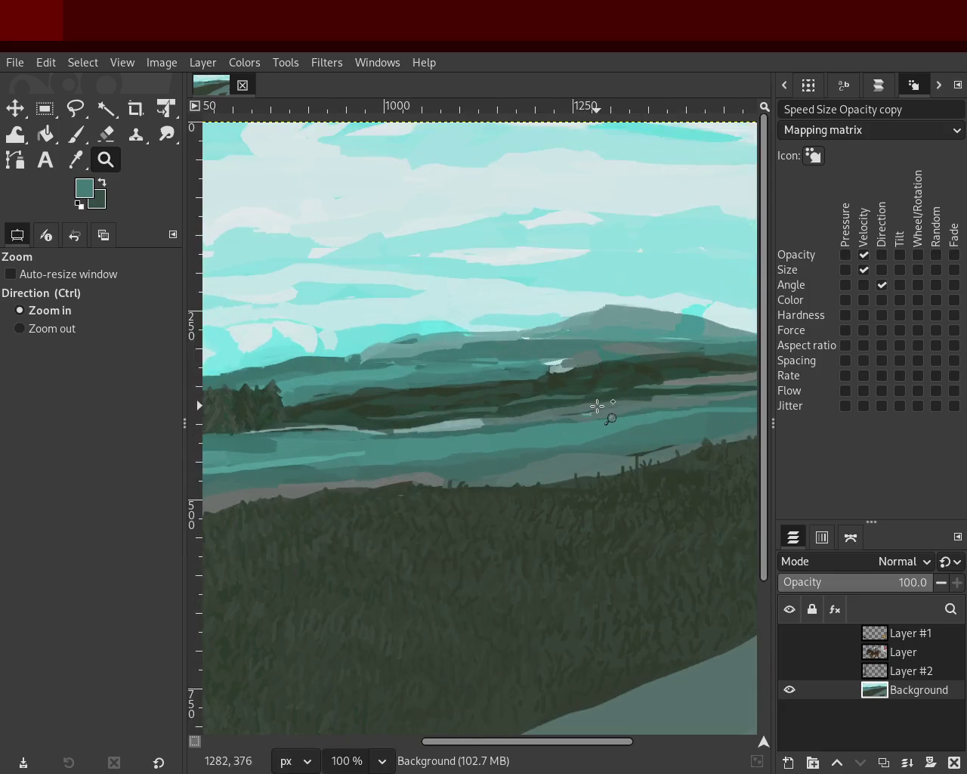
# - Zoom in on the distant hills and sample dark green and pale grey-teal with the Paintbrush
pyautogui.tripleClick(600, 407)
pyautogui.click(600, 407)
pyautogui.click(75, 134)
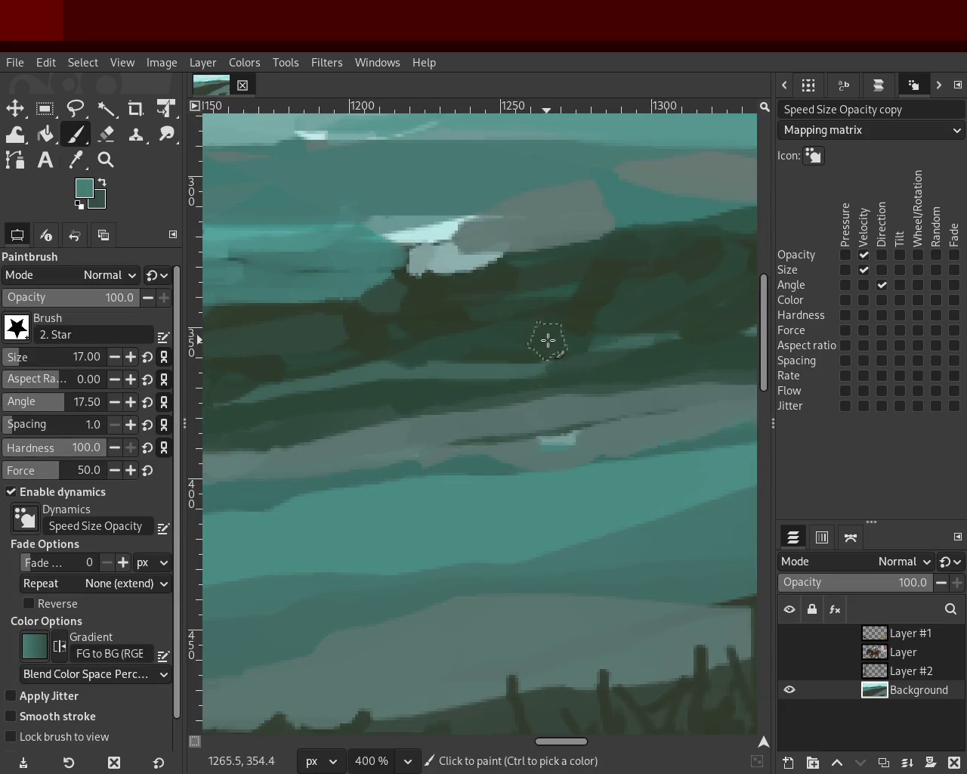
pyautogui.keyDown('ctrl'); pyautogui.click(658, 305); pyautogui.keyUp('ctrl')
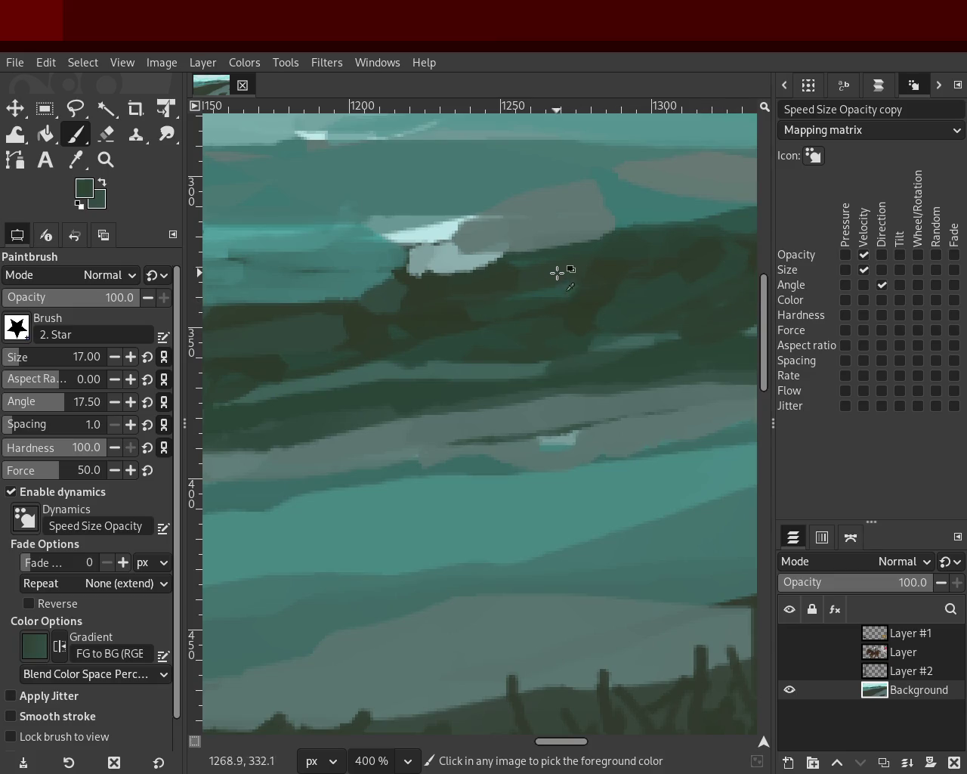
pyautogui.keyDown('ctrl'); pyautogui.click(470, 273); pyautogui.keyUp('ctrl')
pyautogui.keyDown('ctrl'); pyautogui.click(401, 280); pyautogui.keyUp('ctrl')
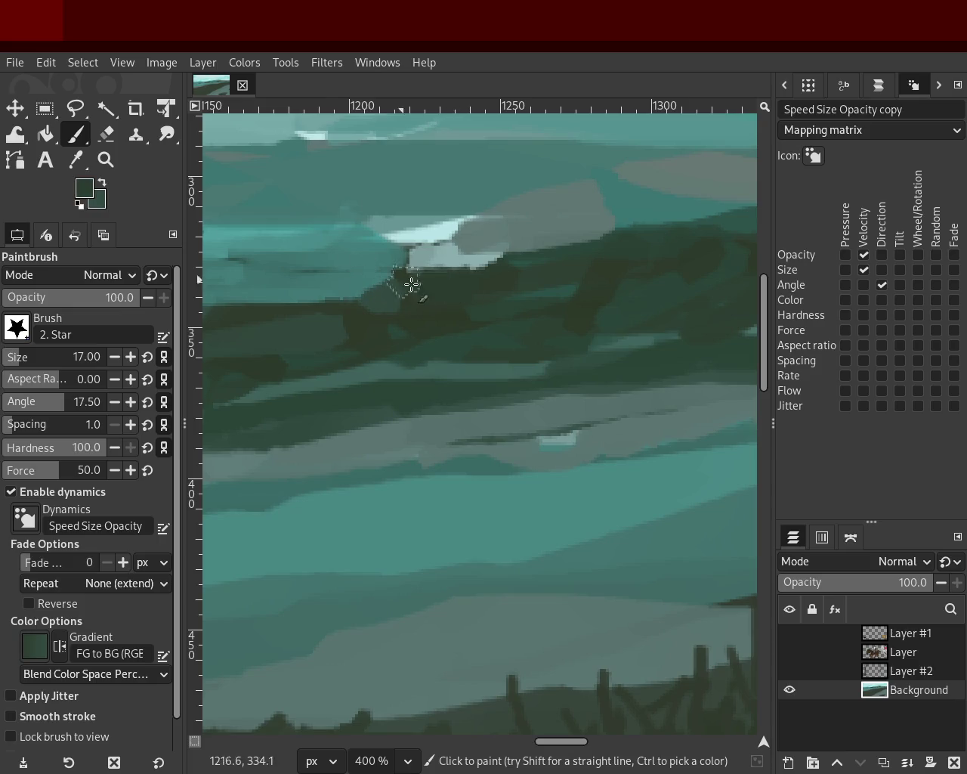
pyautogui.click(106, 159)
pyautogui.keyDown('ctrl'); pyautogui.click(504, 342); pyautogui.keyUp('ctrl')
pyautogui.keyDown('ctrl'); pyautogui.click(504, 341); pyautogui.keyUp('ctrl')
pyautogui.keyDown('ctrl'); pyautogui.click(504, 342); pyautogui.keyUp('ctrl')
pyautogui.keyDown('ctrl'); pyautogui.click(504, 342); pyautogui.keyUp('ctrl')
pyautogui.keyDown('ctrl'); pyautogui.click(504, 341); pyautogui.keyUp('ctrl')
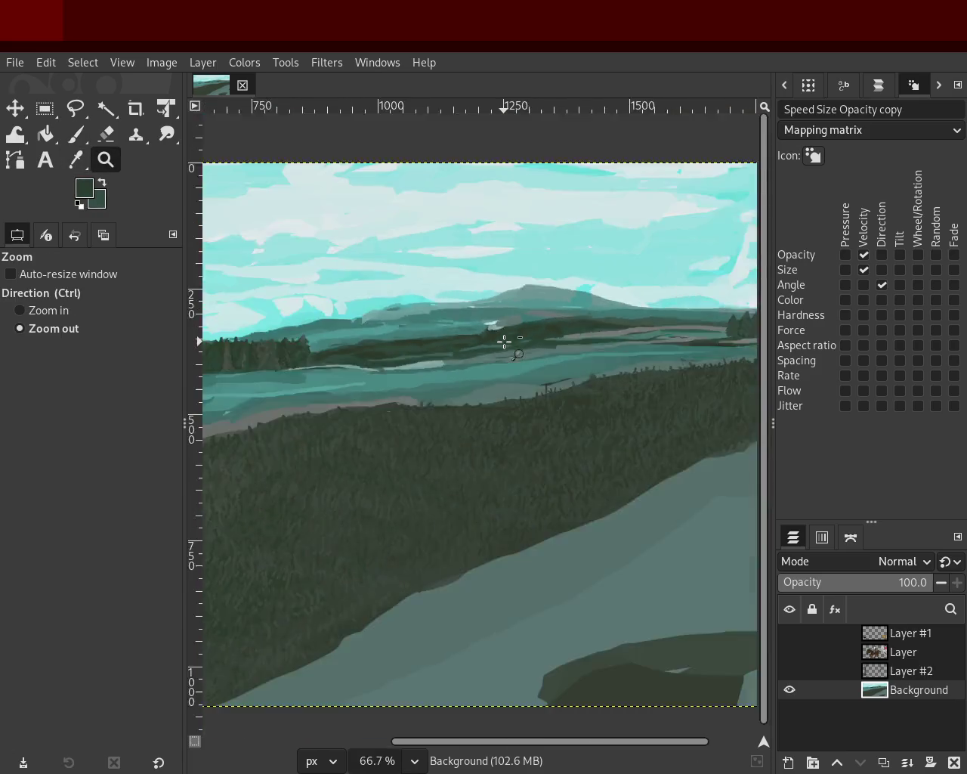
pyautogui.click(440, 316)
pyautogui.click(440, 316)
pyautogui.click(440, 316)
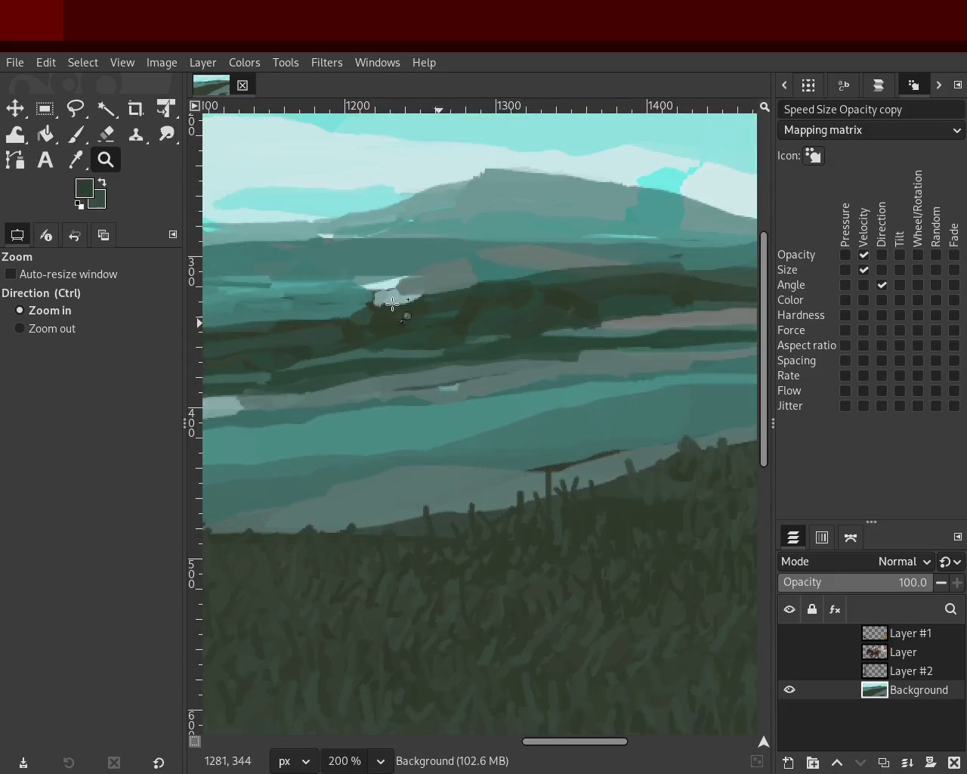
pyautogui.click(75, 133)
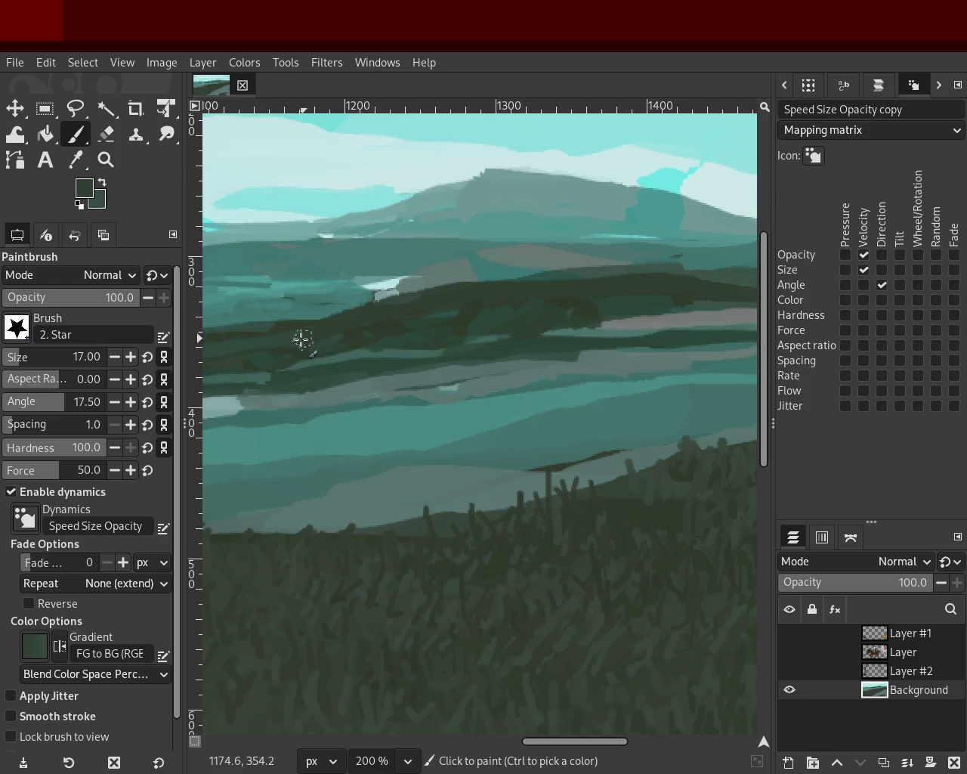
# - Cover the light patch on the hill band, then repaint it in dark green
pyautogui.press('ctrl')
pyautogui.keyDown('ctrl'); pyautogui.click(563, 278); pyautogui.keyUp('ctrl')
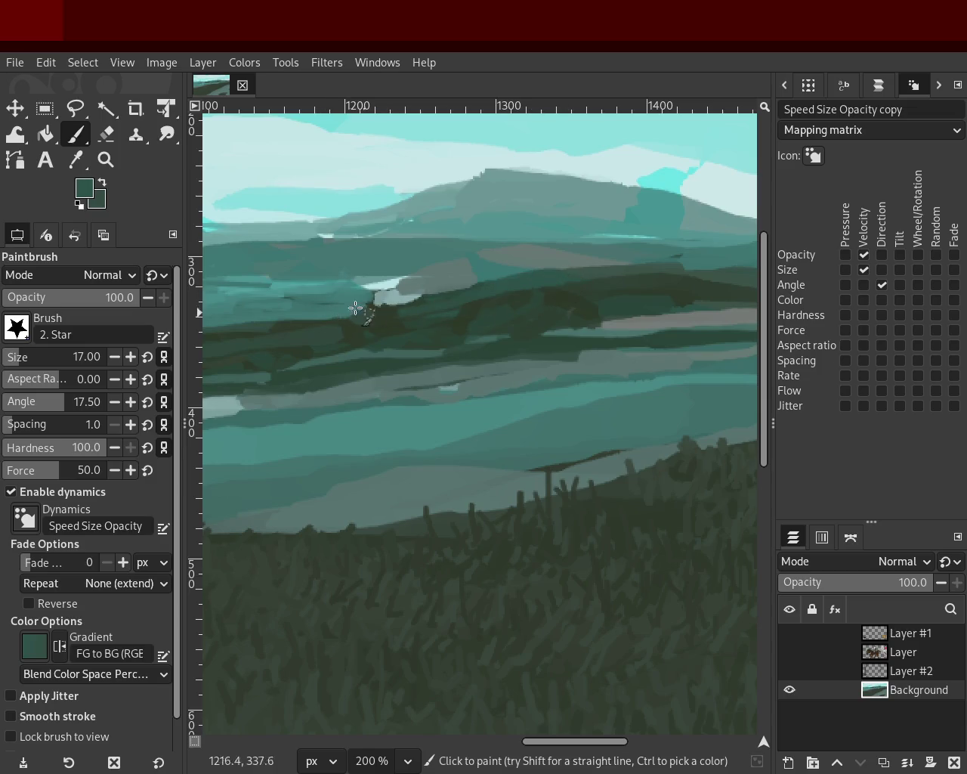
pyautogui.moveTo(571, 281); pyautogui.dragTo(382, 304)
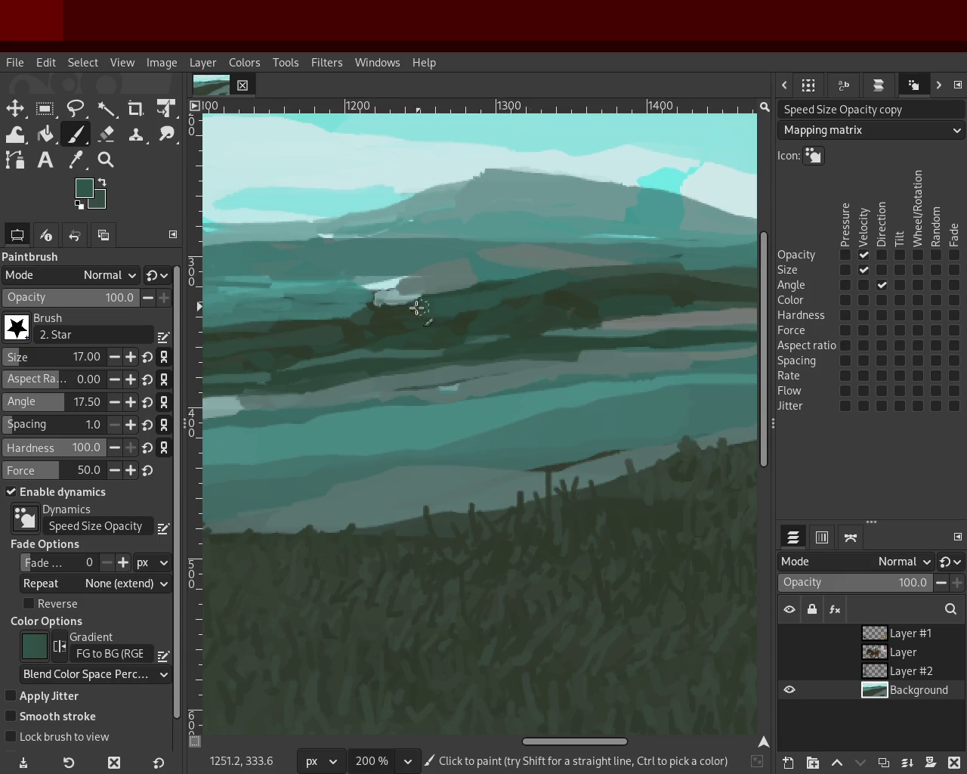
pyautogui.keyDown('ctrl'); pyautogui.click(373, 300); pyautogui.keyUp('ctrl')
pyautogui.moveTo(373, 300)
pyautogui.mouseDown()
pyautogui.moveTo(383, 315)
pyautogui.moveTo(421, 325)
pyautogui.mouseUp()
# - Sample teal and pale cyan and add a pale highlight stroke on the hills
pyautogui.keyDown('ctrl'); pyautogui.click(371, 327); pyautogui.keyUp('ctrl')
pyautogui.press('ctrl')
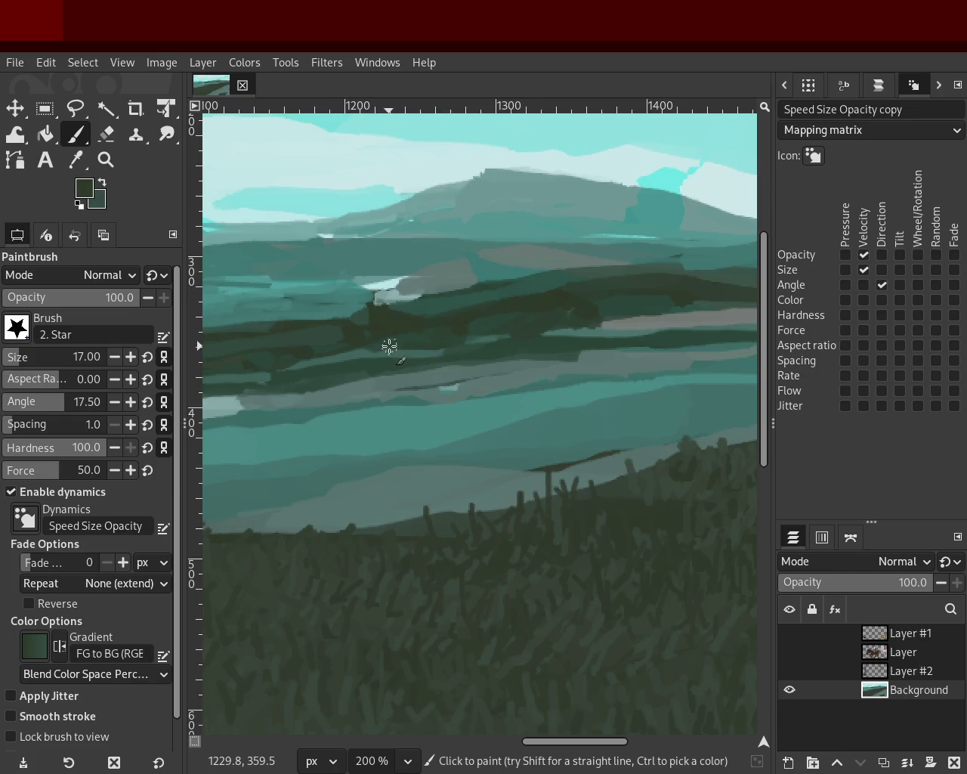
pyautogui.keyDown('ctrl'); pyautogui.click(356, 308); pyautogui.keyUp('ctrl')
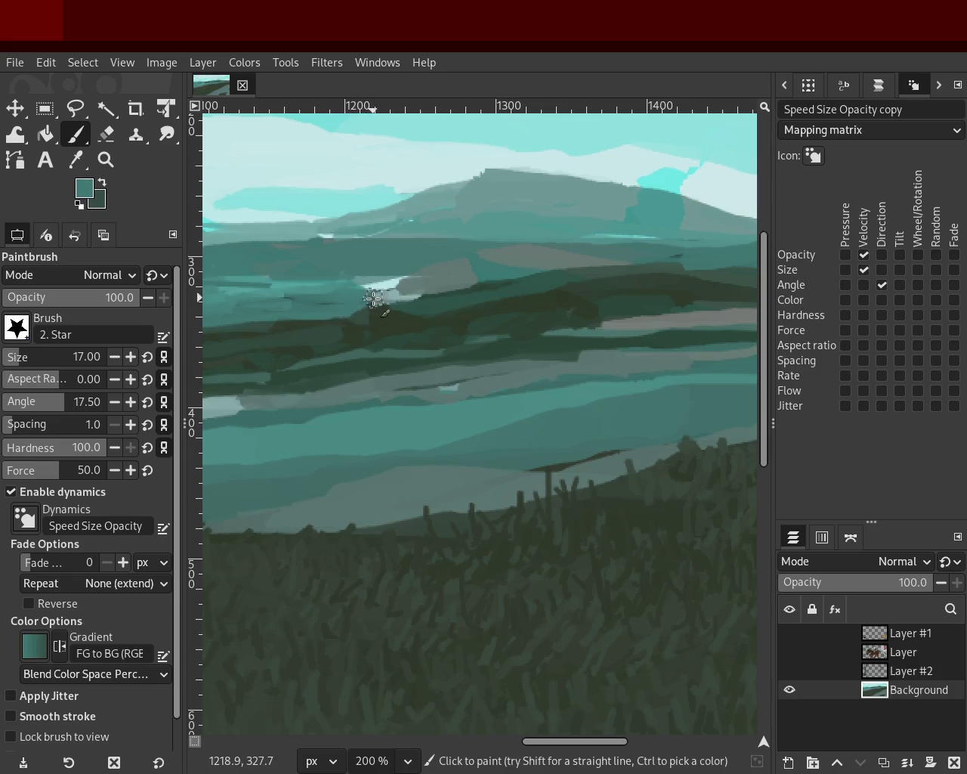
pyautogui.keyDown('ctrl'); pyautogui.click(396, 284); pyautogui.keyUp('ctrl')
pyautogui.moveTo(381, 291)
pyautogui.mouseDown()
pyautogui.moveTo(368, 309)
pyautogui.moveTo(400, 286)
pyautogui.mouseUp()
# - Sample a range of teal and darker green tones from the canvas
pyautogui.keyDown('ctrl'); pyautogui.click(424, 262); pyautogui.keyUp('ctrl')
pyautogui.keyDown('ctrl'); pyautogui.click(330, 282); pyautogui.keyUp('ctrl')
pyautogui.keyDown('ctrl'); pyautogui.click(350, 289); pyautogui.keyUp('ctrl')
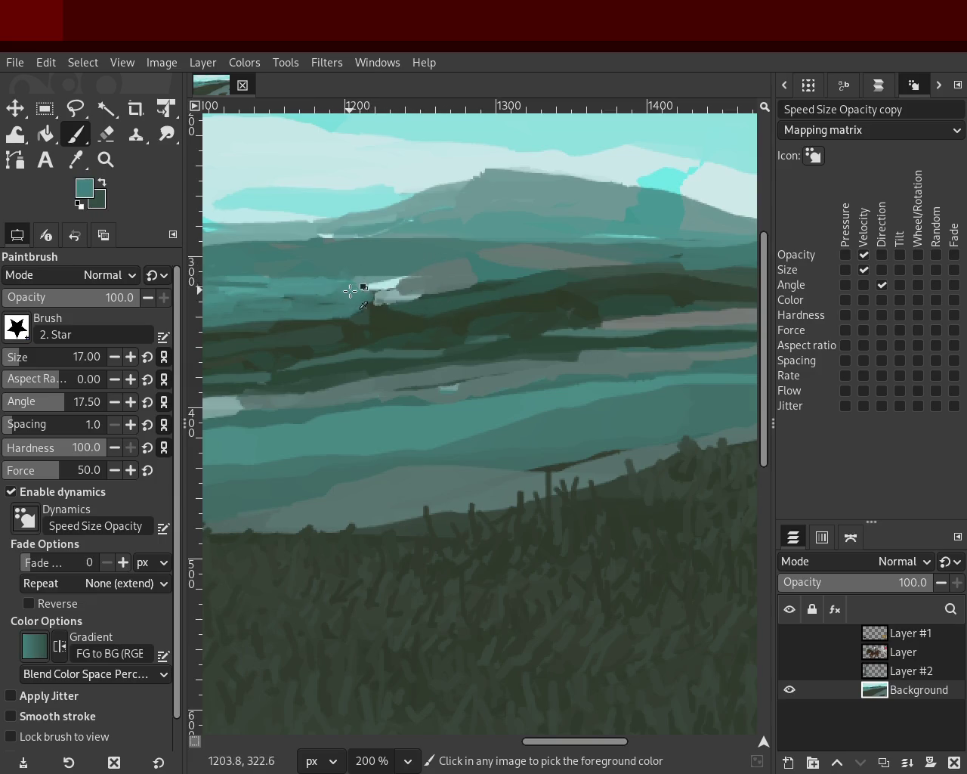
pyautogui.keyDown('ctrl'); pyautogui.click(427, 339); pyautogui.keyUp('ctrl')
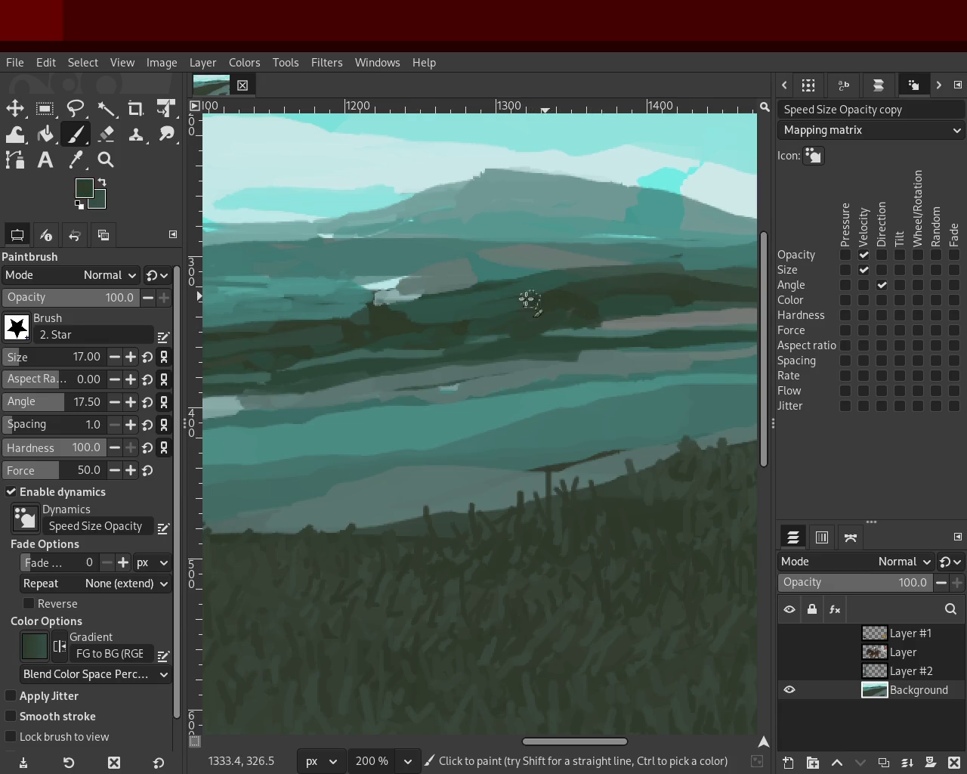
pyautogui.keyDown('ctrl'); pyautogui.click(598, 279); pyautogui.keyUp('ctrl')
pyautogui.keyDown('ctrl'); pyautogui.click(602, 271); pyautogui.keyUp('ctrl')
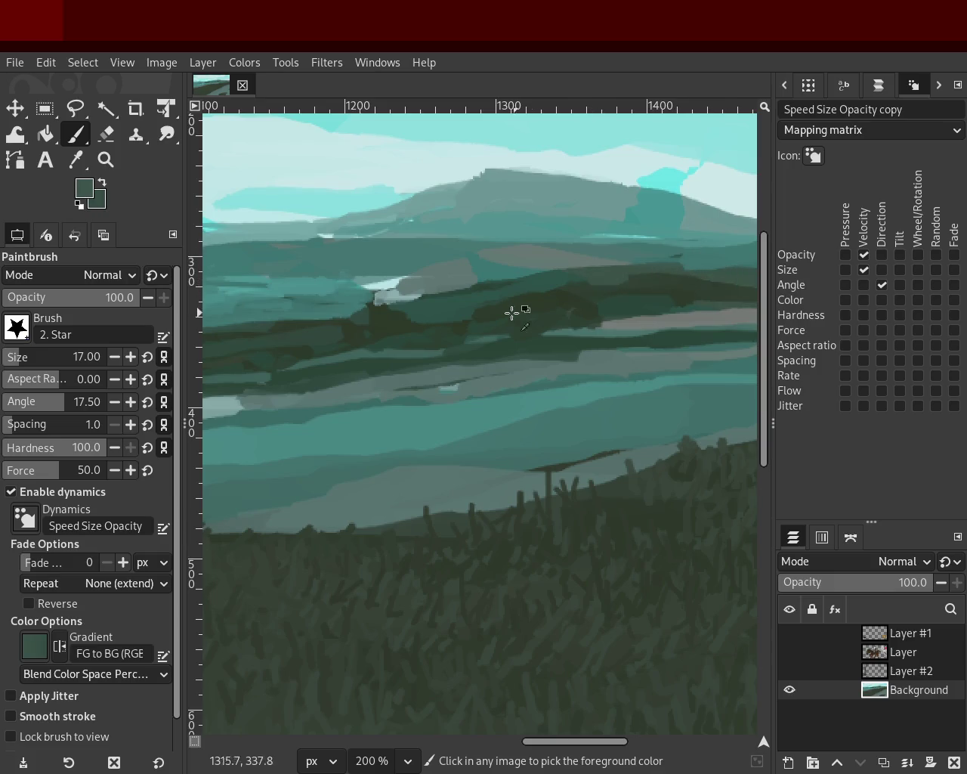
pyautogui.keyDown('ctrl'); pyautogui.click(378, 328); pyautogui.keyUp('ctrl')
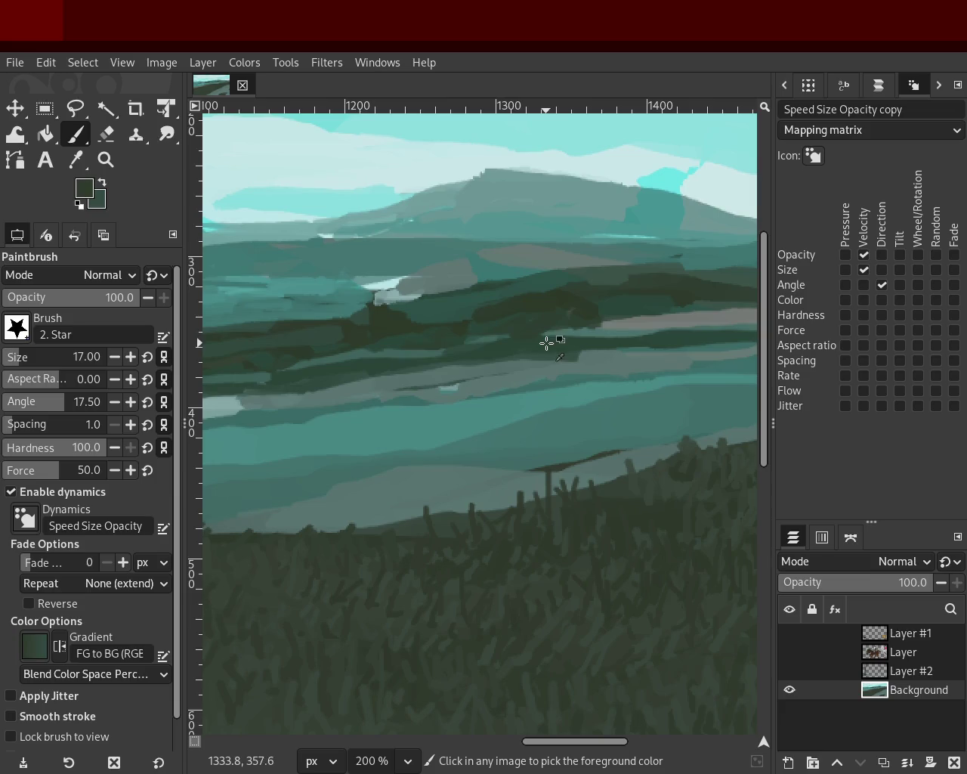
pyautogui.keyDown('ctrl'); pyautogui.click(270, 386); pyautogui.keyUp('ctrl')
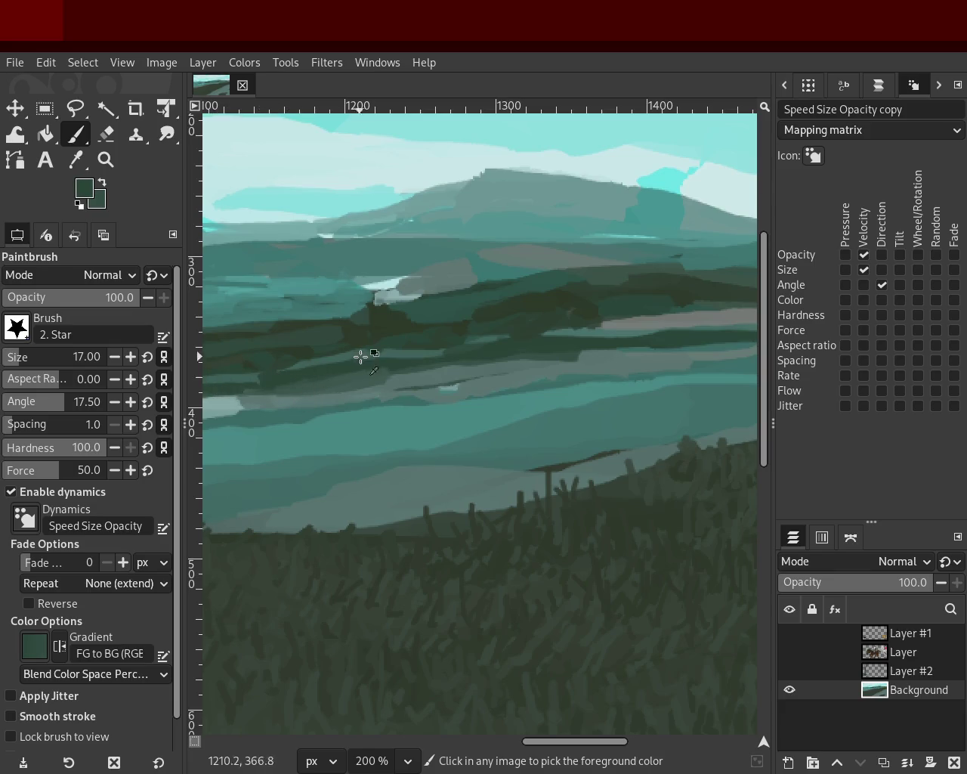
# - Paint light strokes across the middle band, redoing them until the right-side stroke fits
pyautogui.keyDown('ctrl'); pyautogui.click(353, 354); pyautogui.keyUp('ctrl')
pyautogui.moveTo(344, 355); pyautogui.dragTo(473, 359)
pyautogui.hotkey('ctrl', 'z')
pyautogui.keyDown('ctrl'); pyautogui.click(576, 333); pyautogui.keyUp('ctrl')
pyautogui.keyDown('ctrl'); pyautogui.click(572, 330); pyautogui.keyUp('ctrl')
pyautogui.moveTo(666, 337); pyautogui.dragTo(509, 341)
pyautogui.hotkey('ctrl', 'z')
pyautogui.moveTo(626, 328)
pyautogui.mouseDown()
pyautogui.moveTo(494, 344)
pyautogui.moveTo(525, 341)
pyautogui.mouseUp()
pyautogui.hotkey('ctrl', 'z')
pyautogui.hotkey('ctrl', 'z')
pyautogui.moveTo(611, 330); pyautogui.dragTo(525, 345)
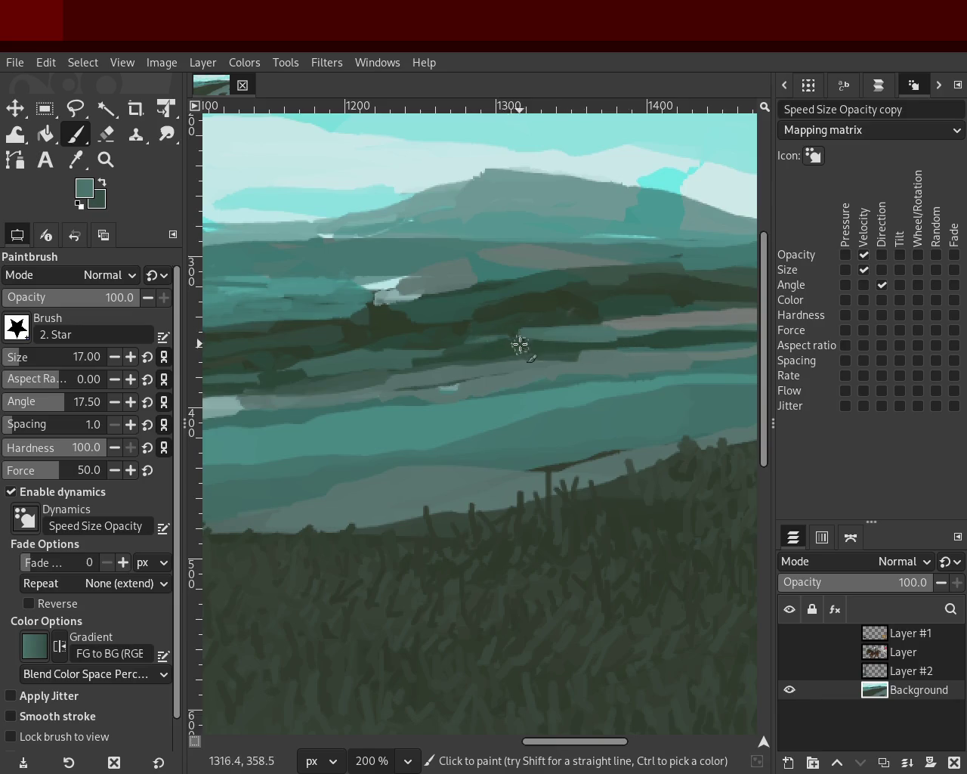
pyautogui.keyDown('ctrl'); pyautogui.click(555, 323); pyautogui.keyUp('ctrl')
# - Zoom out, then back in to 200% on the left distant hills
pyautogui.press('z')
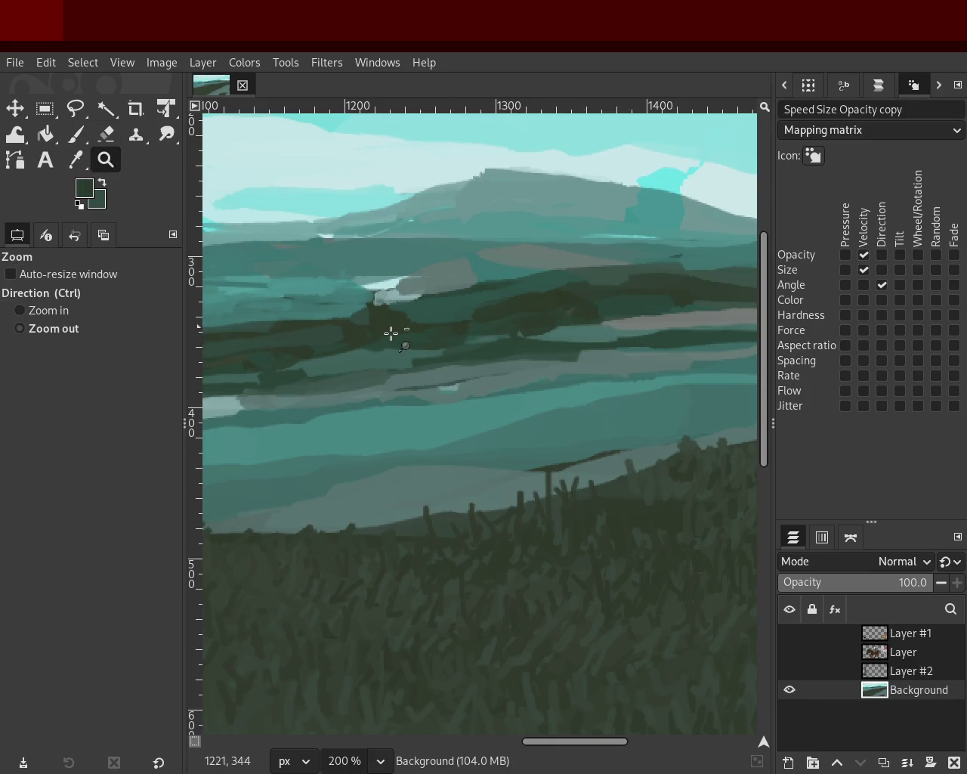
pyautogui.keyDown('ctrl'); pyautogui.click(393, 333); pyautogui.keyUp('ctrl')
pyautogui.keyDown('ctrl'); pyautogui.click(353, 373); pyautogui.keyUp('ctrl')
pyautogui.click(461, 326)
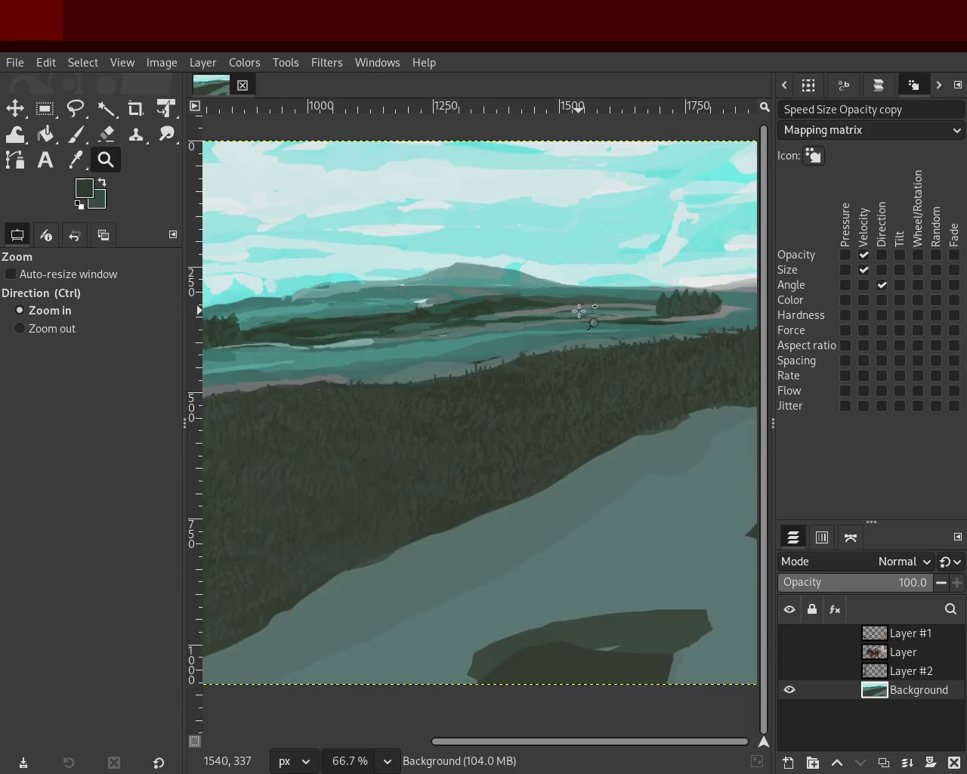
pyautogui.keyDown('ctrl'); pyautogui.click(581, 311); pyautogui.keyUp('ctrl')
pyautogui.keyDown('ctrl'); pyautogui.click(582, 310); pyautogui.keyUp('ctrl')
pyautogui.click(380, 320)
pyautogui.keyDown('ctrl'); pyautogui.click(385, 290); pyautogui.keyUp('ctrl')
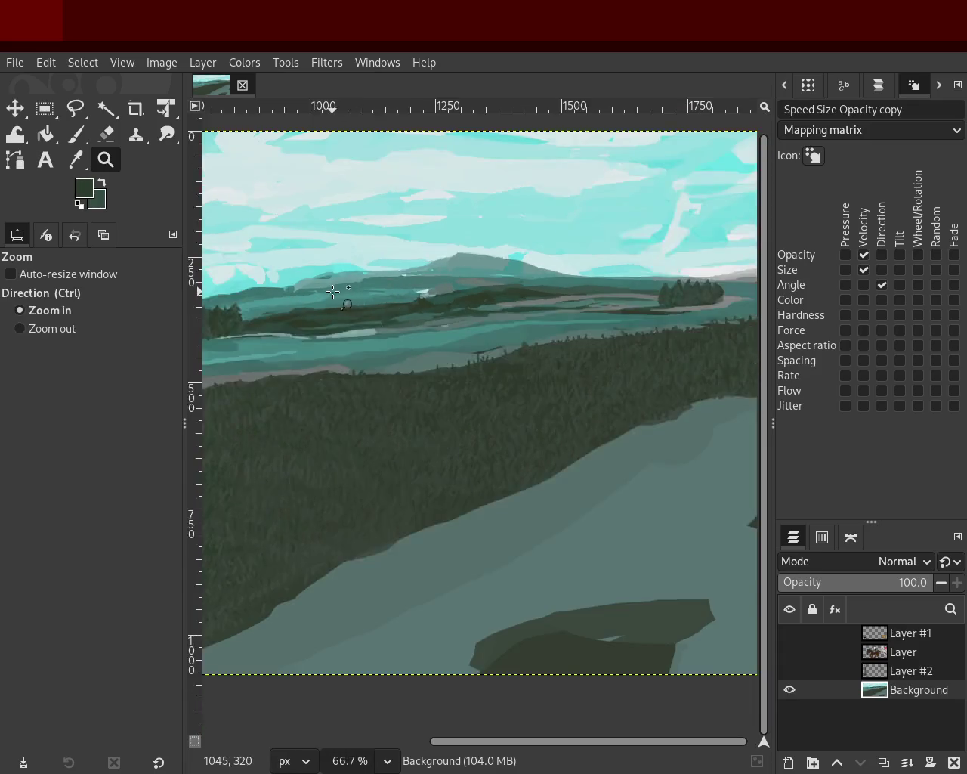
pyautogui.click(213, 277)
pyautogui.click(213, 278)
# - Sample teal from the water band and try a light stroke below the hills, then undo it
pyautogui.click(73, 134)
pyautogui.keyDown('ctrl'); pyautogui.click(260, 326); pyautogui.keyUp('ctrl')
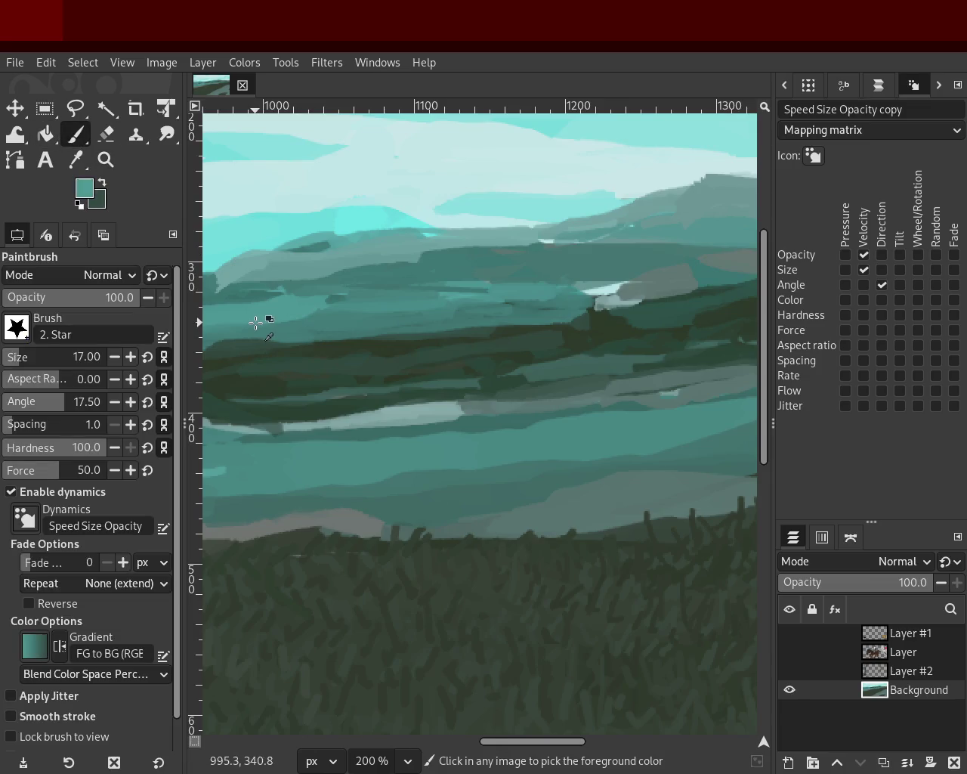
pyautogui.moveTo(266, 318); pyautogui.dragTo(492, 308)
pyautogui.hotkey('ctrl', 'z')
pyautogui.hotkey('ctrl', 'y')
pyautogui.hotkey('ctrl', 'z')
# - Paint teal strokes along the water band beneath the left-hand hills
pyautogui.moveTo(381, 314); pyautogui.dragTo(263, 318)
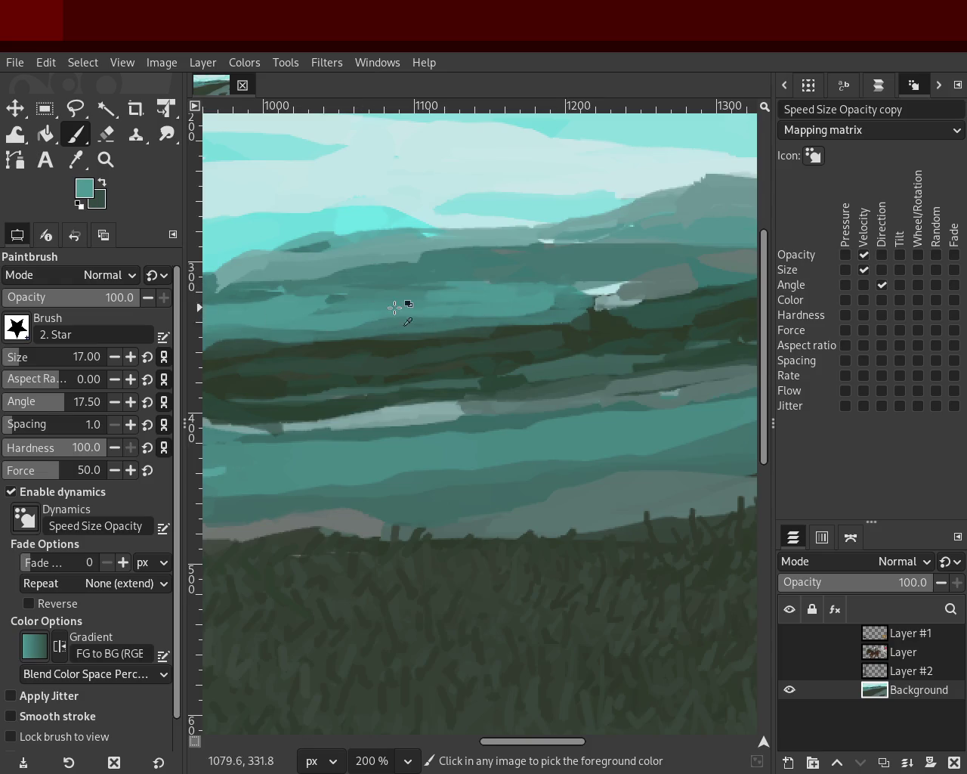
pyautogui.keyDown('ctrl'); pyautogui.click(486, 280); pyautogui.keyUp('ctrl')
pyautogui.moveTo(483, 280)
pyautogui.mouseDown()
pyautogui.moveTo(318, 309)
pyautogui.moveTo(482, 290)
pyautogui.moveTo(261, 299)
pyautogui.mouseUp()
pyautogui.moveTo(480, 286); pyautogui.dragTo(396, 297)
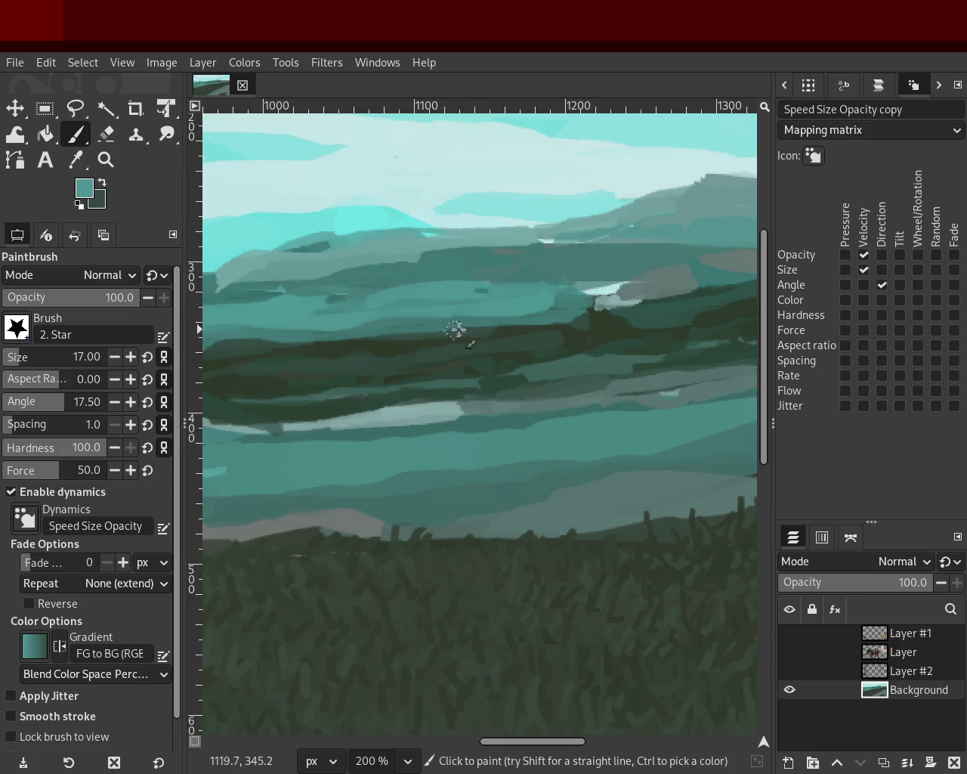
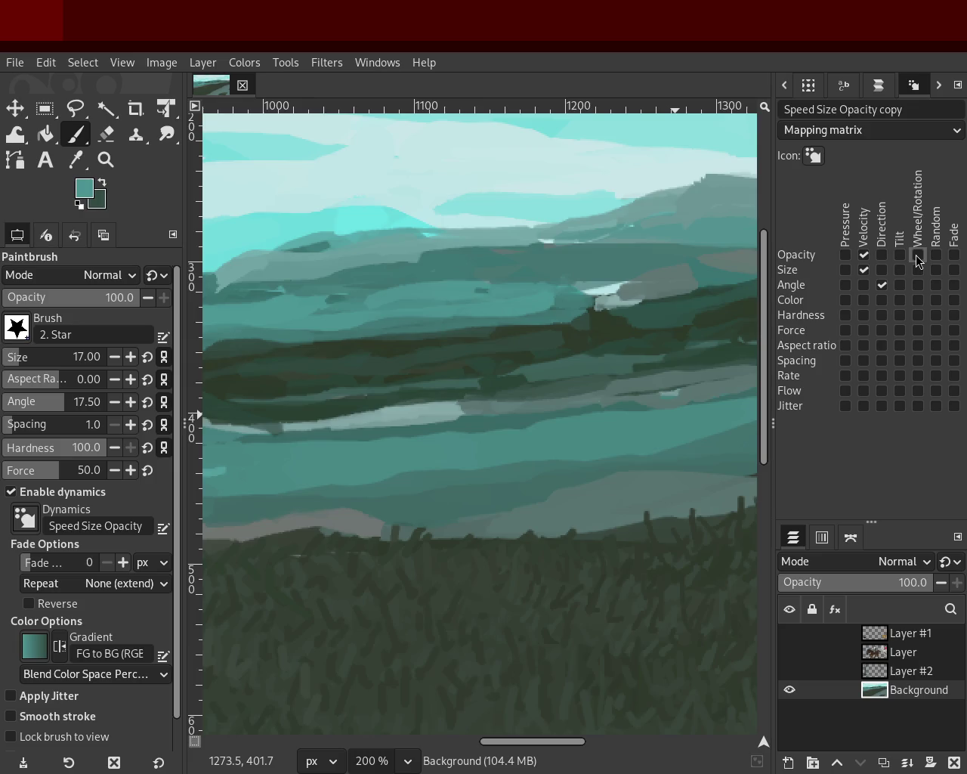
# - Undo the trial strokes across the hills and turn off Color/Fade in Dynamics
pyautogui.click(955, 300)
pyautogui.moveTo(587, 324)
pyautogui.mouseDown()
pyautogui.moveTo(492, 254)
pyautogui.moveTo(425, 253)
pyautogui.moveTo(525, 248)
pyautogui.mouseUp()
pyautogui.hotkey('ctrl', 'z')
pyautogui.moveTo(640, 257)
pyautogui.mouseDown()
pyautogui.moveTo(401, 307)
pyautogui.moveTo(585, 351)
pyautogui.moveTo(488, 283)
pyautogui.mouseUp()
pyautogui.hotkey('ctrl', 'z')
pyautogui.click(954, 300)
pyautogui.moveTo(492, 198); pyautogui.dragTo(507, 339)
pyautogui.hotkey('ctrl', 'z')
# - Sample a lighter teal from the hills as the paint colour
pyautogui.keyDown('ctrl'); pyautogui.click(593, 330); pyautogui.keyUp('ctrl')
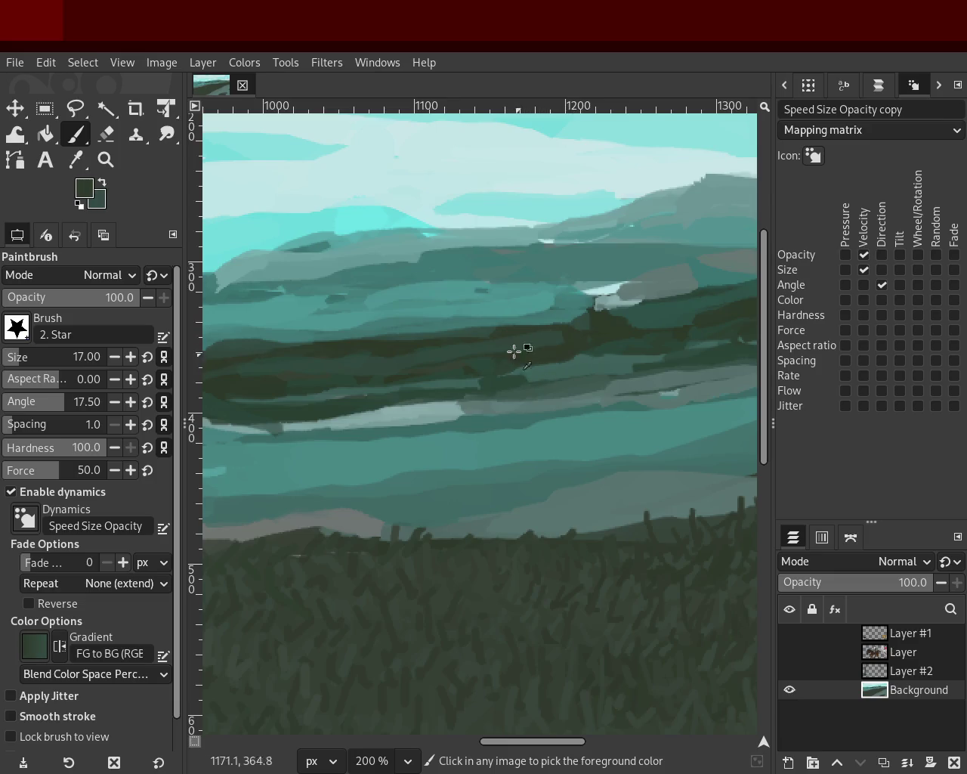
pyautogui.keyDown('ctrl'); pyautogui.click(398, 350); pyautogui.keyUp('ctrl')
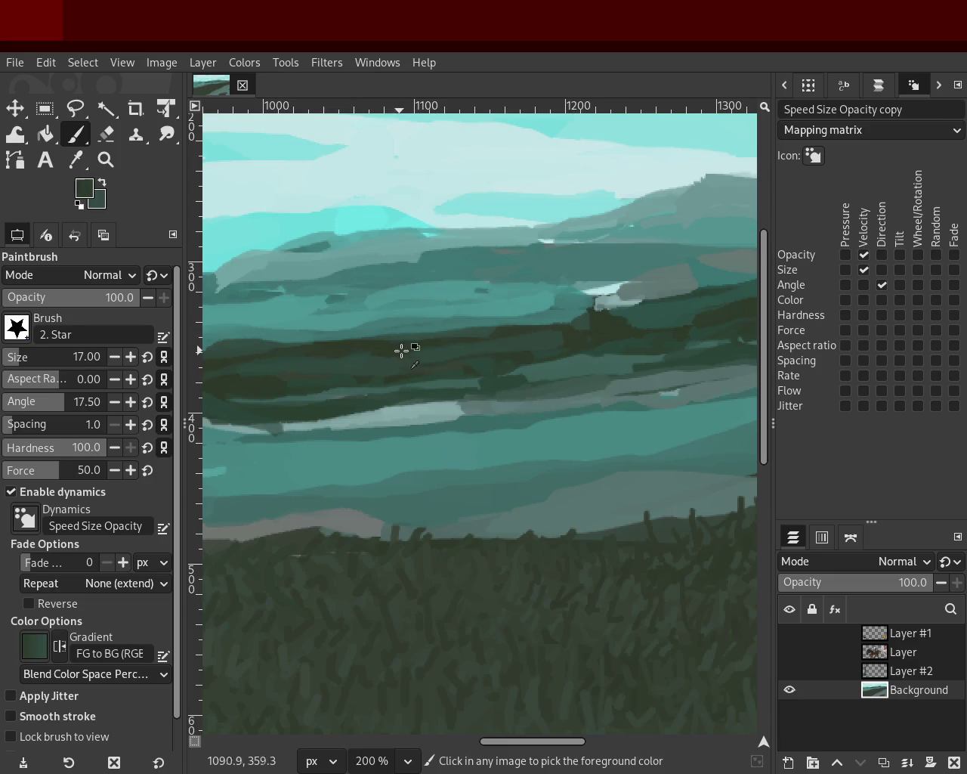
pyautogui.keyDown('ctrl'); pyautogui.click(419, 355); pyautogui.keyUp('ctrl')
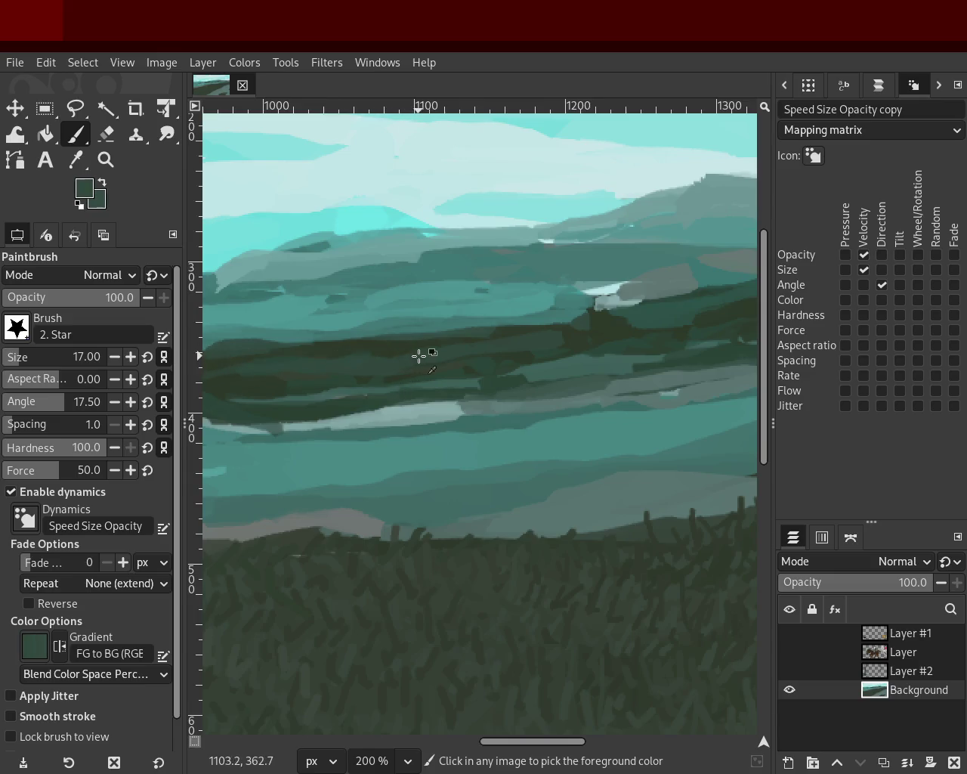
pyautogui.keyDown('ctrl'); pyautogui.click(558, 379); pyautogui.keyUp('ctrl')
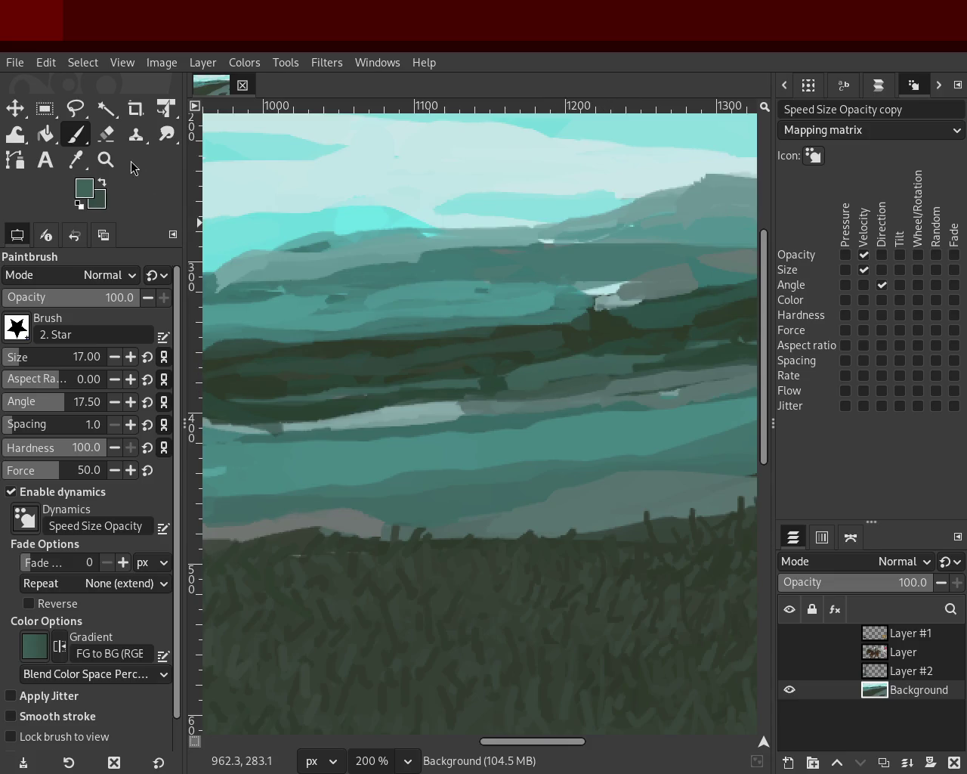
# - Zoom out with the Zoom tool to see the whole landscape
pyautogui.click(106, 159)
pyautogui.scroll(-3, 486, 323)
pyautogui.scroll(-2, 503, 328)
pyautogui.keyDown('ctrl'); pyautogui.click(416, 335); pyautogui.keyUp('ctrl')
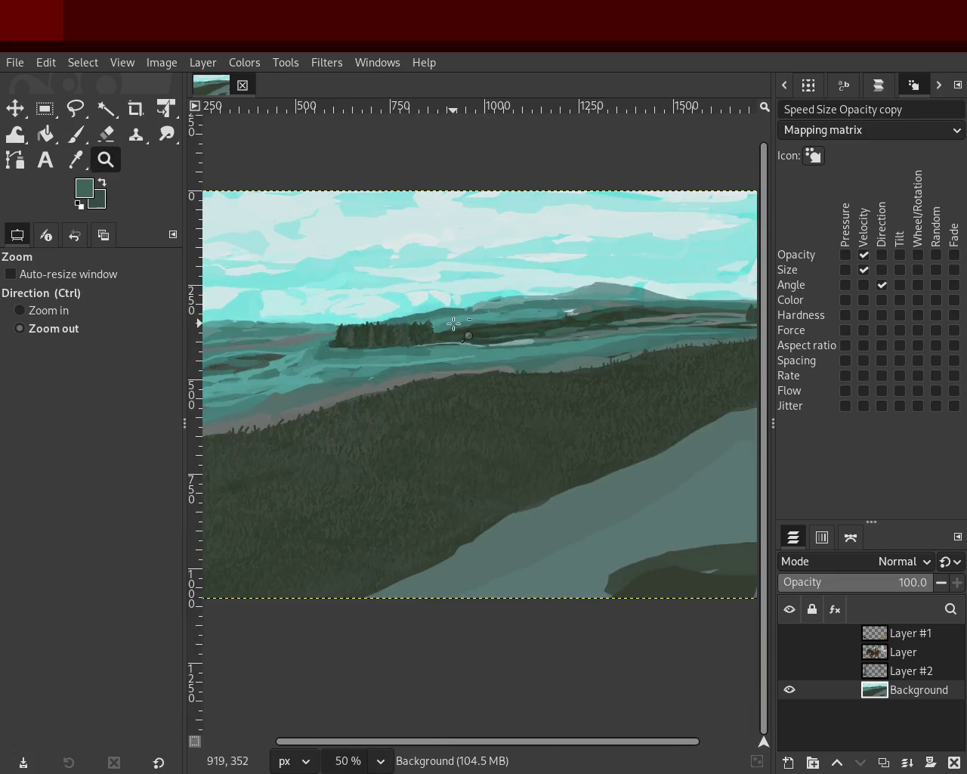
# - Zoom in on the middle hills and sample teal colours from them with the Paintbrush
pyautogui.click(479, 324)
pyautogui.click(447, 335)
pyautogui.click(447, 334)
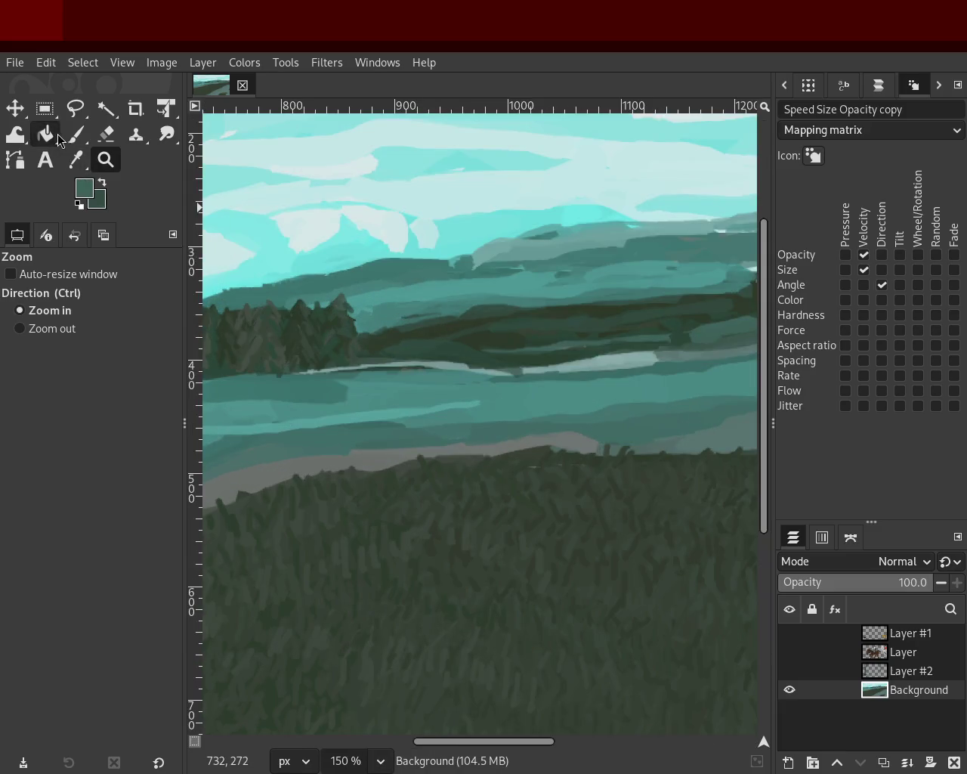
pyautogui.click(76, 135)
pyautogui.keyDown('ctrl'); pyautogui.click(534, 304); pyautogui.keyUp('ctrl')
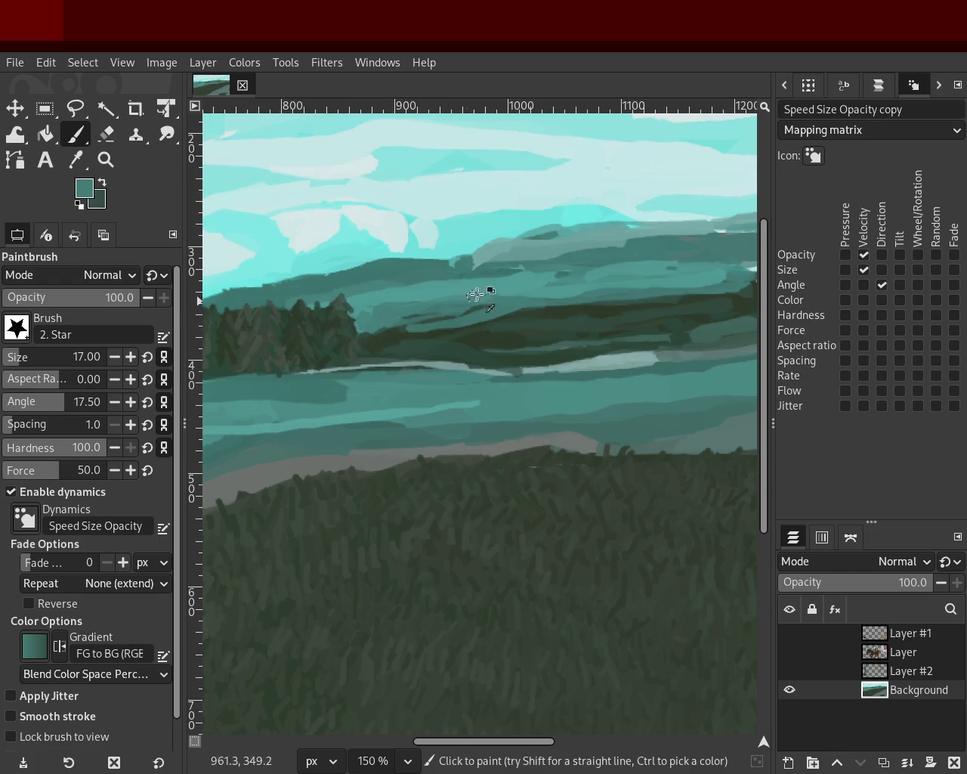
pyautogui.keyDown('ctrl'); pyautogui.click(538, 281); pyautogui.keyUp('ctrl')
pyautogui.keyDown('ctrl'); pyautogui.click(411, 279); pyautogui.keyUp('ctrl')
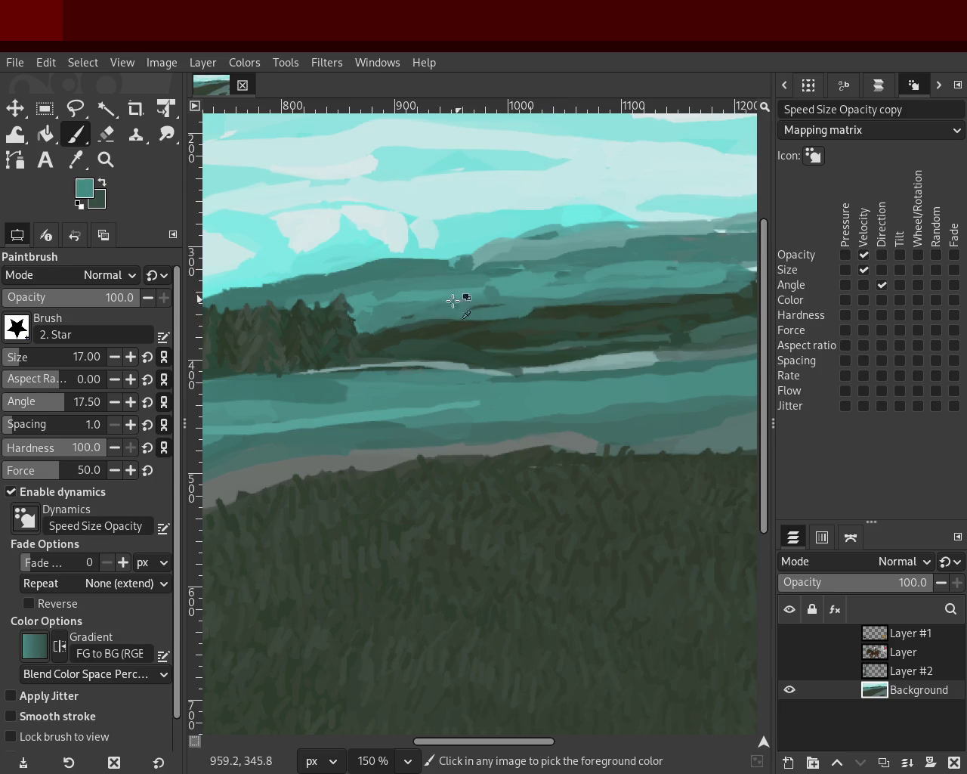
# - Sample bright cyan from the sky edge and paint a light teal stroke along the hill ridge
pyautogui.keyDown('ctrl'); pyautogui.click(541, 287); pyautogui.keyUp('ctrl')
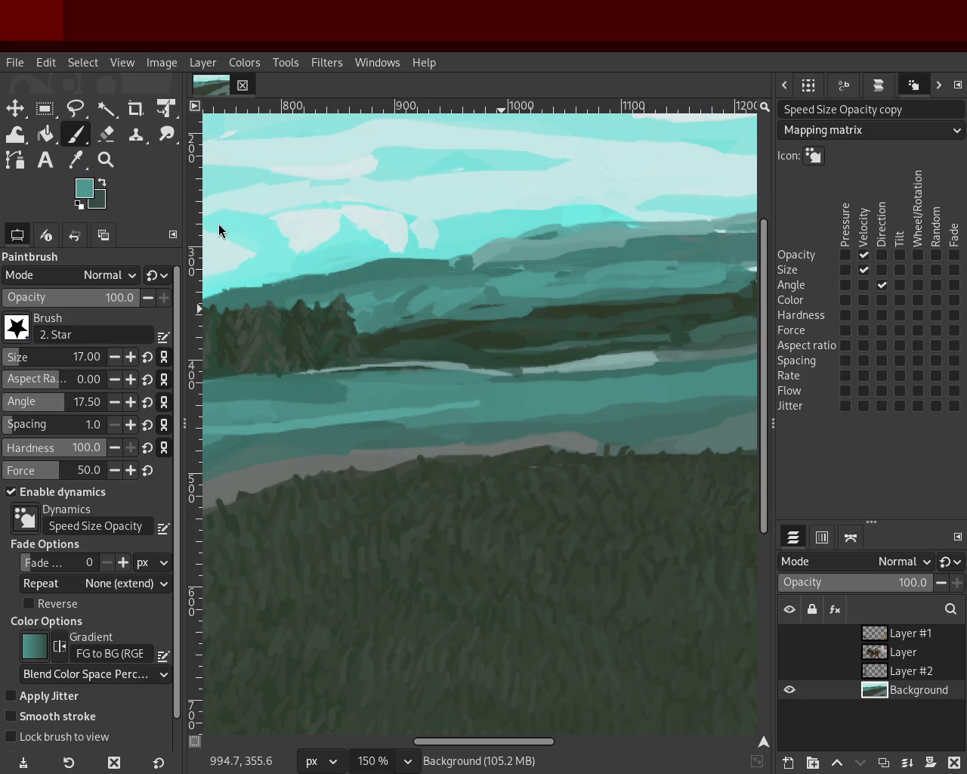
pyautogui.keyDown('ctrl'); pyautogui.click(509, 311); pyautogui.keyUp('ctrl')
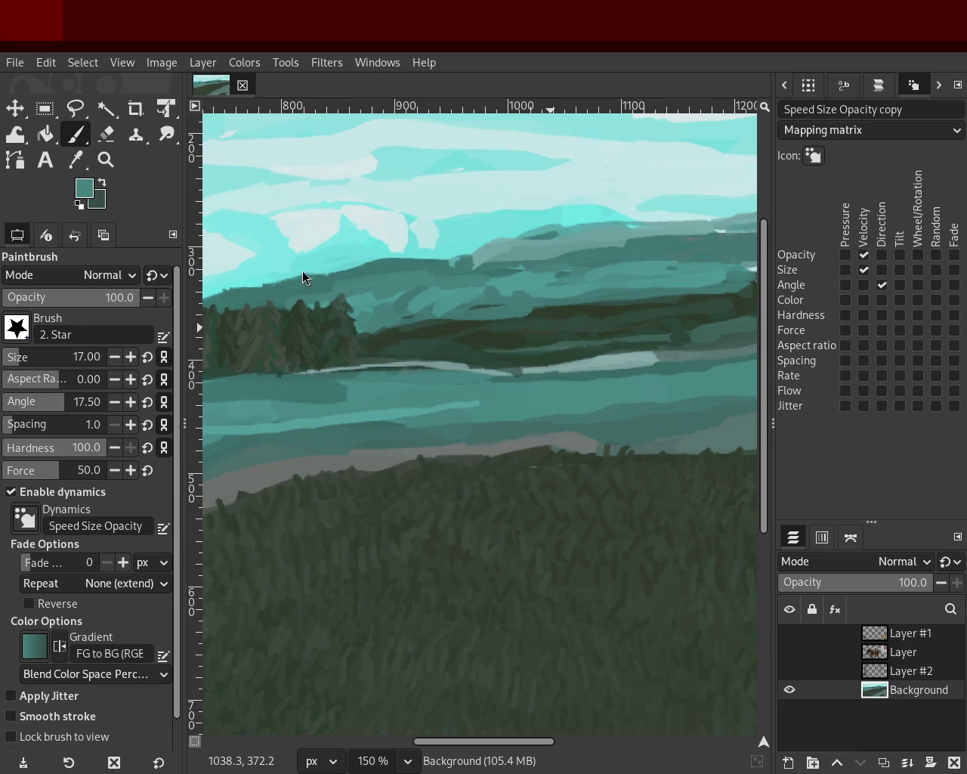
pyautogui.keyDown('ctrl'); pyautogui.click(442, 267); pyautogui.keyUp('ctrl')
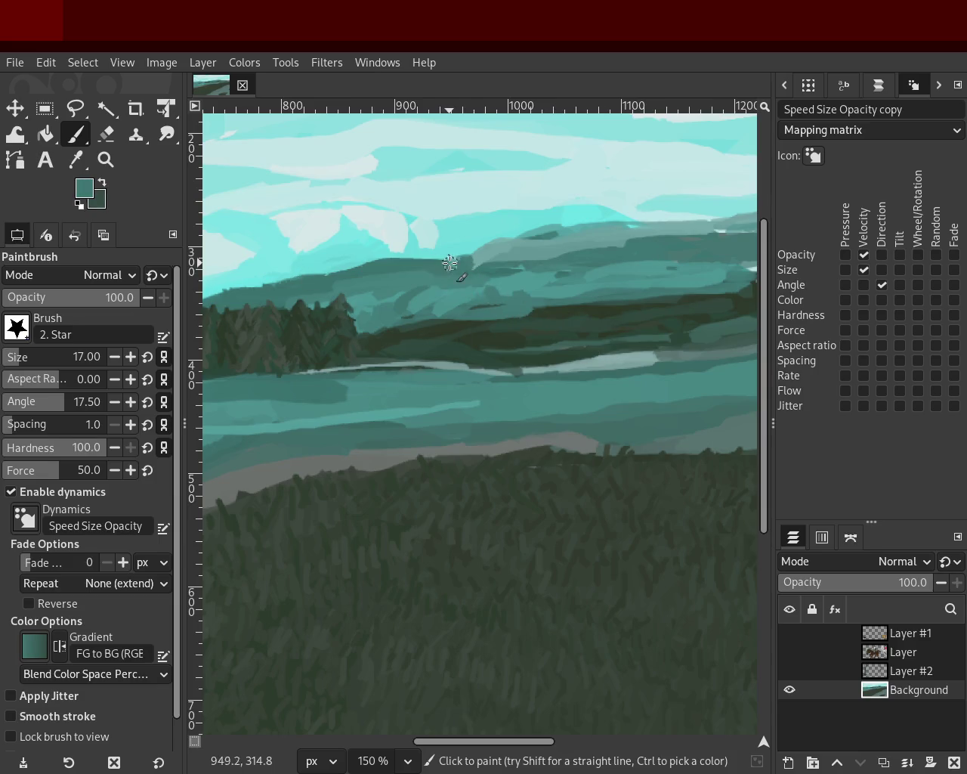
pyautogui.keyDown('ctrl'); pyautogui.click(488, 260); pyautogui.keyUp('ctrl')
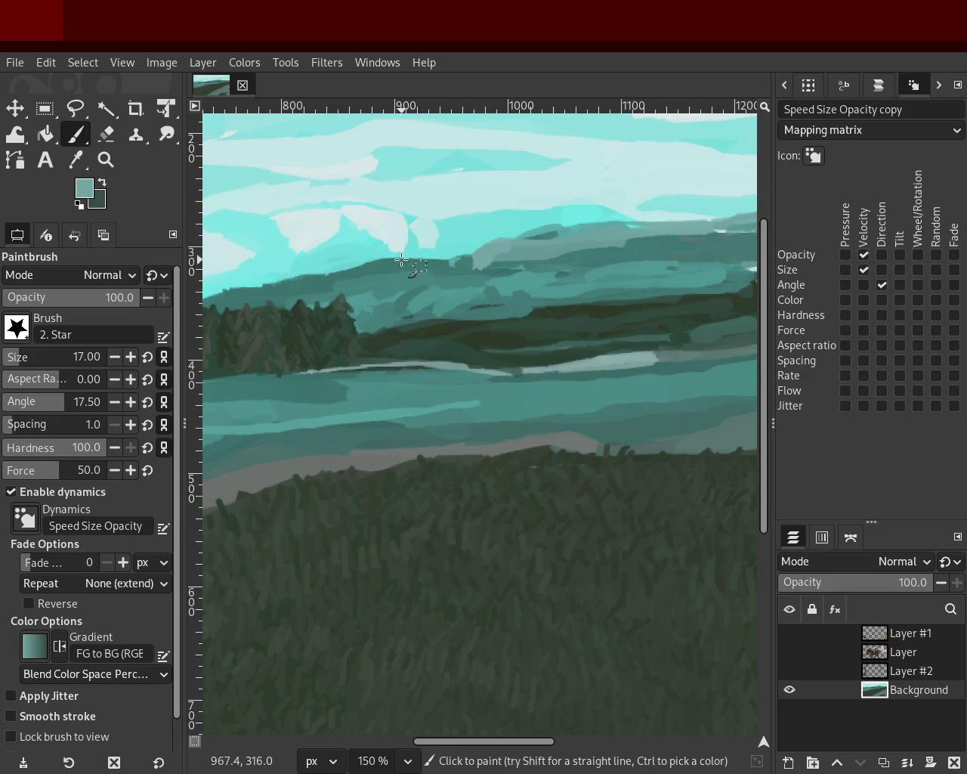
pyautogui.press('ctrl')
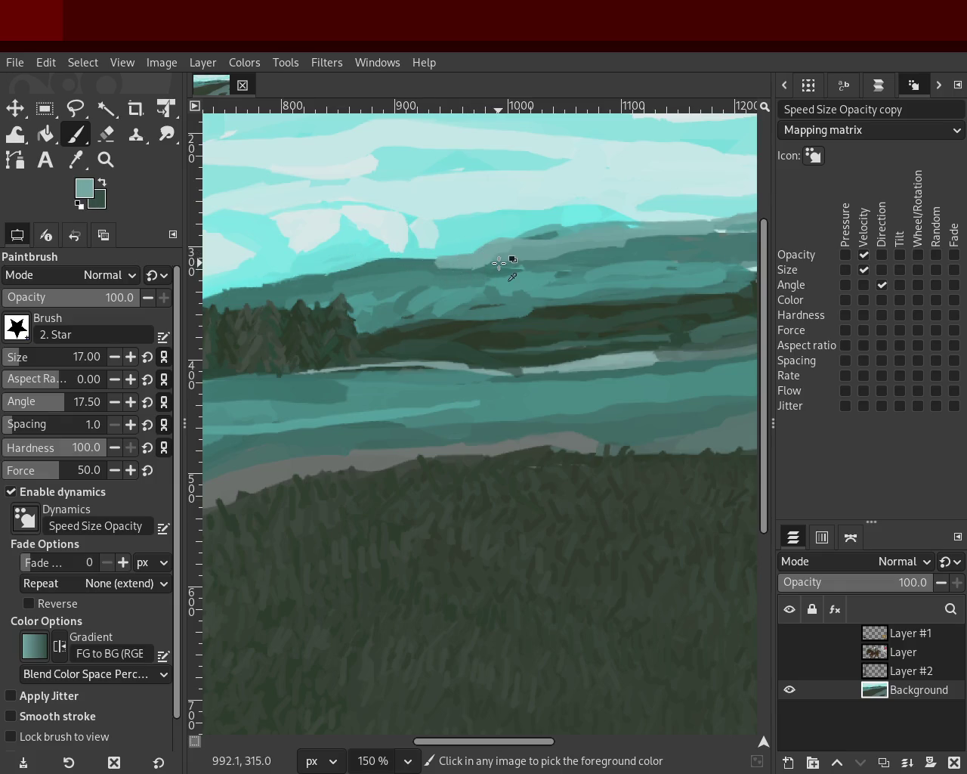
pyautogui.keyDown('ctrl'); pyautogui.click(435, 255); pyautogui.keyUp('ctrl')
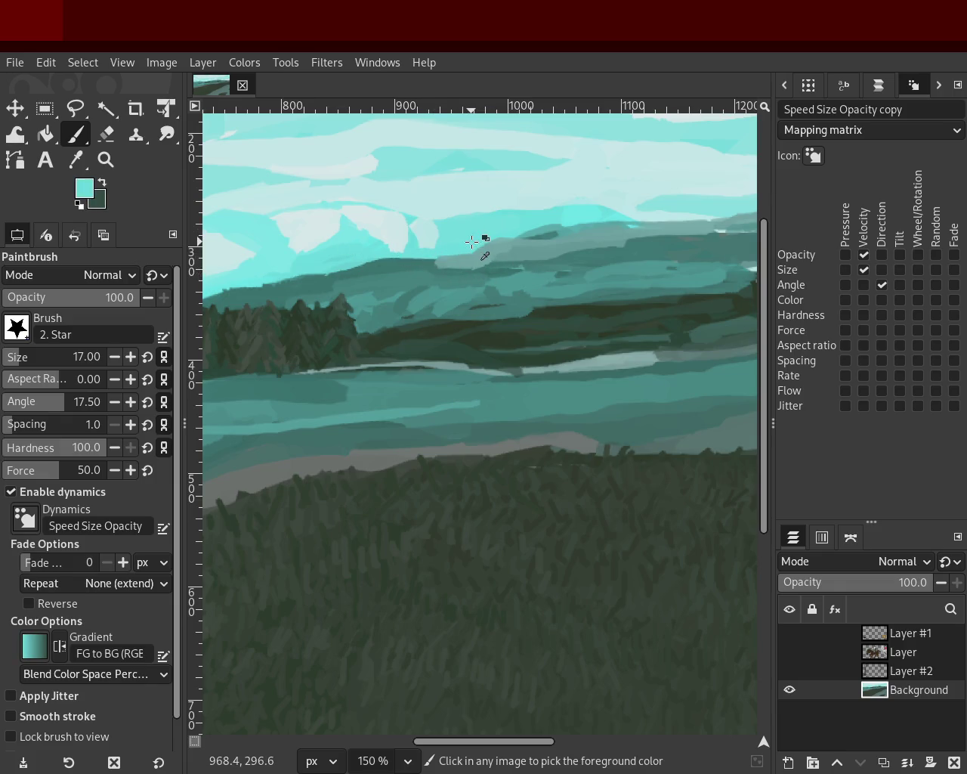
pyautogui.moveTo(434, 270); pyautogui.dragTo(483, 236)
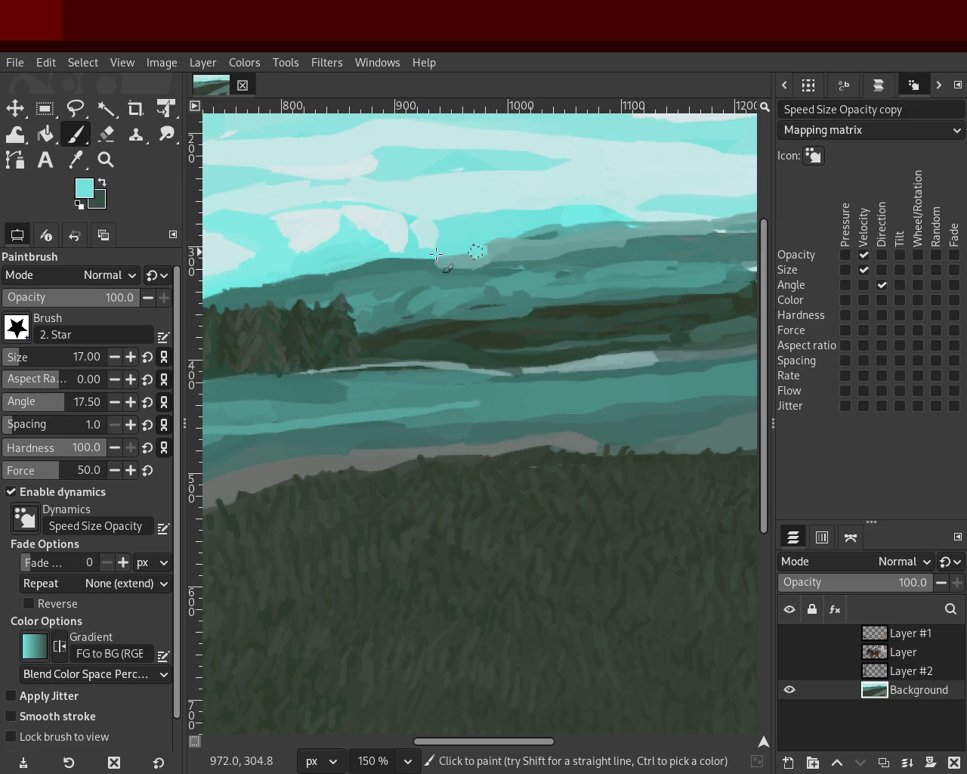
# - Sample muted, lighter and darker teals from the hills, then zoom out to the whole image
pyautogui.keyDown('ctrl'); pyautogui.click(635, 250); pyautogui.keyUp('ctrl')
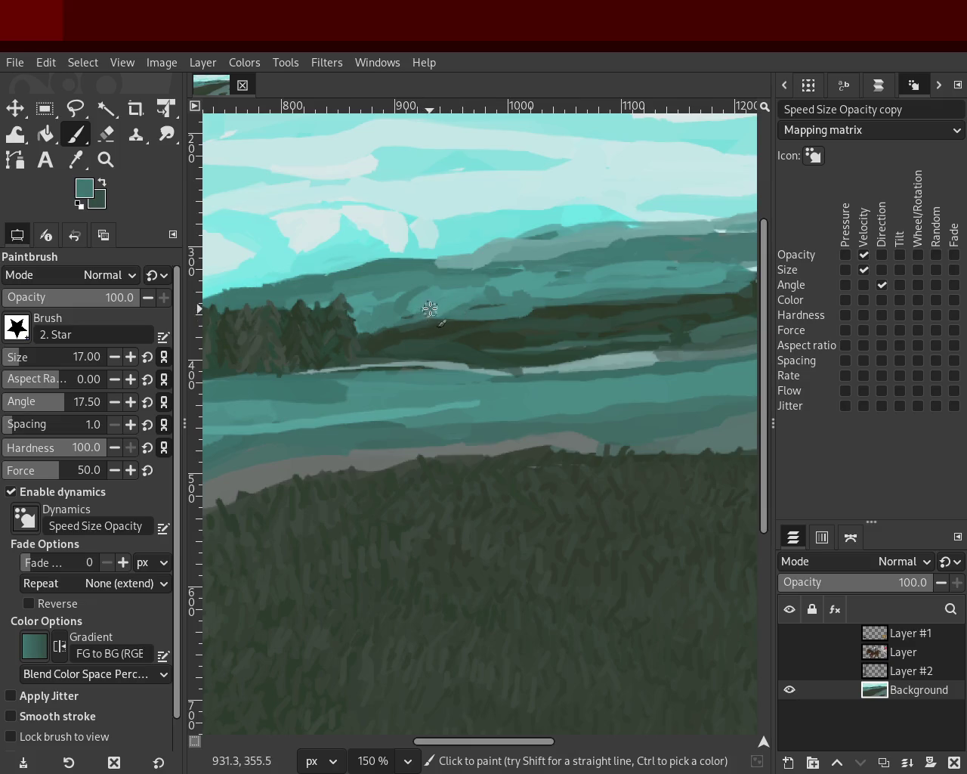
pyautogui.press('ctrl')
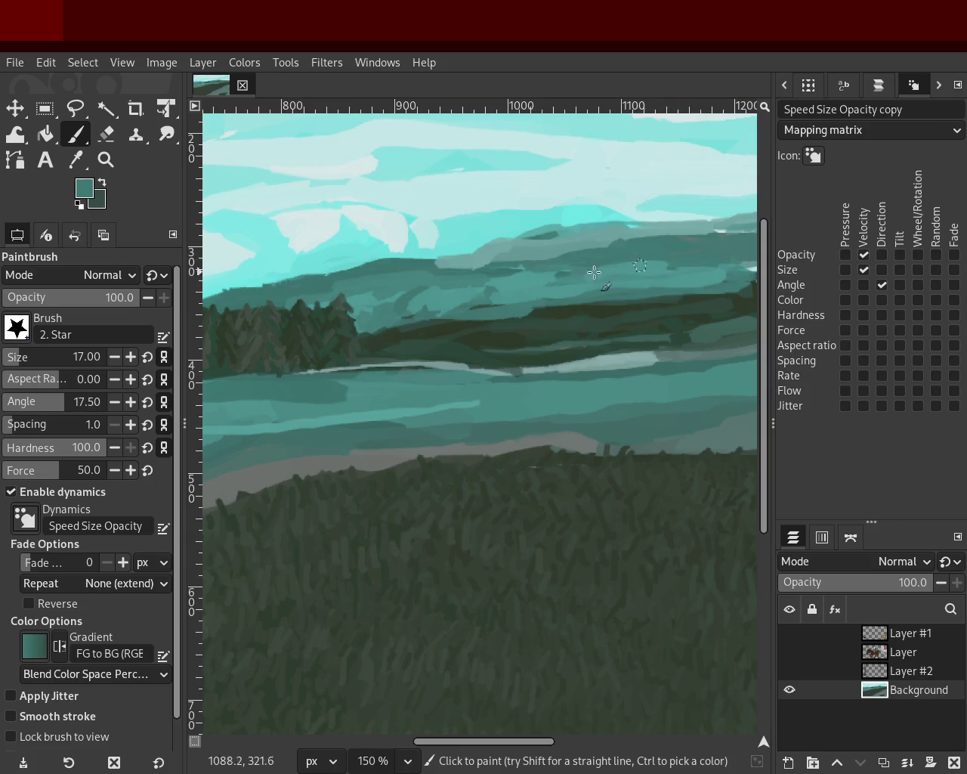
pyautogui.press('ctrl')
pyautogui.keyDown('ctrl'); pyautogui.click(517, 289); pyautogui.keyUp('ctrl')
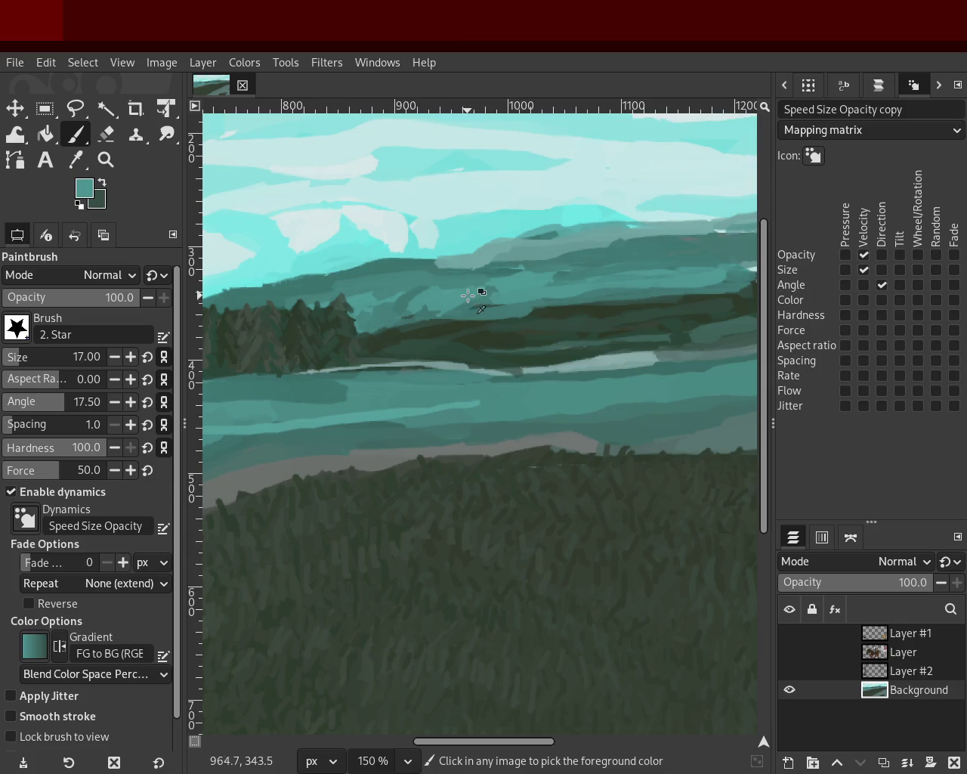
pyautogui.keyDown('ctrl'); pyautogui.click(408, 268); pyautogui.keyUp('ctrl')
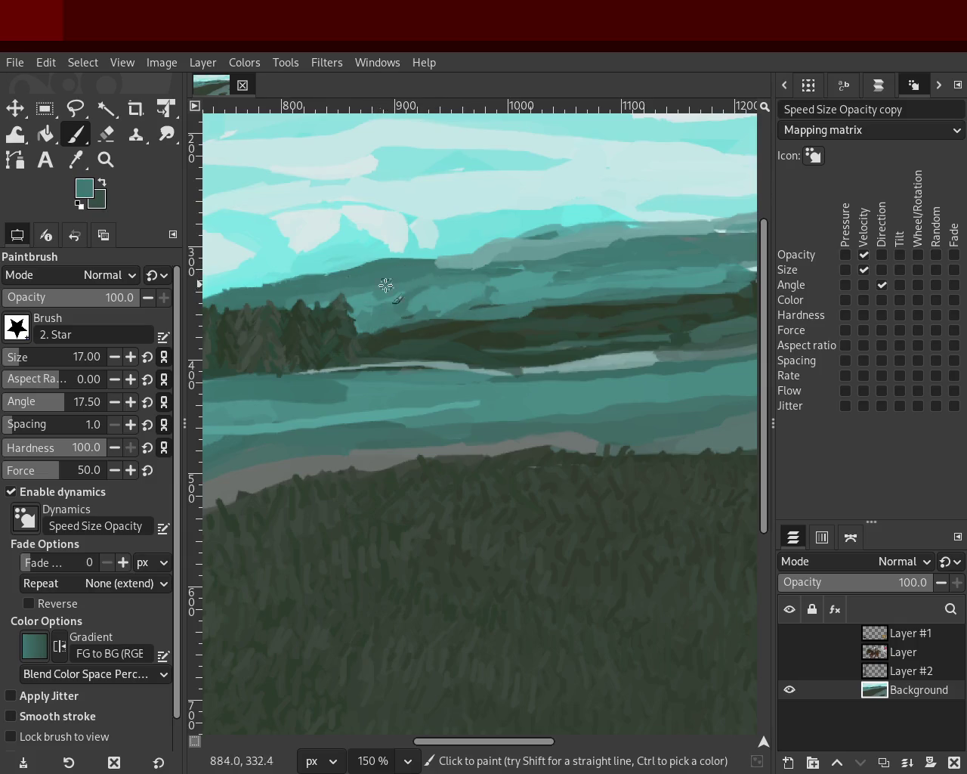
pyautogui.click(106, 159)
pyautogui.keyDown('ctrl'); pyautogui.click(443, 330); pyautogui.keyUp('ctrl')
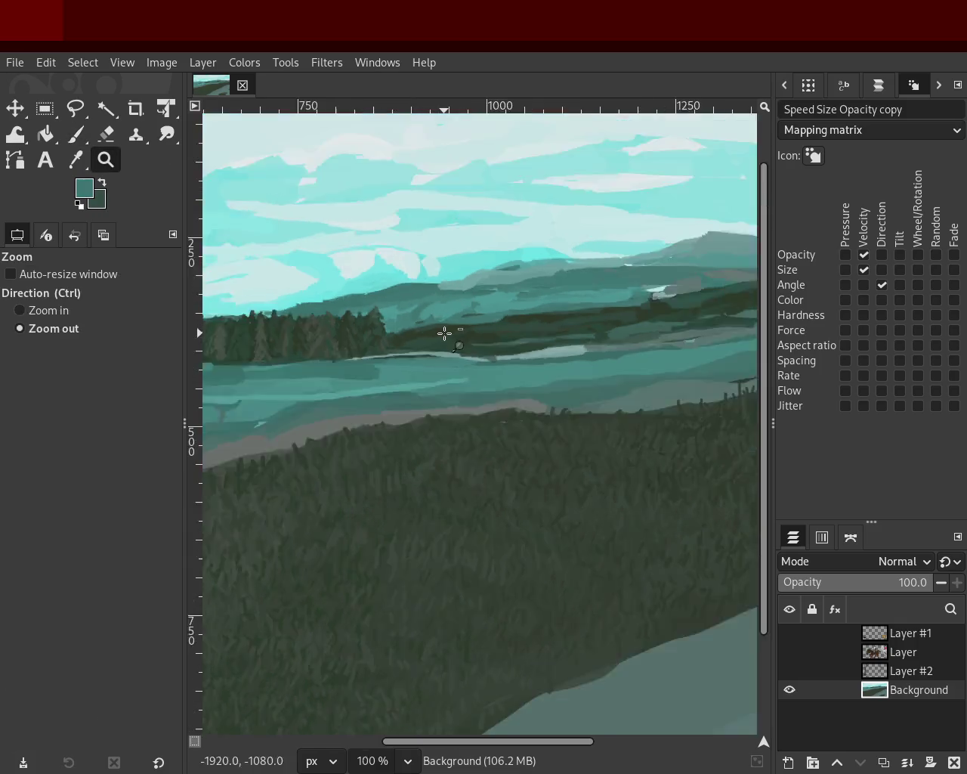
# - Zoom in on the middle hills and raise the Paintbrush size to 20, undoing a test stroke
pyautogui.keyDown('ctrl'); pyautogui.click(484, 322); pyautogui.keyUp('ctrl')
pyautogui.click(485, 322)
pyautogui.click(431, 328)
pyautogui.click(431, 328)
pyautogui.click(432, 328)
pyautogui.click(432, 328)
pyautogui.click(432, 328)
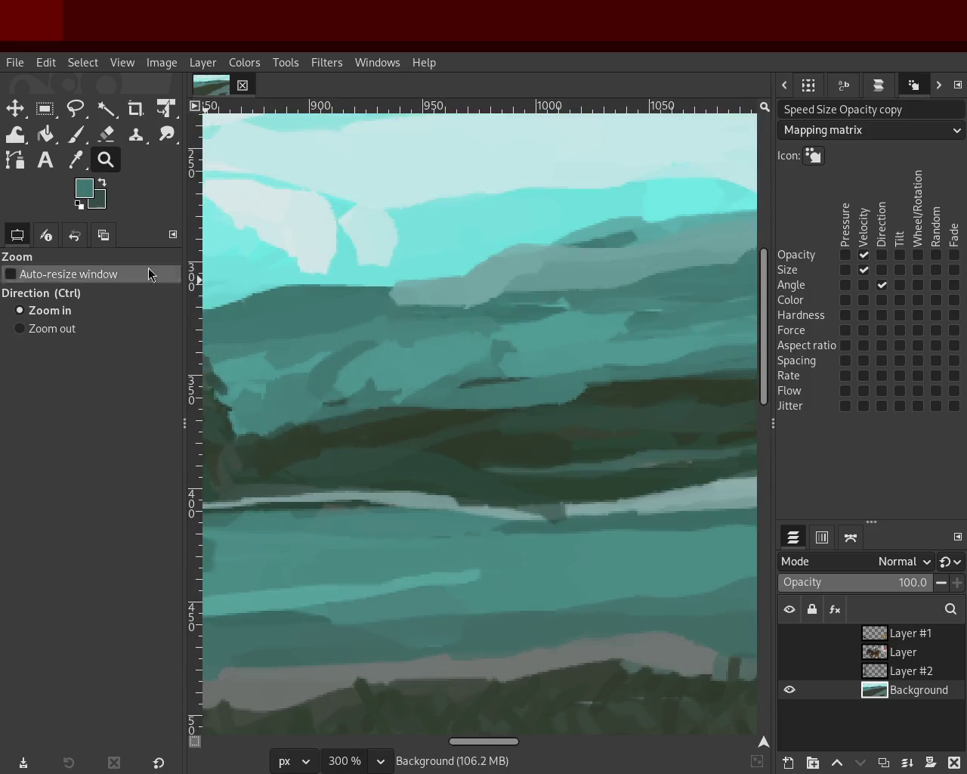
pyautogui.click(76, 134)
pyautogui.scroll(3, 16, 366)
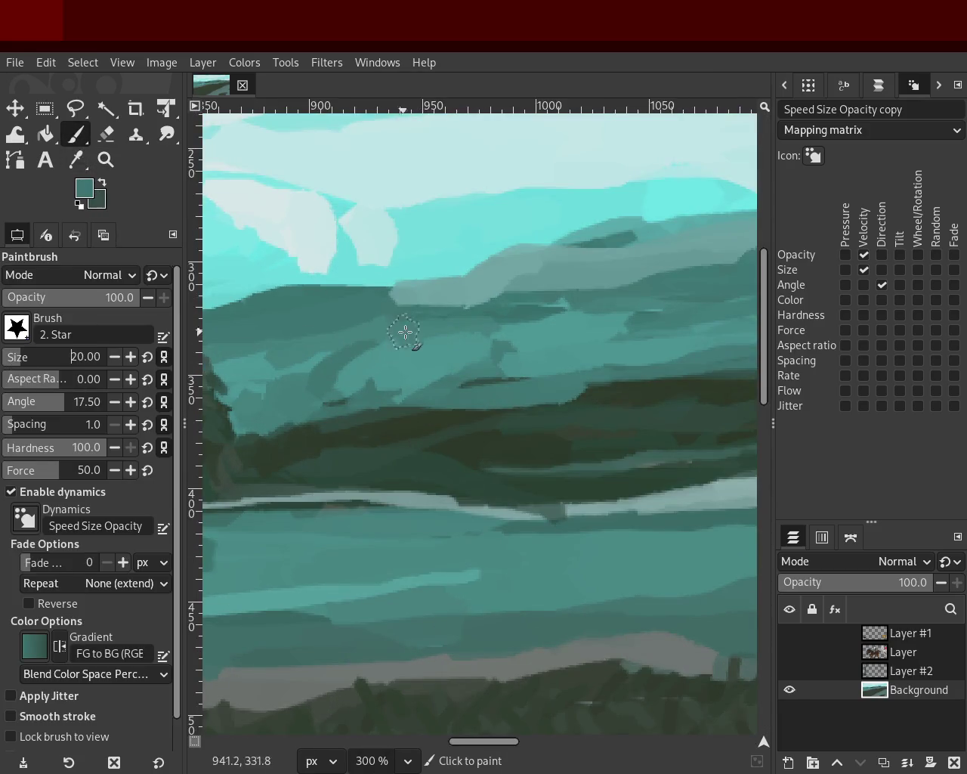
pyautogui.moveTo(378, 307); pyautogui.dragTo(490, 307)
pyautogui.hotkey('ctrl', 'z')
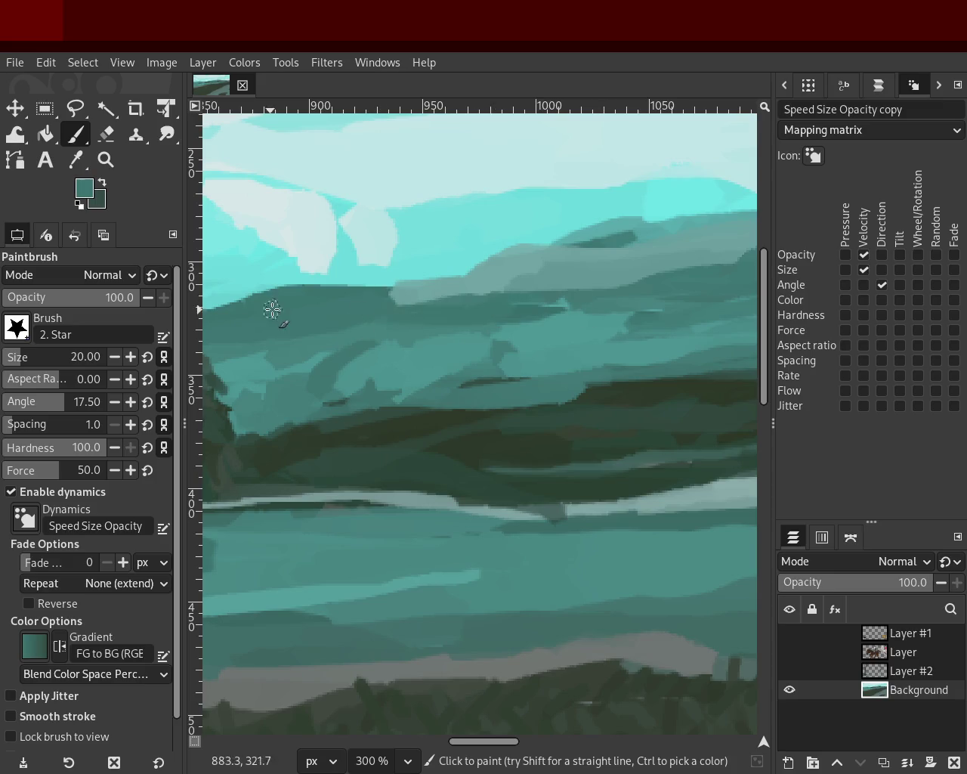
# - Take bright cyan from the sky as the paint colour and reframe the view around the hills
pyautogui.keyDown('ctrl'); pyautogui.click(470, 260); pyautogui.keyUp('ctrl')
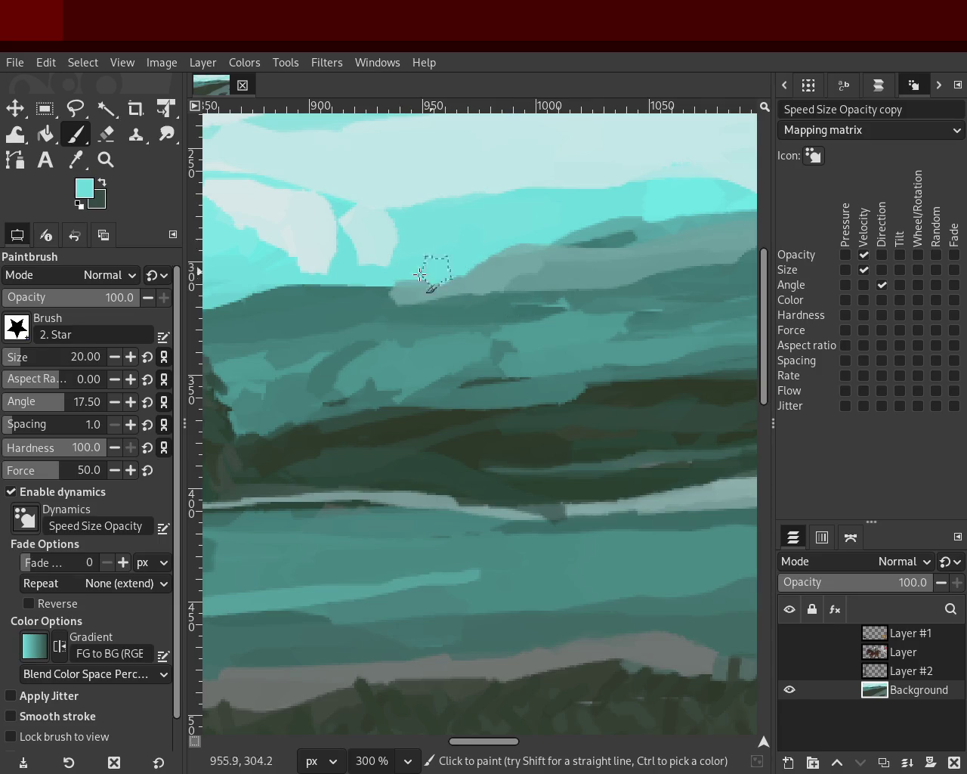
pyautogui.click(106, 159)
pyautogui.keyDown('ctrl'); pyautogui.click(454, 335); pyautogui.keyUp('ctrl')
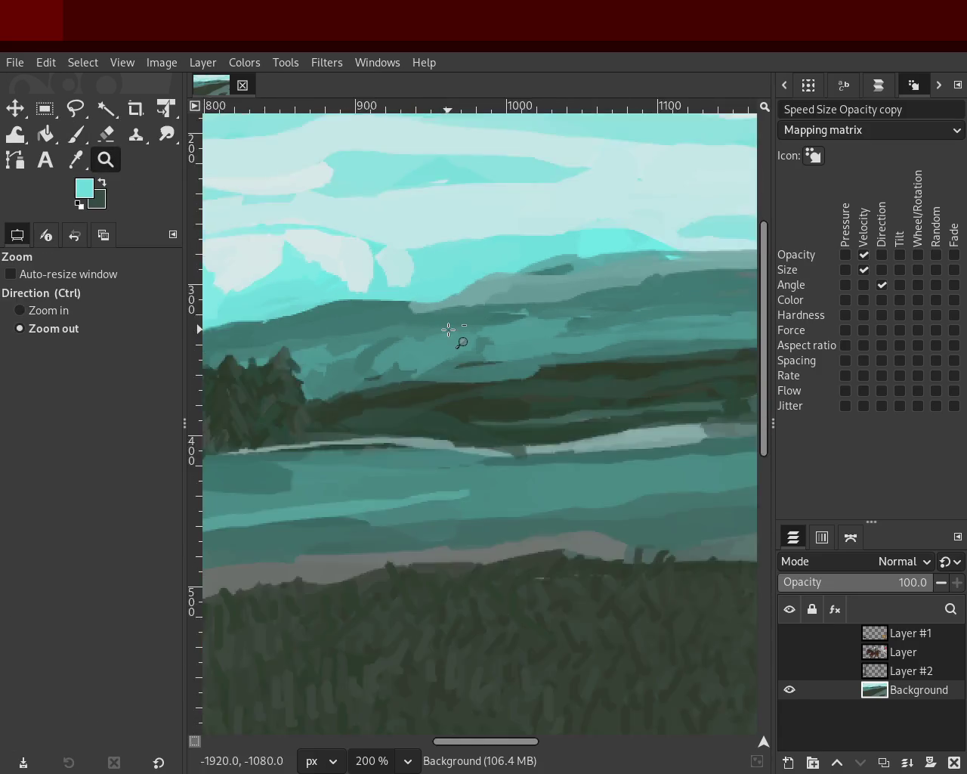
pyautogui.keyDown('ctrl'); pyautogui.click(549, 349); pyautogui.keyUp('ctrl')
pyautogui.click(549, 350)
pyautogui.keyDown('ctrl'); pyautogui.click(529, 325); pyautogui.keyUp('ctrl')
pyautogui.keyDown('ctrl'); pyautogui.click(574, 314); pyautogui.keyUp('ctrl')
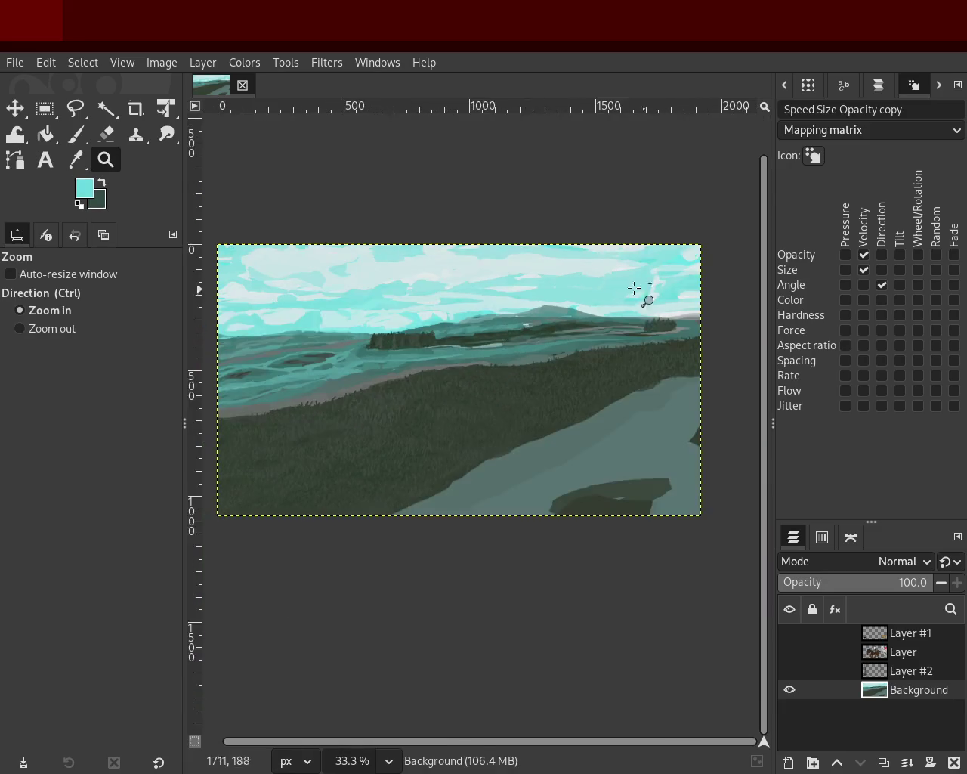
# - Zoom in on the distant mountain and repaint its ridge into a smooth grey-teal peak
pyautogui.click(550, 296)
pyautogui.click(523, 321)
pyautogui.click(523, 322)
pyautogui.click(523, 321)
pyautogui.click(529, 324)
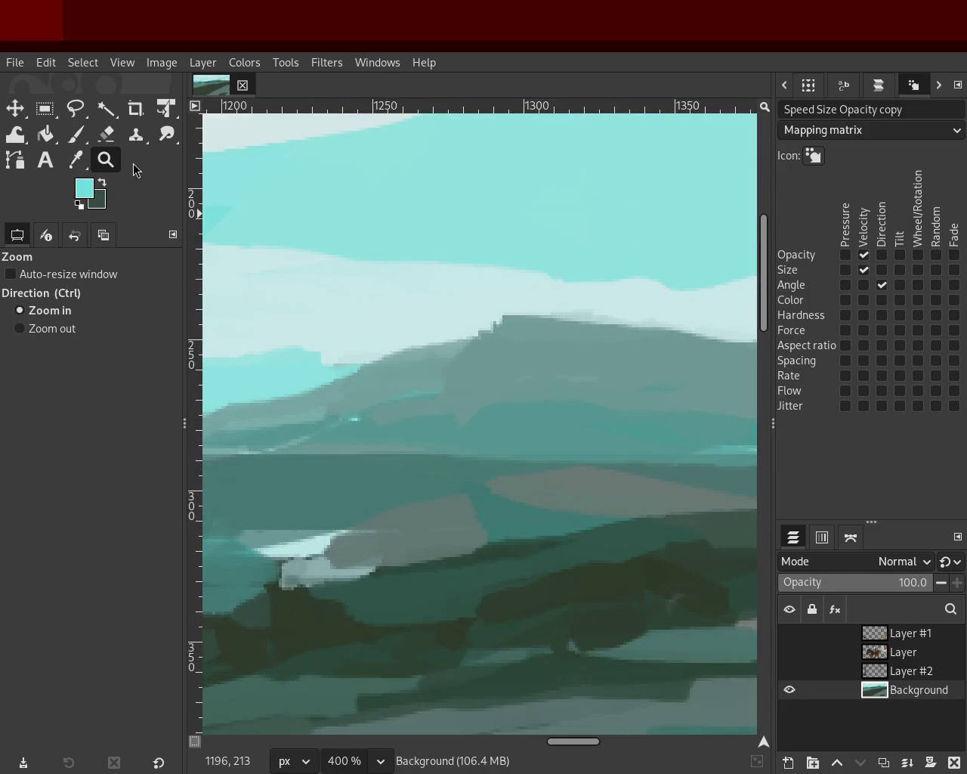
pyautogui.click(75, 134)
pyautogui.keyDown('ctrl'); pyautogui.click(455, 354); pyautogui.keyUp('ctrl')
pyautogui.moveTo(454, 354)
pyautogui.mouseDown()
pyautogui.moveTo(557, 340)
pyautogui.moveTo(431, 371)
pyautogui.moveTo(385, 363)
pyautogui.mouseUp()
pyautogui.moveTo(515, 343)
pyautogui.mouseDown()
pyautogui.moveTo(398, 358)
pyautogui.moveTo(457, 355)
pyautogui.moveTo(528, 330)
pyautogui.moveTo(447, 353)
pyautogui.moveTo(380, 340)
pyautogui.moveTo(492, 340)
pyautogui.moveTo(408, 386)
pyautogui.moveTo(458, 320)
pyautogui.moveTo(392, 387)
pyautogui.moveTo(459, 331)
pyautogui.moveTo(399, 374)
pyautogui.moveTo(471, 340)
pyautogui.moveTo(368, 421)
pyautogui.moveTo(374, 368)
pyautogui.moveTo(431, 371)
pyautogui.moveTo(389, 399)
pyautogui.mouseUp()
# - Sample a light cyan from the sky as the paint colour
pyautogui.click(106, 159)
pyautogui.scroll(-1, 432, 345)
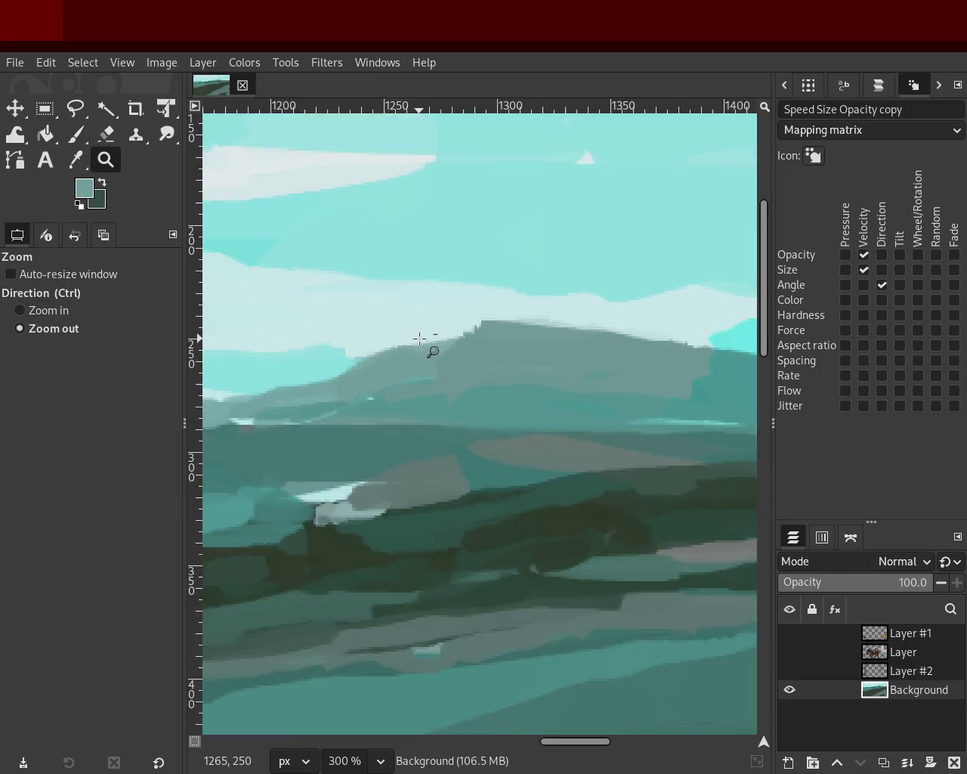
pyautogui.scroll(-4, 427, 349)
pyautogui.scroll(-1, 624, 328)
pyautogui.scroll(-1, 481, 309)
pyautogui.scroll(1, 480, 310)
pyautogui.scroll(1, 495, 324)
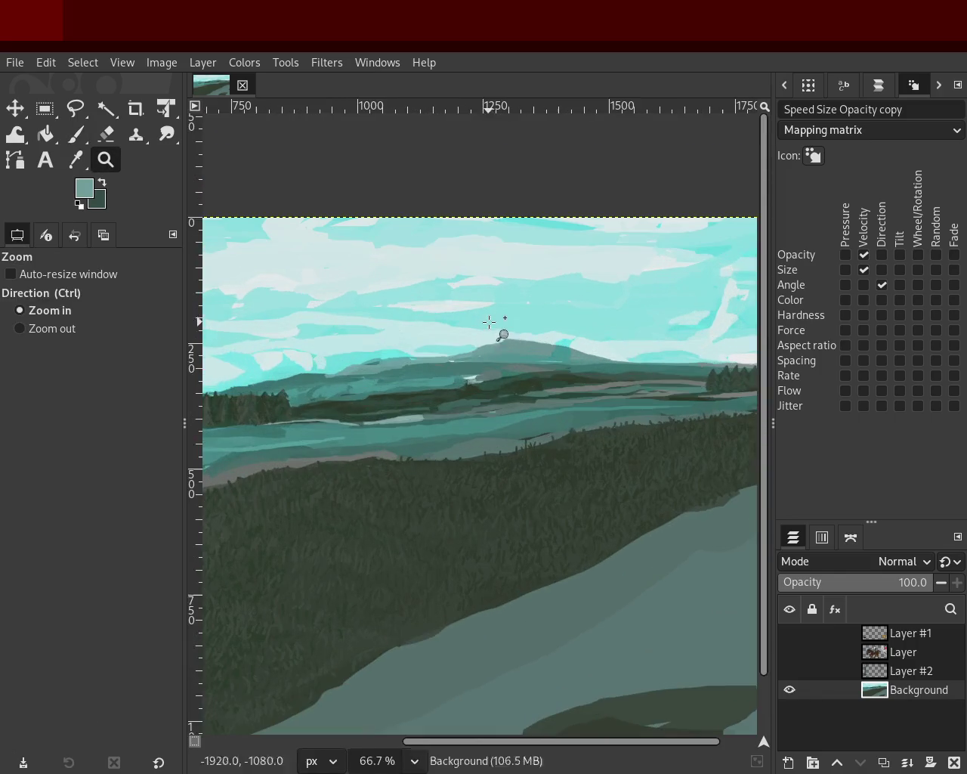
pyautogui.scroll(2, 512, 330)
pyautogui.scroll(3, 533, 362)
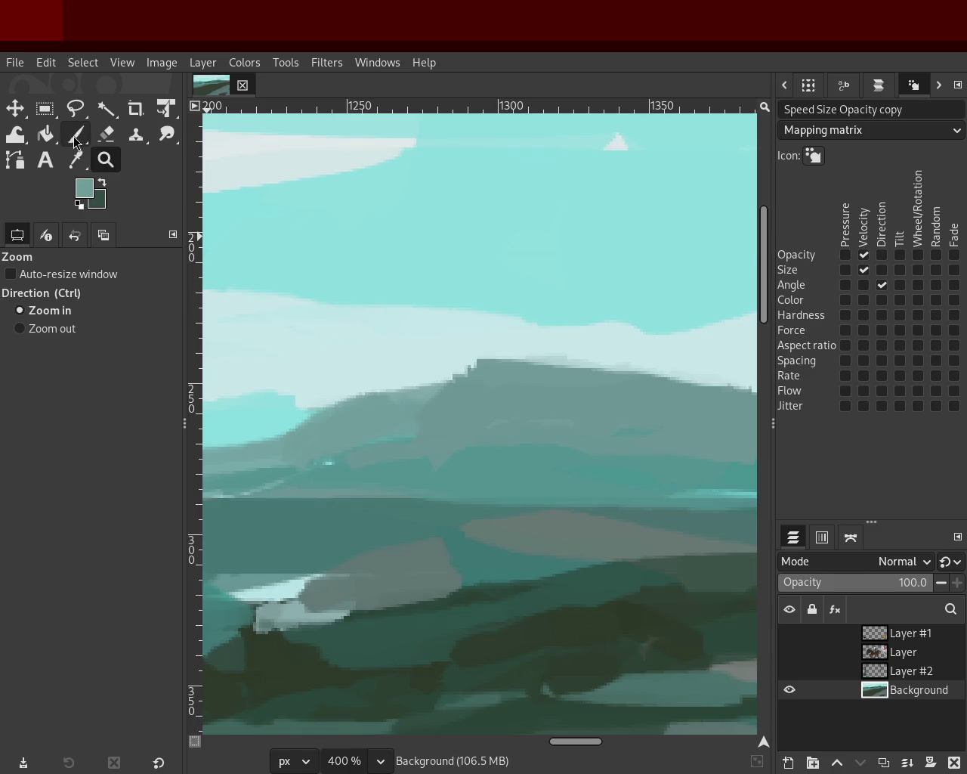
pyautogui.click(75, 134)
pyautogui.keyDown('ctrl'); pyautogui.click(514, 319); pyautogui.keyUp('ctrl')
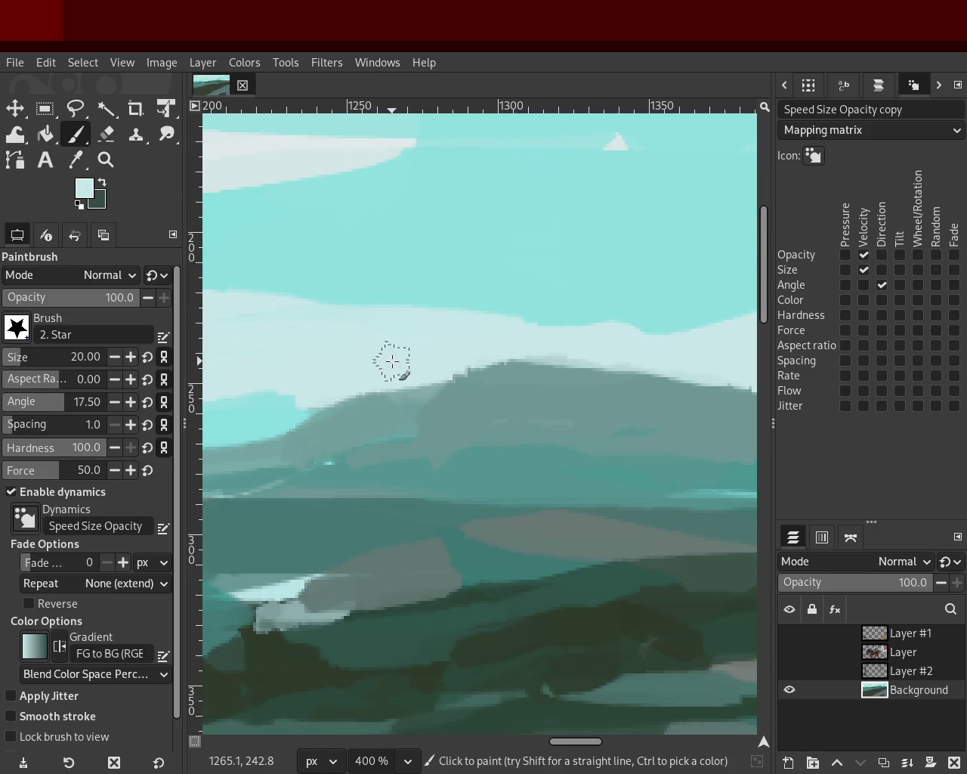
# - Set brush opacity to 85 and sample the mountain's grey-teal as the paint colour
pyautogui.keyDown('ctrl'); pyautogui.click(457, 328); pyautogui.keyUp('ctrl')
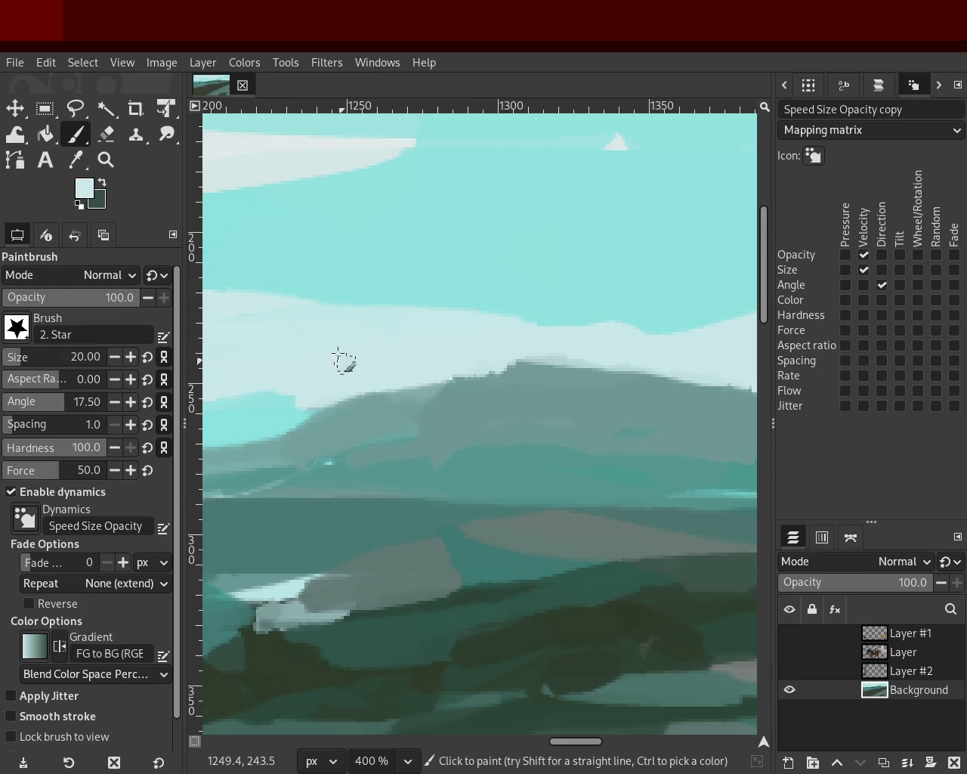
pyautogui.moveTo(115, 298); pyautogui.dragTo(116, 304)
pyautogui.write('85')
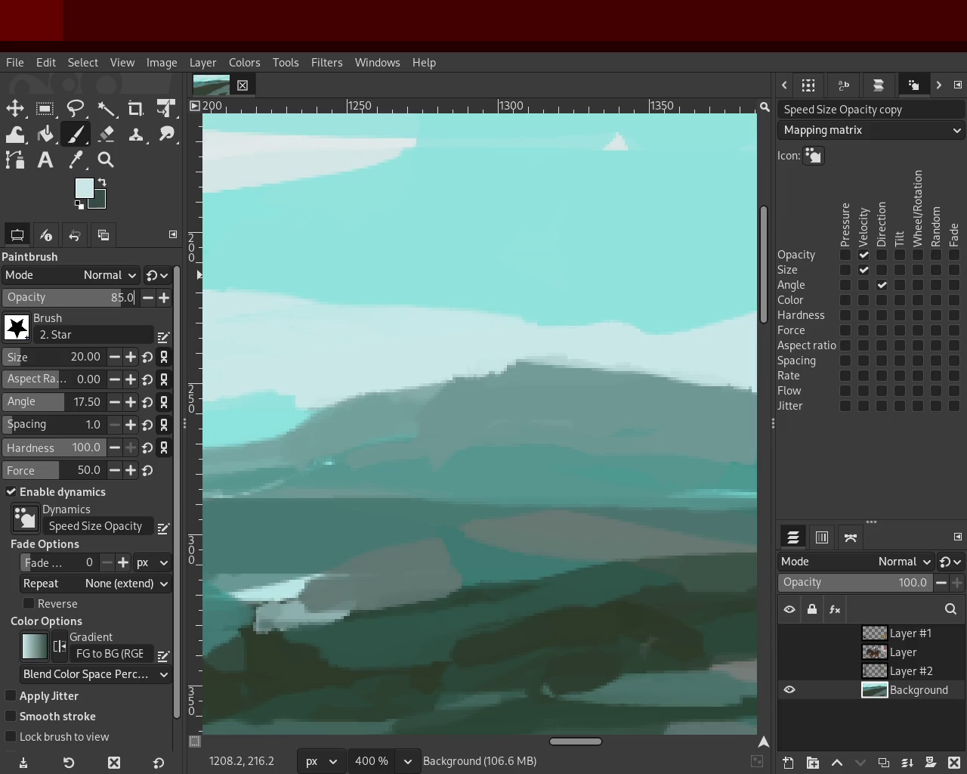
pyautogui.keyDown('ctrl'); pyautogui.click(539, 387); pyautogui.keyUp('ctrl')
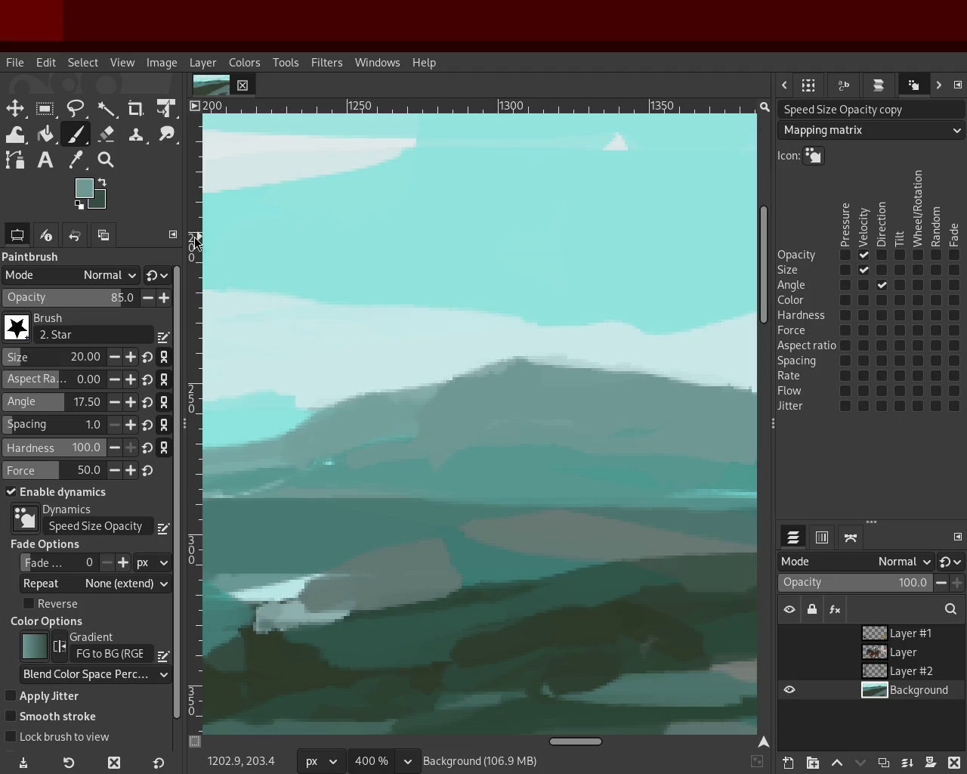
pyautogui.click(105, 160)
pyautogui.scroll(-1, 464, 325)
pyautogui.scroll(-4, 474, 325)
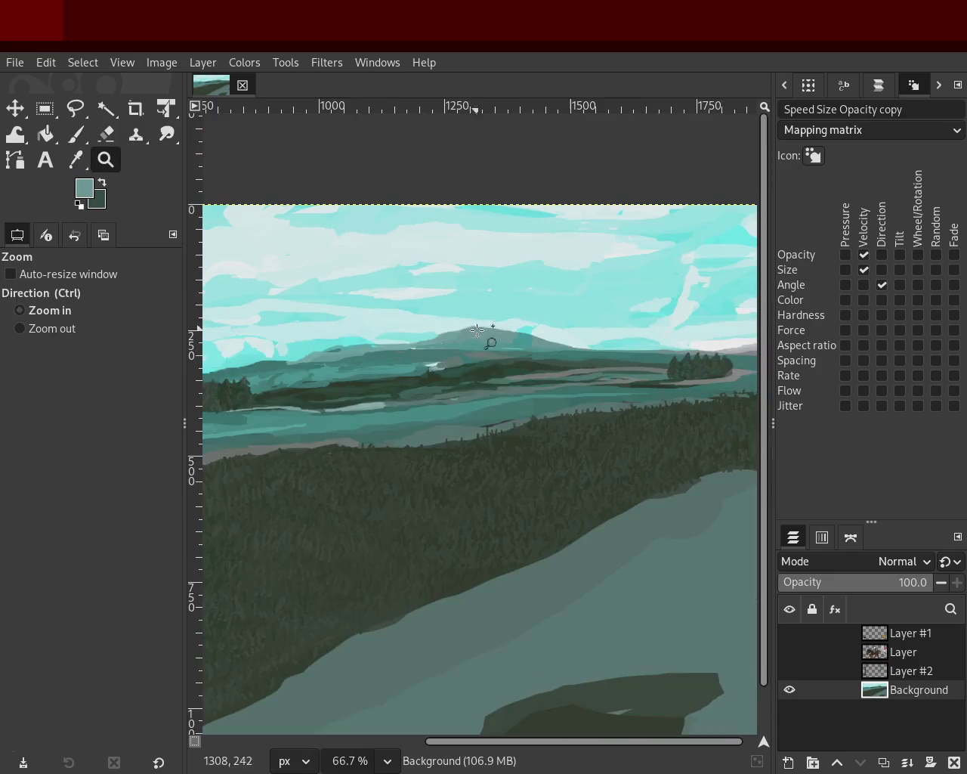
# - Soften the cloud's left edge with pale cyan sampled from the clouds
pyautogui.scroll(-1, 470, 341)
pyautogui.scroll(-2, 471, 341)
pyautogui.scroll(3, 535, 335)
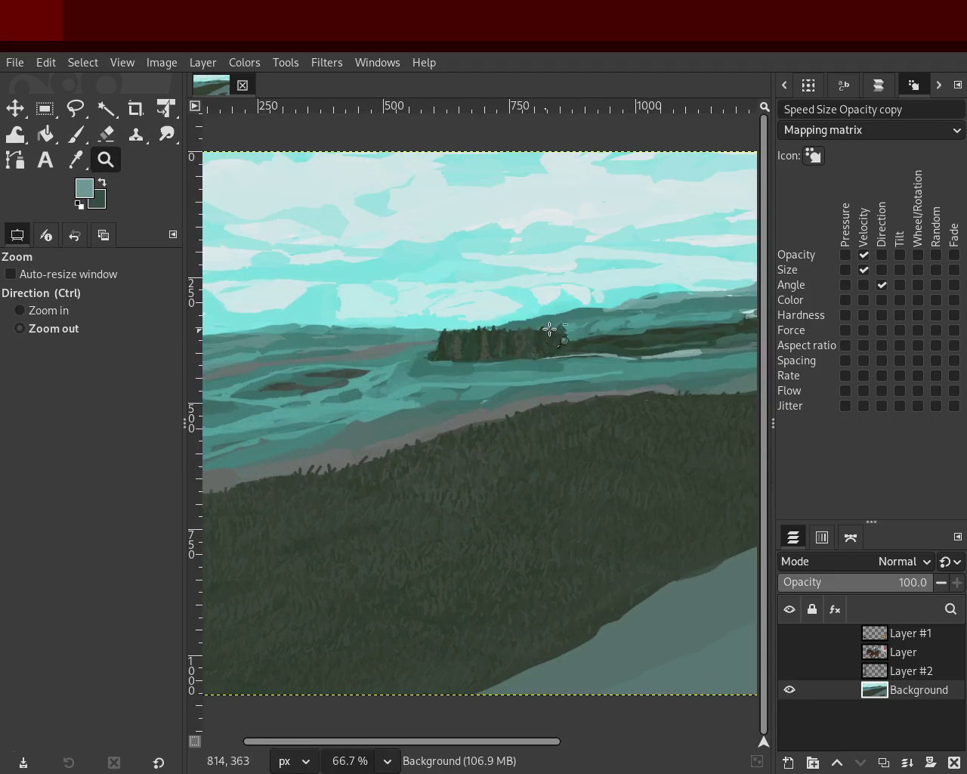
pyautogui.scroll(-1, 359, 313)
pyautogui.scroll(2, 360, 313)
pyautogui.scroll(2, 410, 314)
pyautogui.scroll(1, 406, 298)
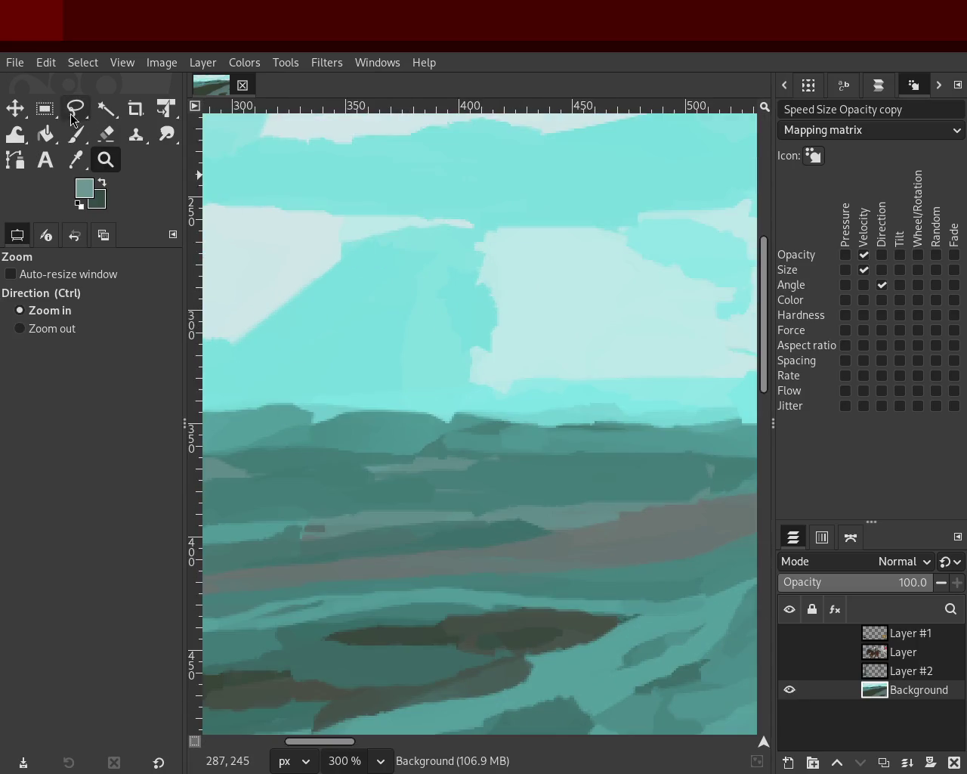
pyautogui.click(76, 134)
pyautogui.keyDown('ctrl'); pyautogui.click(516, 268); pyautogui.keyUp('ctrl')
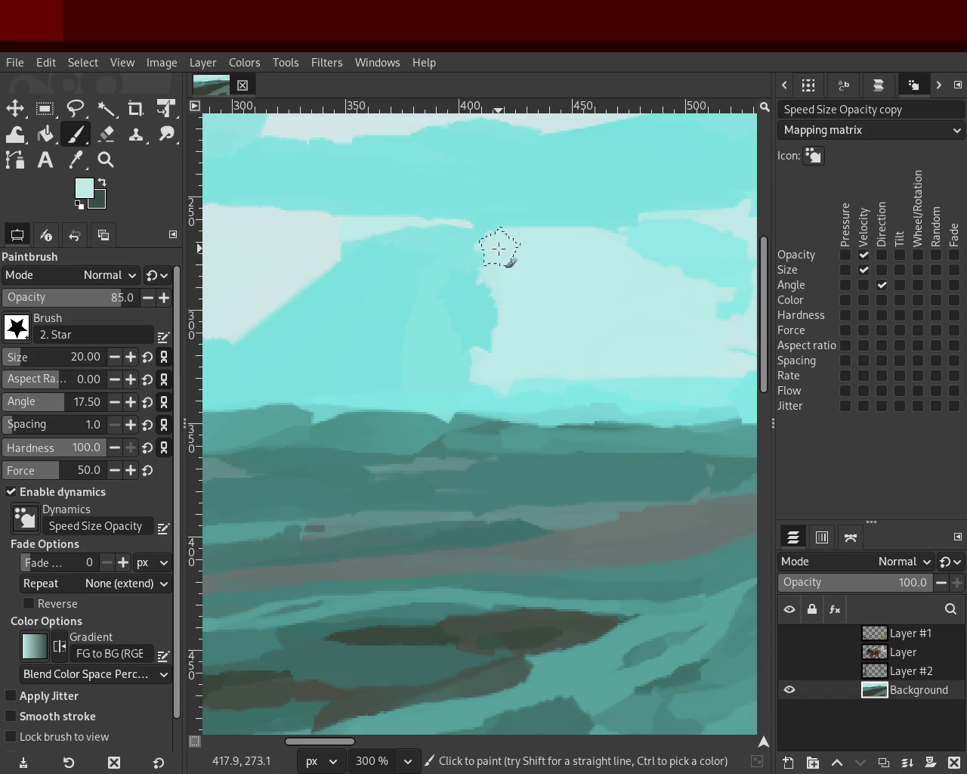
pyautogui.keyDown('ctrl'); pyautogui.click(280, 263); pyautogui.keyUp('ctrl')
pyautogui.moveTo(508, 342); pyautogui.dragTo(496, 257)
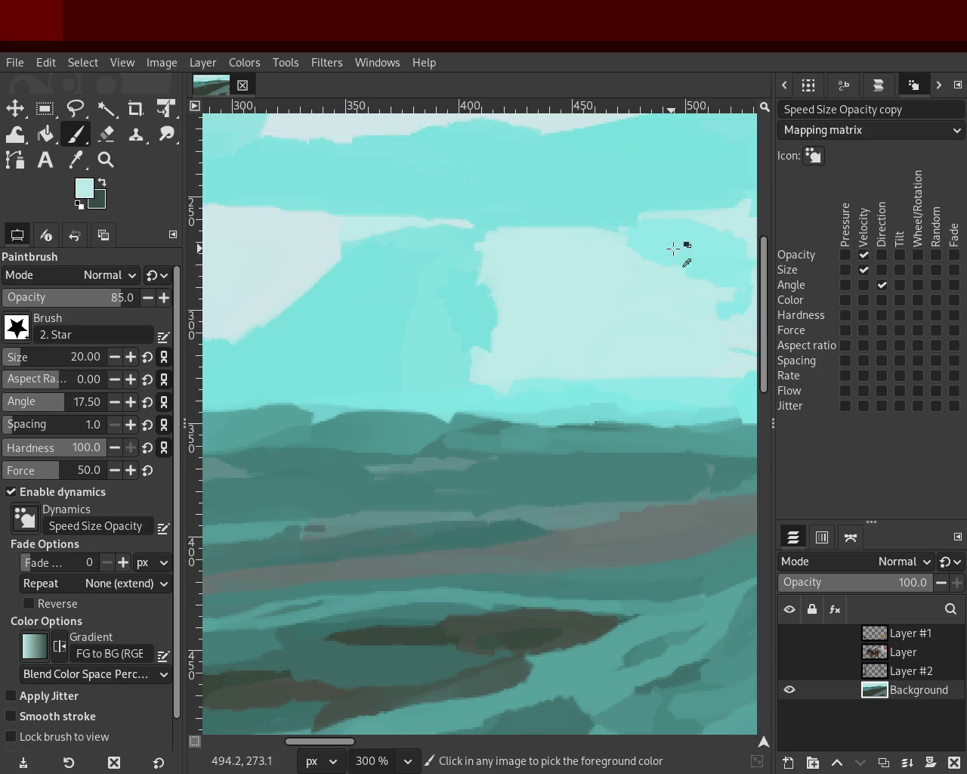
pyautogui.keyDown('ctrl'); pyautogui.click(582, 292); pyautogui.keyUp('ctrl')
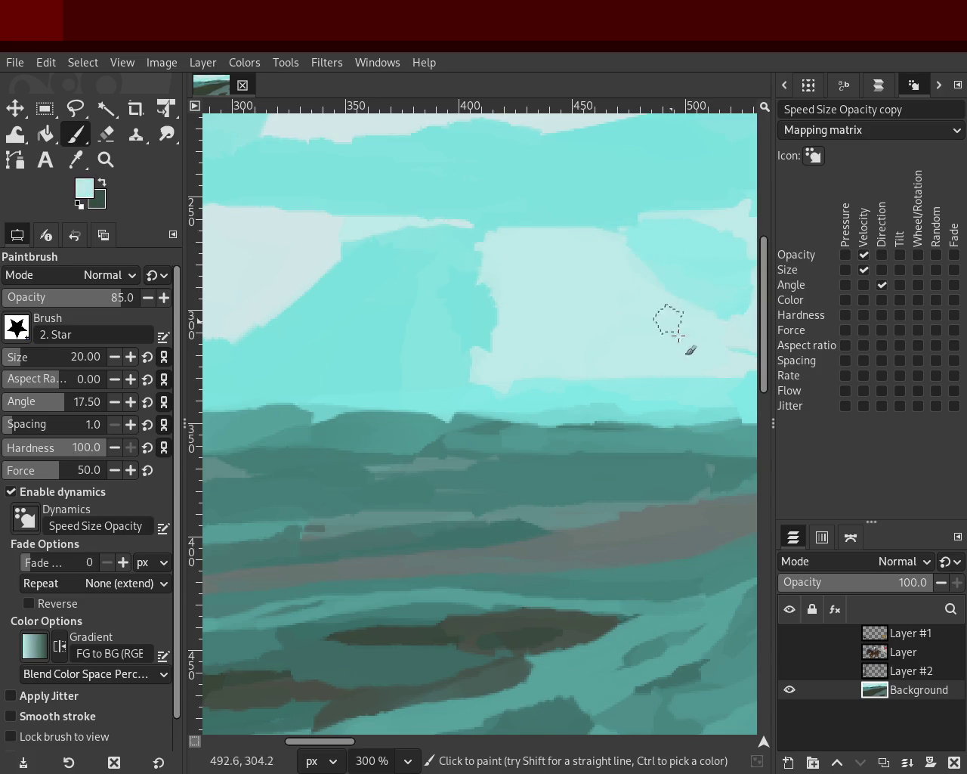
# - Cover the darker cyan sky patches above the hills with light cyan strokes
pyautogui.click(106, 160)
pyautogui.keyDown('ctrl'); pyautogui.click(411, 324); pyautogui.keyUp('ctrl')
pyautogui.keyDown('ctrl'); pyautogui.click(554, 320); pyautogui.keyUp('ctrl')
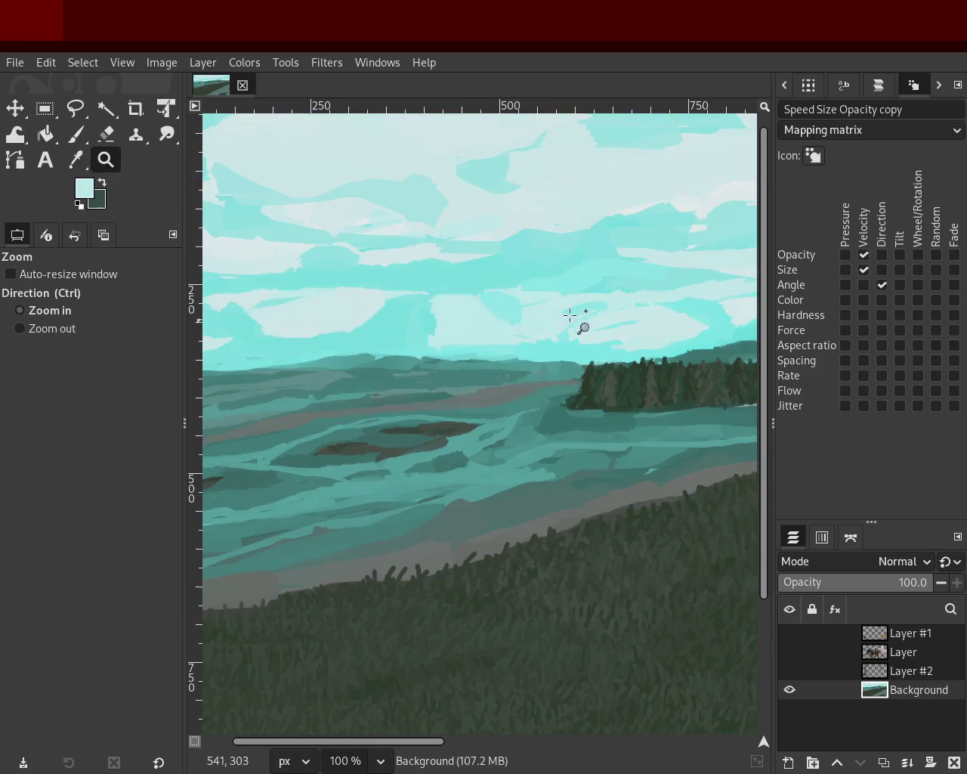
pyautogui.click(526, 293)
pyautogui.keyDown('ctrl'); pyautogui.click(594, 324); pyautogui.keyUp('ctrl')
pyautogui.keyDown('ctrl'); pyautogui.click(593, 319); pyautogui.keyUp('ctrl')
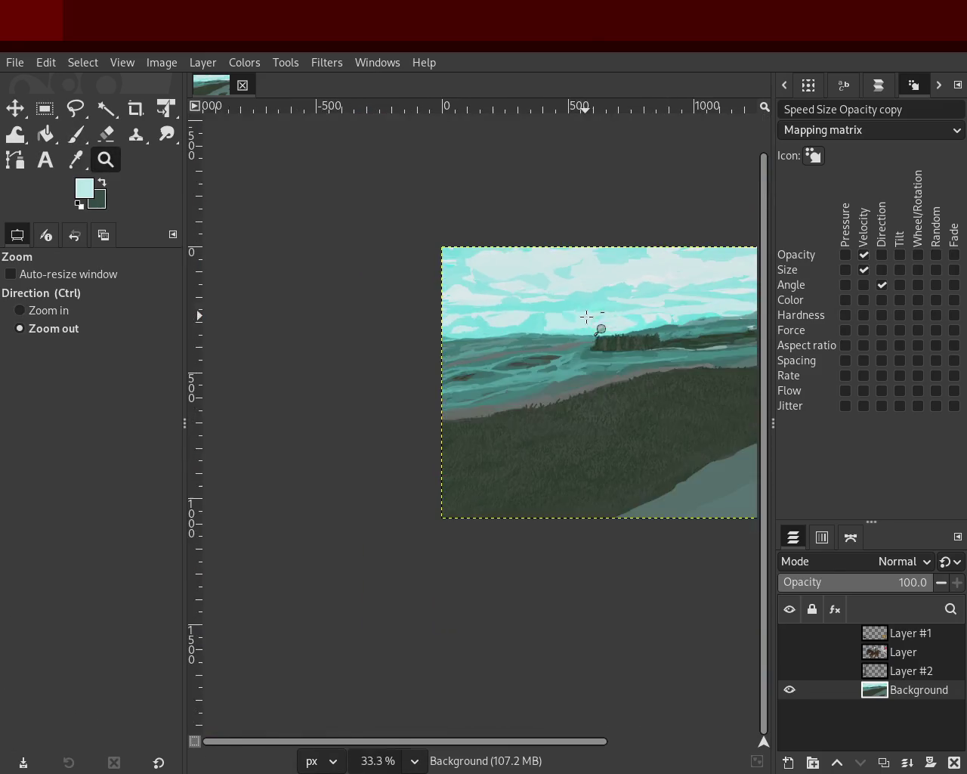
pyautogui.click(516, 312)
pyautogui.click(517, 312)
pyautogui.click(529, 322)
pyautogui.click(529, 321)
pyautogui.press('p')
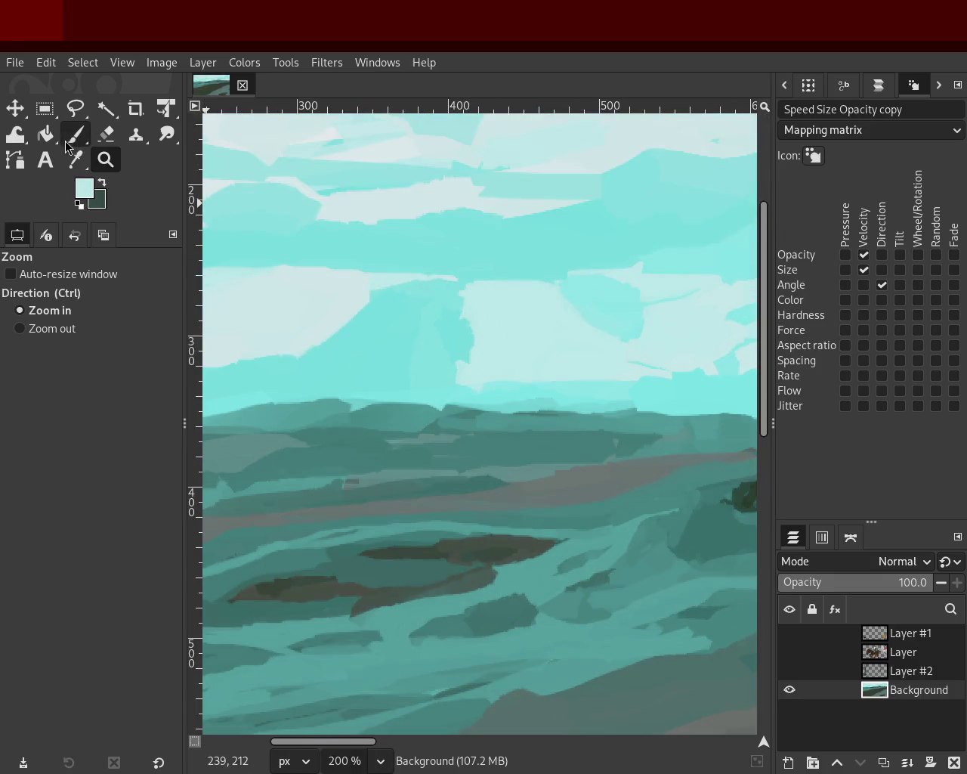
pyautogui.moveTo(470, 291); pyautogui.dragTo(483, 359)
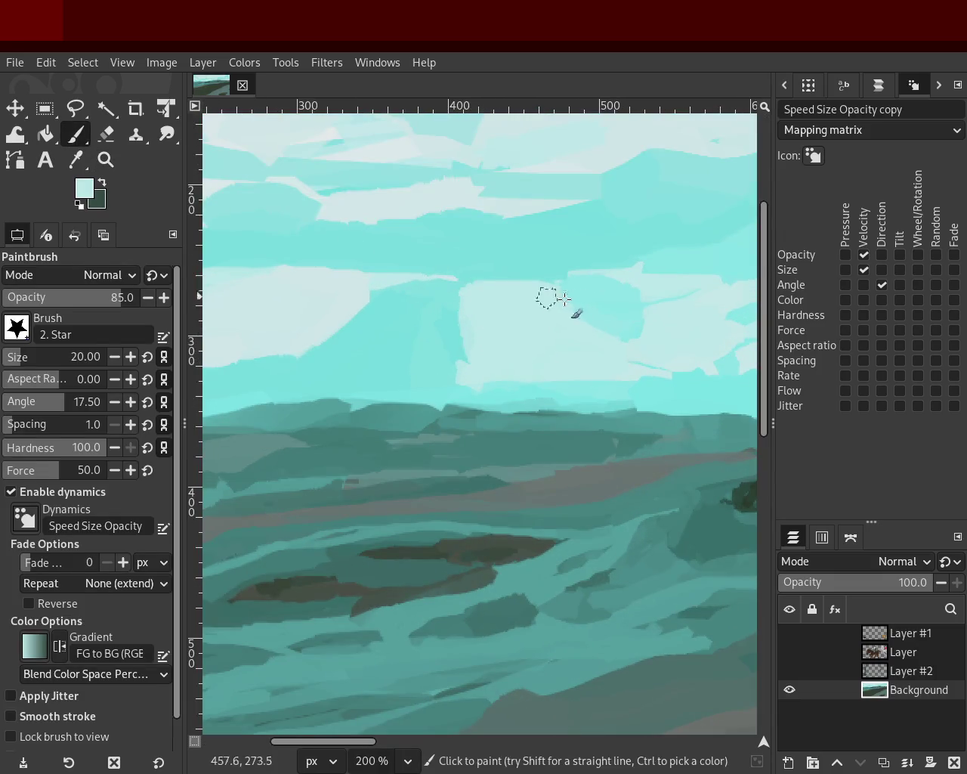
pyautogui.moveTo(583, 280); pyautogui.dragTo(688, 328)
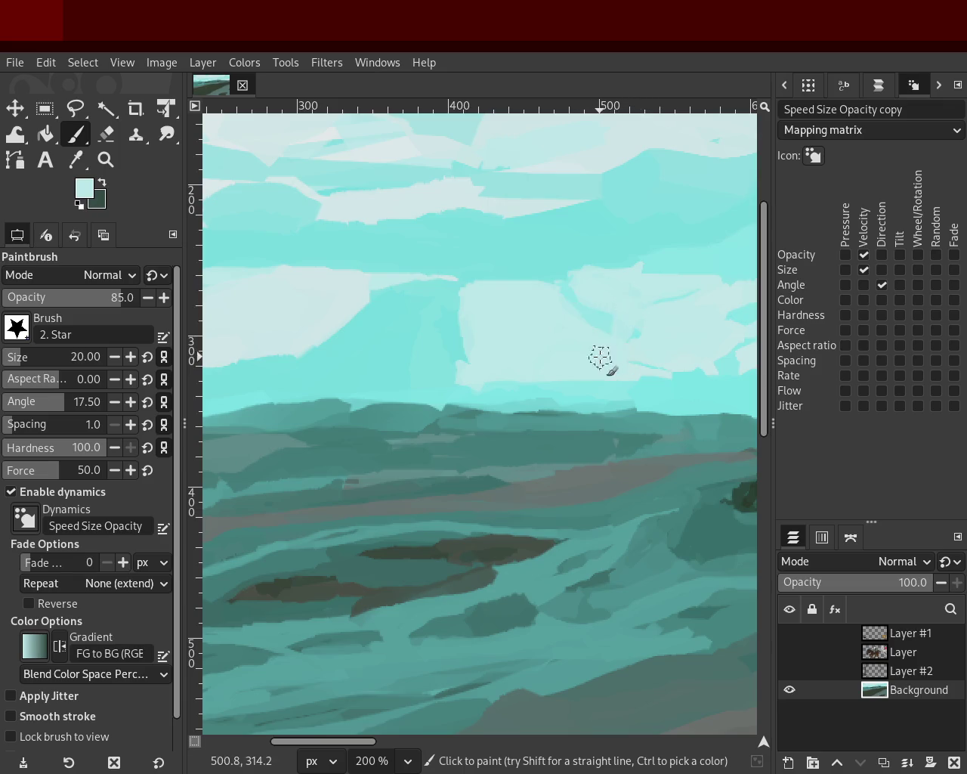
# - Sample saturated and pale cyans from the sky, then zoom to 100% on the painting's left side
pyautogui.keyDown('ctrl'); pyautogui.click(587, 319); pyautogui.keyUp('ctrl')
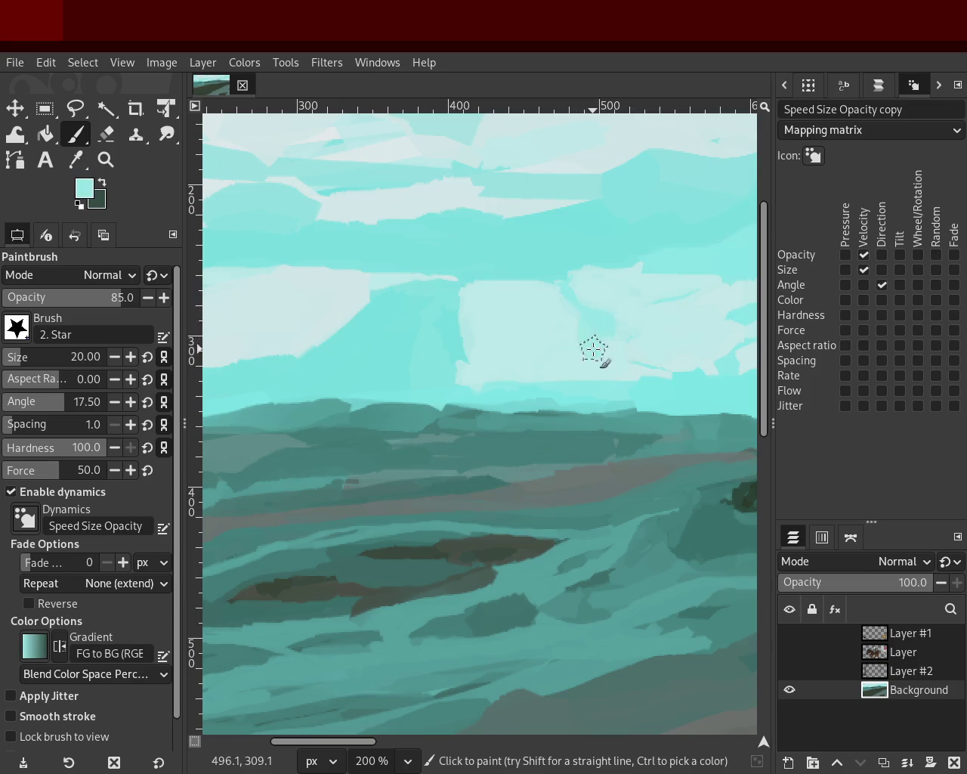
pyautogui.keyDown('ctrl'); pyautogui.click(620, 309); pyautogui.keyUp('ctrl')
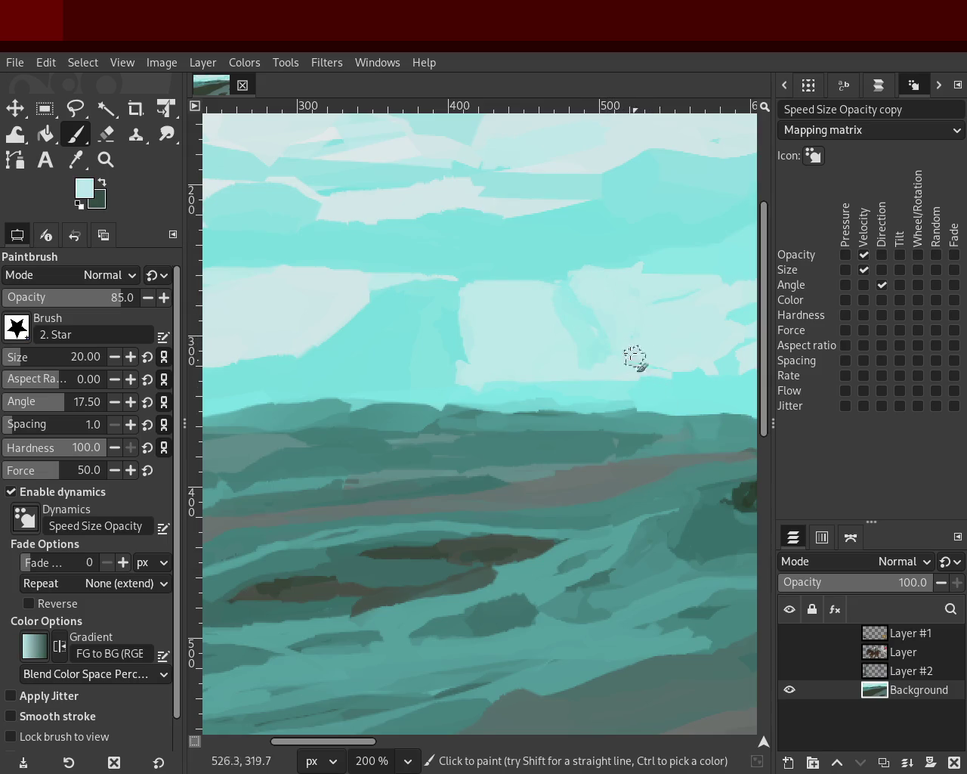
pyautogui.keyDown('ctrl'); pyautogui.click(440, 322); pyautogui.keyUp('ctrl')
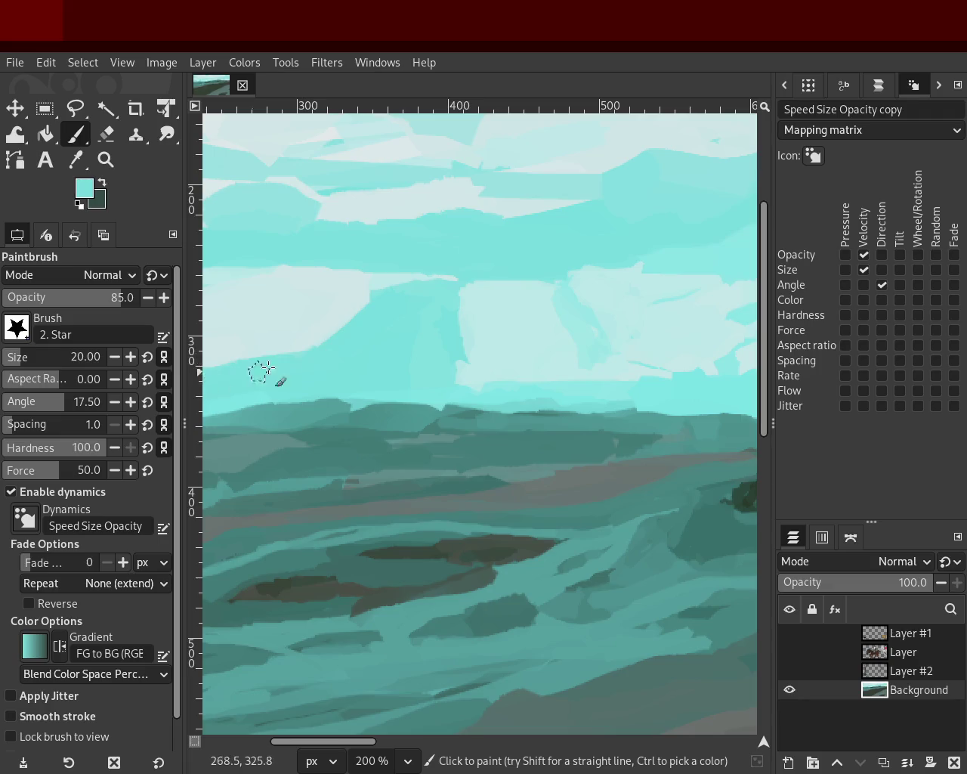
pyautogui.keyDown('ctrl'); pyautogui.click(335, 310); pyautogui.keyUp('ctrl')
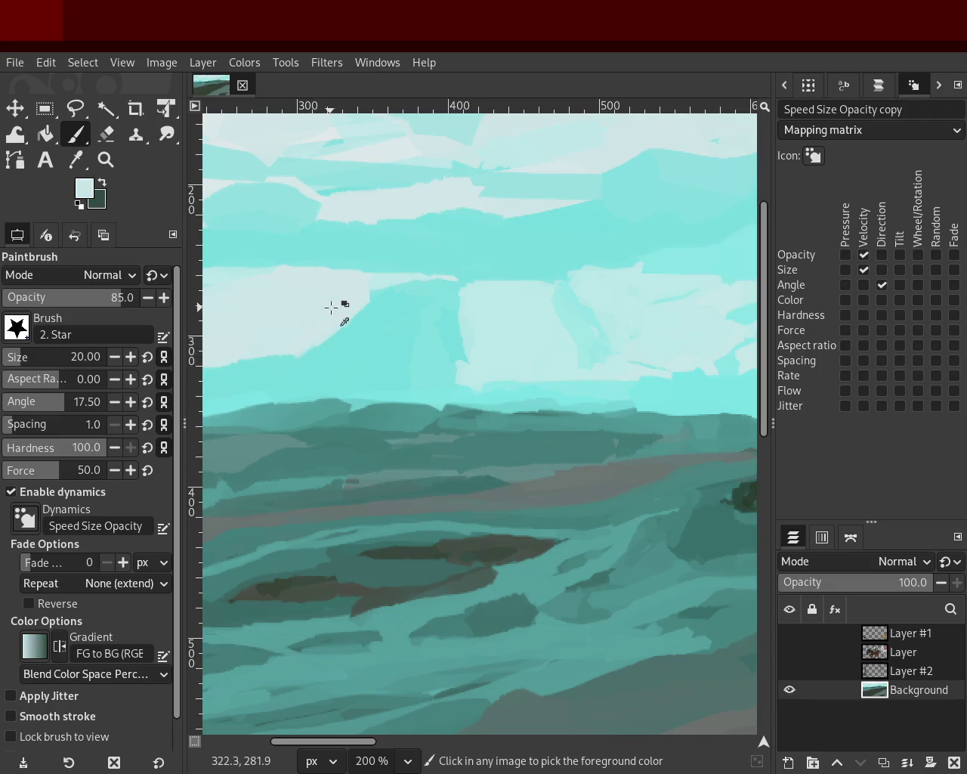
pyautogui.click(106, 159)
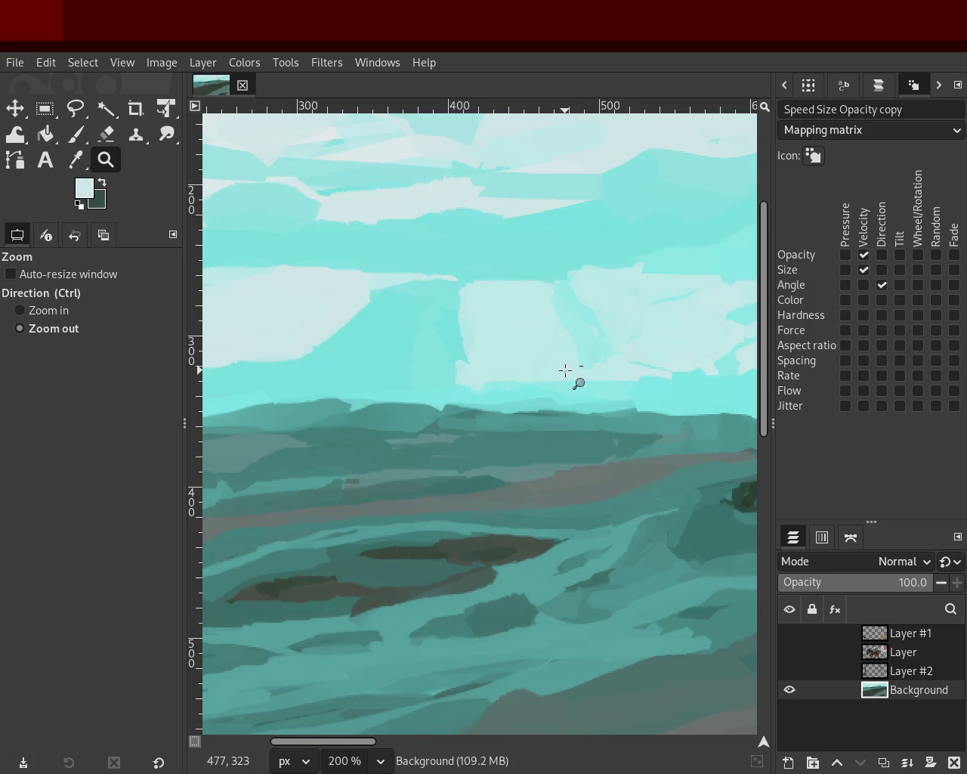
pyautogui.keyDown('ctrl'); pyautogui.click(563, 371); pyautogui.keyUp('ctrl')
pyautogui.keyDown('ctrl'); pyautogui.click(473, 396); pyautogui.keyUp('ctrl')
pyautogui.click(473, 396)
pyautogui.keyDown('ctrl'); pyautogui.click(412, 384); pyautogui.keyUp('ctrl')
pyautogui.keyDown('ctrl'); pyautogui.click(389, 382); pyautogui.keyUp('ctrl')
pyautogui.keyDown('ctrl'); pyautogui.click(388, 383); pyautogui.keyUp('ctrl')
pyautogui.keyDown('ctrl'); pyautogui.click(389, 384); pyautogui.keyUp('ctrl')
pyautogui.click(576, 321)
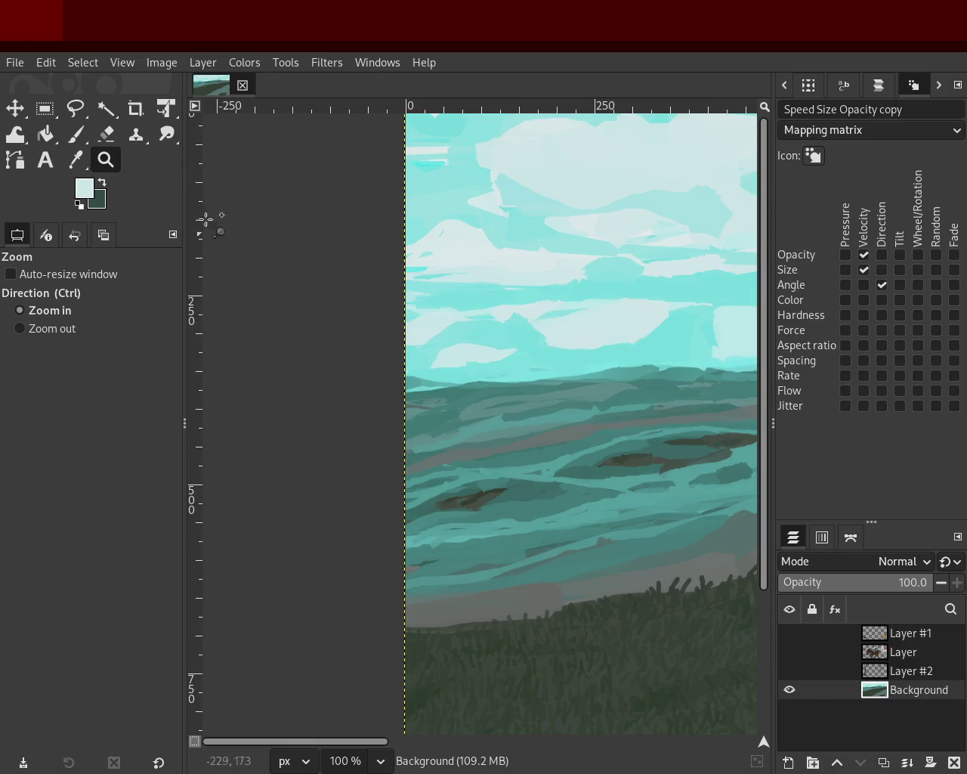
# - Take bright cyan near the sky's left edge as the paint colour and zoom out to the whole image
pyautogui.click(76, 135)
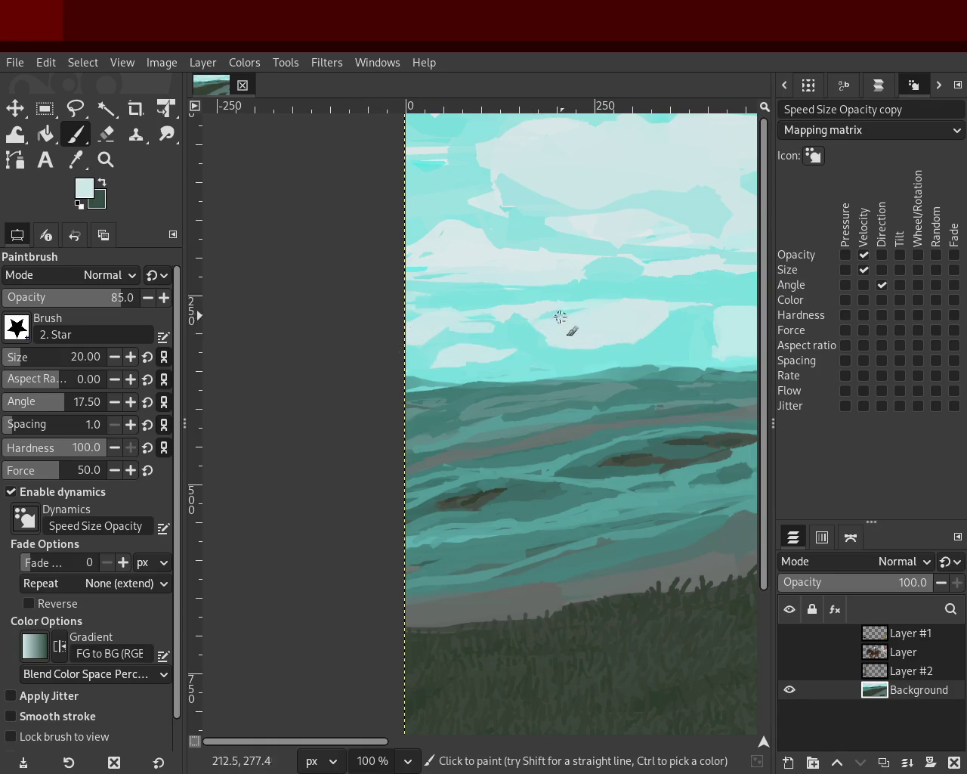
pyautogui.keyDown('ctrl'); pyautogui.click(481, 341); pyautogui.keyUp('ctrl')
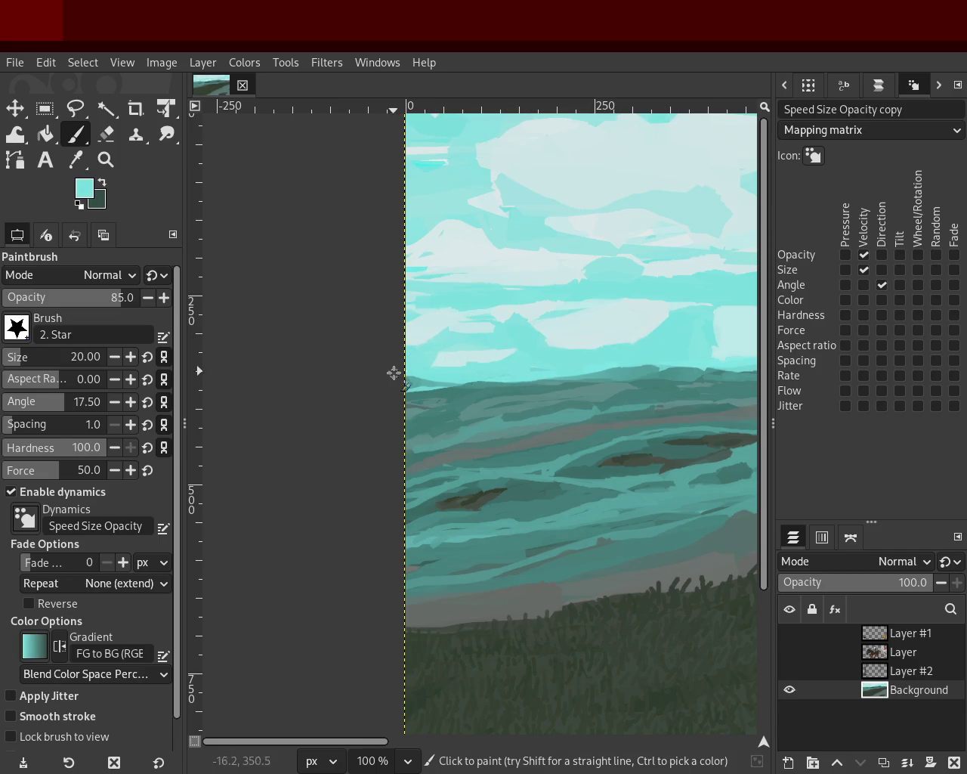
pyautogui.keyDown('ctrl'); pyautogui.click(453, 364); pyautogui.keyUp('ctrl')
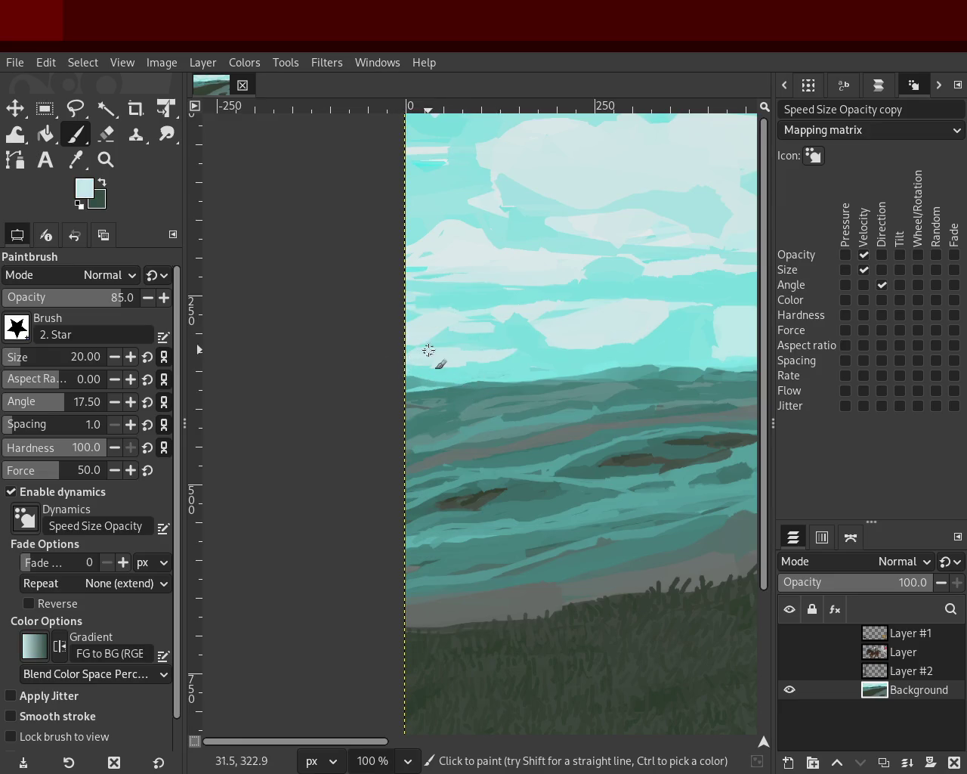
pyautogui.keyDown('ctrl'); pyautogui.click(415, 320); pyautogui.keyUp('ctrl')
pyautogui.keyDown('ctrl'); pyautogui.click(415, 319); pyautogui.keyUp('ctrl')
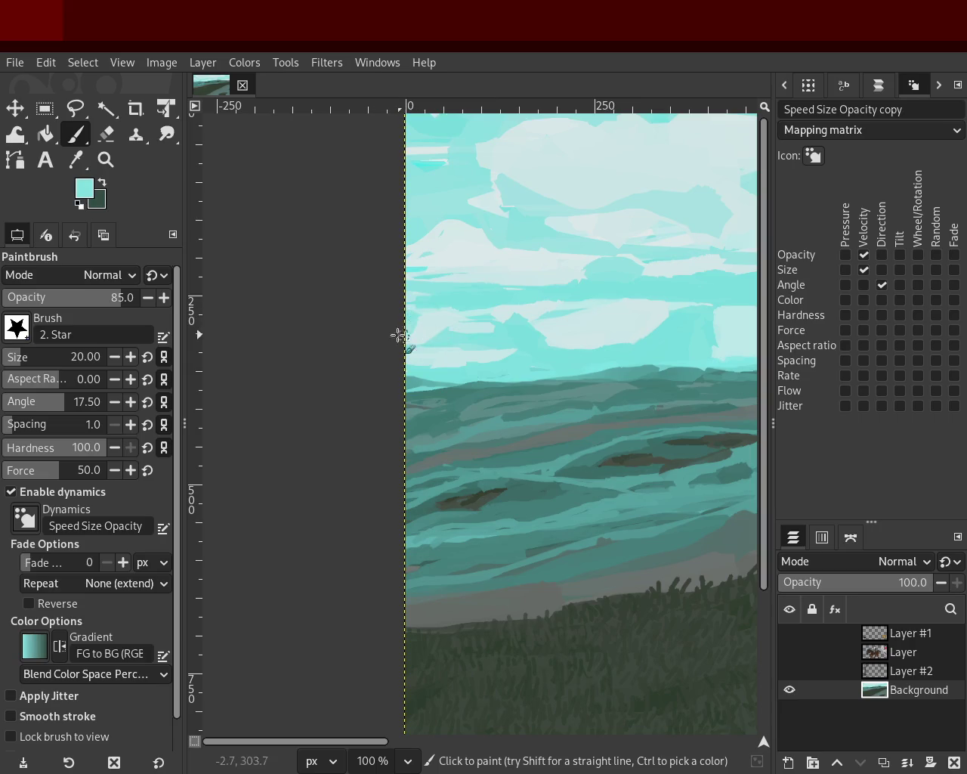
pyautogui.press('z')
pyautogui.keyDown('ctrl'); pyautogui.click(376, 315); pyautogui.keyUp('ctrl')
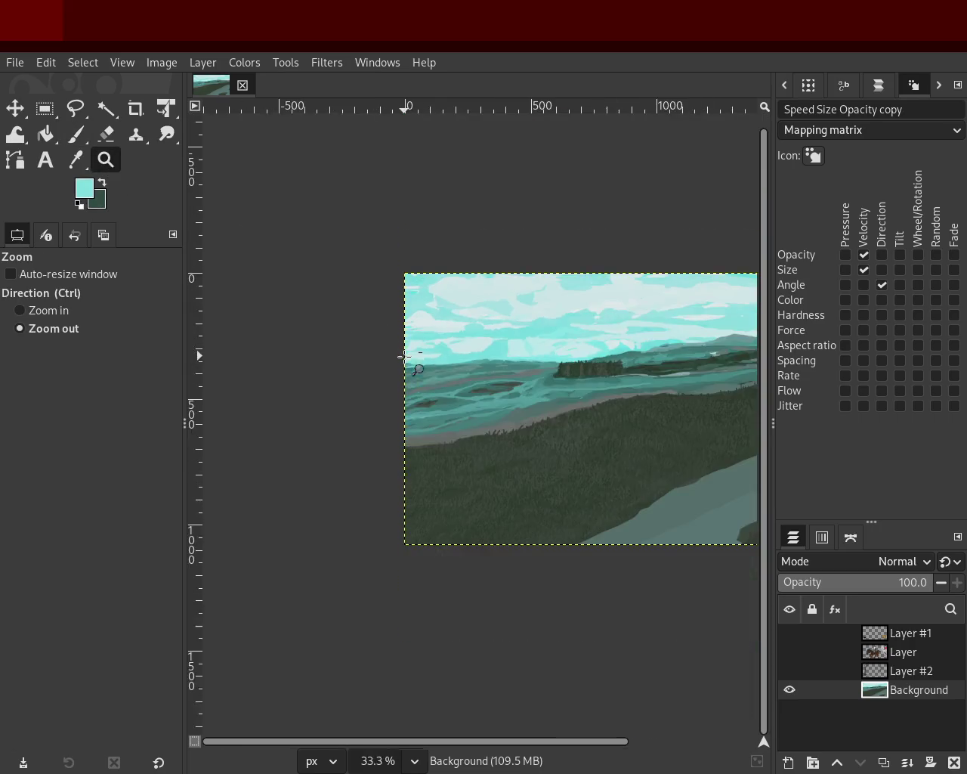
pyautogui.click(552, 353)
pyautogui.keyDown('ctrl'); pyautogui.click(509, 339); pyautogui.keyUp('ctrl')
pyautogui.click(589, 366)
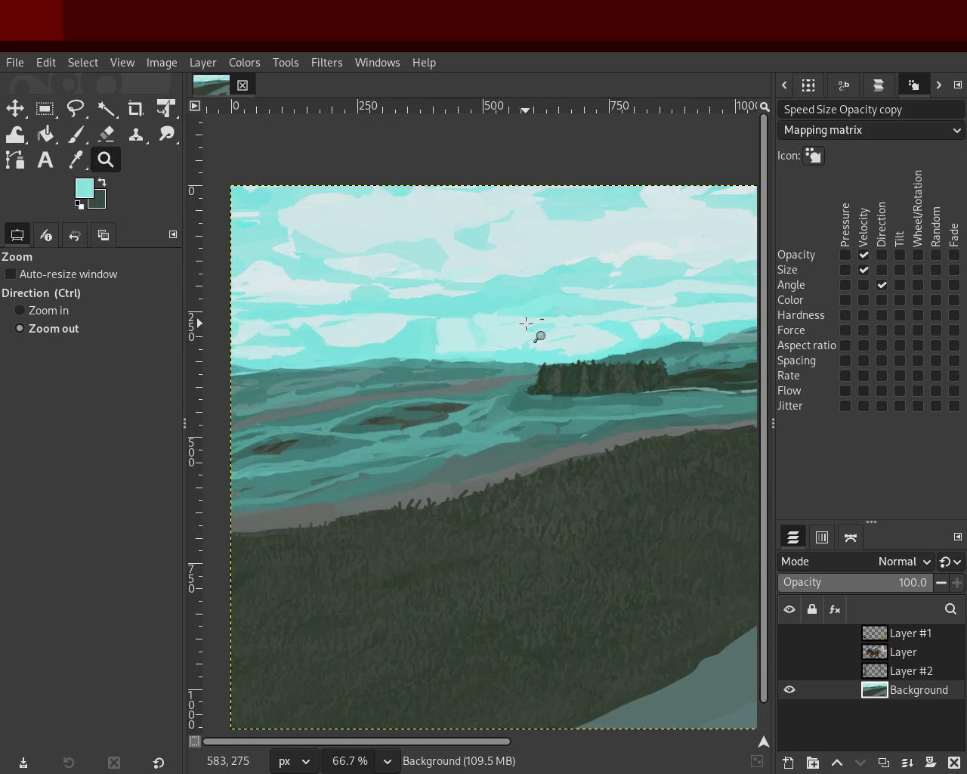
pyautogui.keyDown('ctrl'); pyautogui.click(529, 324); pyautogui.keyUp('ctrl')
pyautogui.click(356, 341)
pyautogui.keyDown('ctrl'); pyautogui.click(397, 340); pyautogui.keyUp('ctrl')
pyautogui.hotkey('ctrl', 's')
pyautogui.keyDown('ctrl'); pyautogui.click(402, 328); pyautogui.keyUp('ctrl')
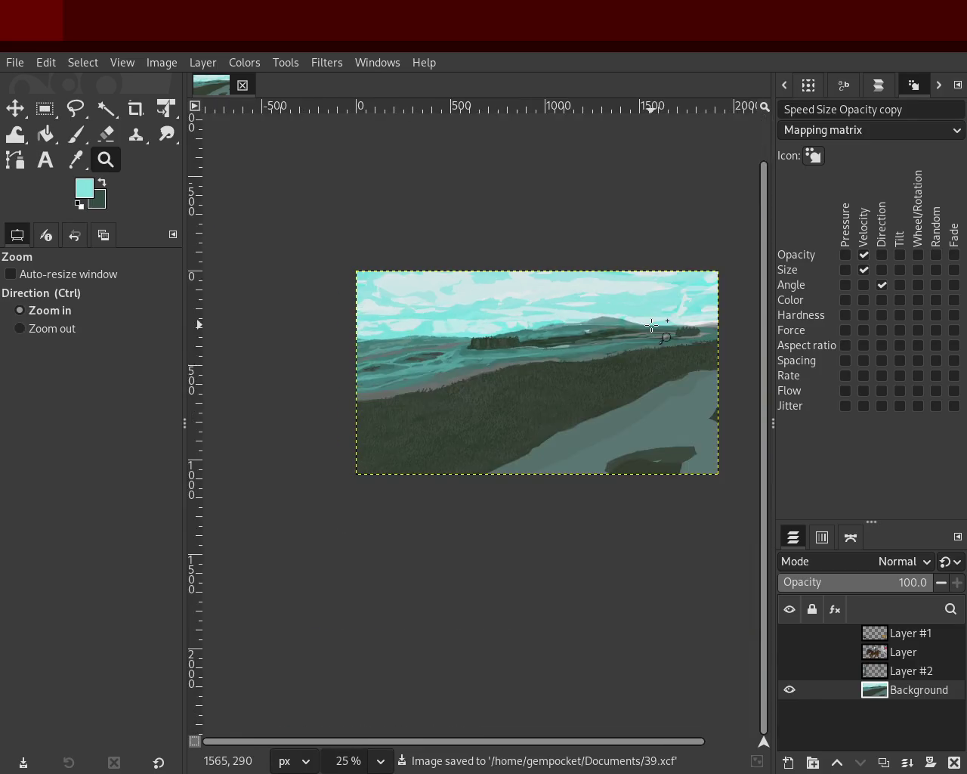
pyautogui.click(652, 325)
pyautogui.keyDown('ctrl'); pyautogui.click(559, 345); pyautogui.keyUp('ctrl')
pyautogui.click(588, 333)
pyautogui.click(566, 328)
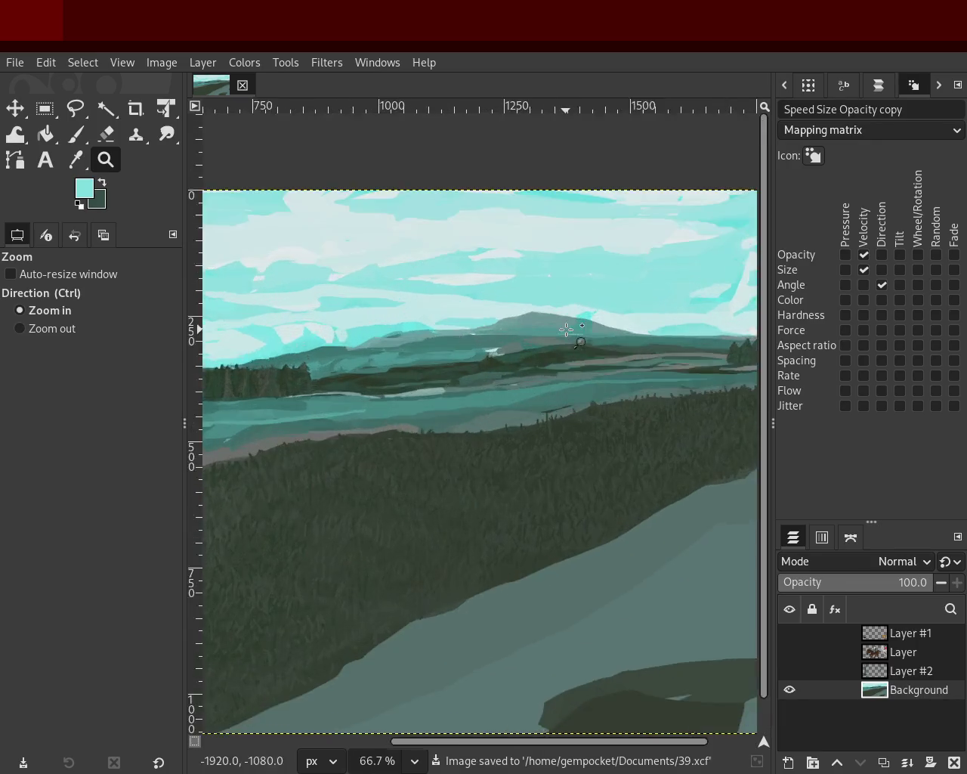
pyautogui.click(454, 280)
pyautogui.click(408, 252)
pyautogui.click(75, 133)
pyautogui.keyDown('ctrl'); pyautogui.click(582, 287); pyautogui.keyUp('ctrl')
pyautogui.moveTo(577, 291); pyautogui.dragTo(457, 306)
pyautogui.hotkey('ctrl', 'z')
pyautogui.moveTo(561, 292); pyautogui.dragTo(411, 303)
pyautogui.hotkey('ctrl', 'z')
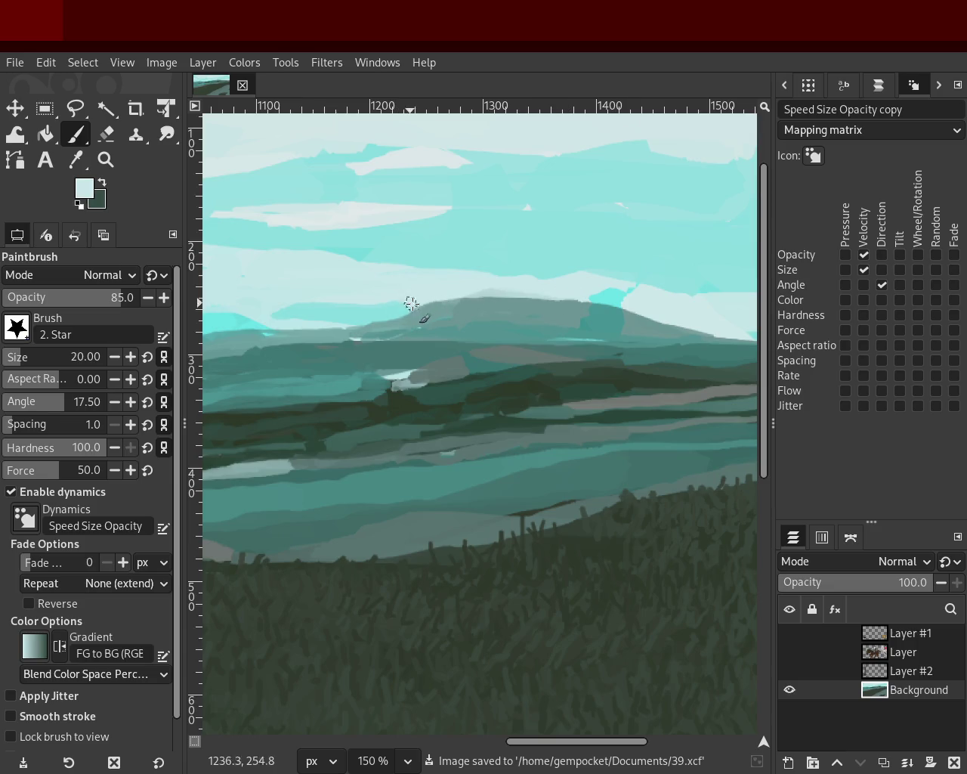
pyautogui.keyDown('ctrl'); pyautogui.click(574, 306); pyautogui.keyUp('ctrl')
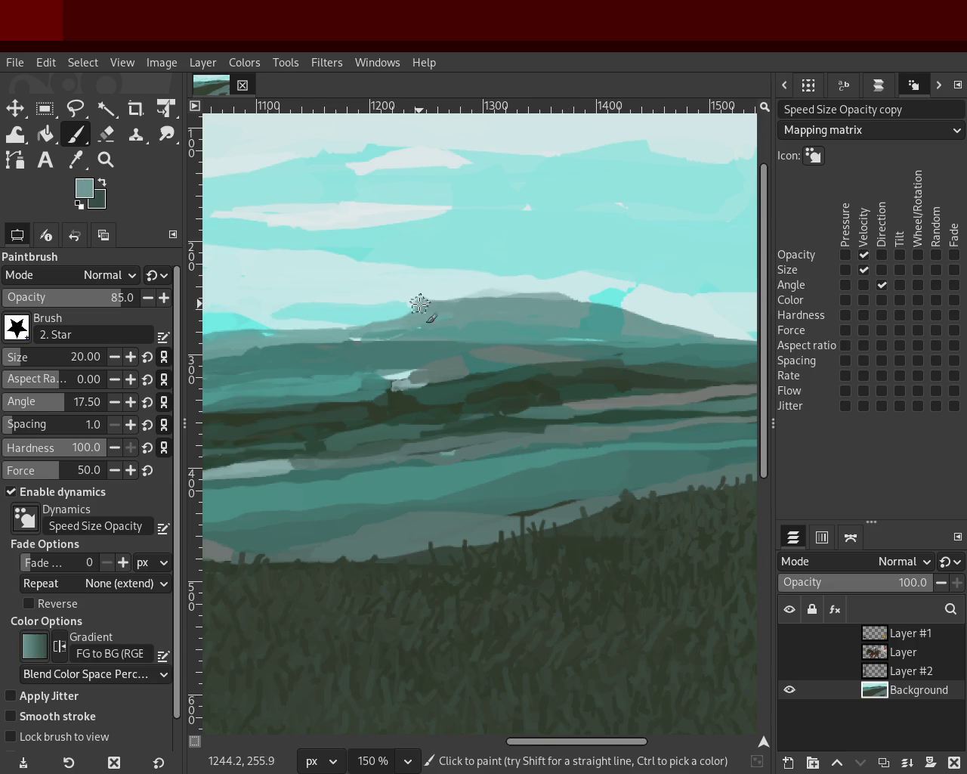
pyautogui.moveTo(575, 313); pyautogui.dragTo(432, 297)
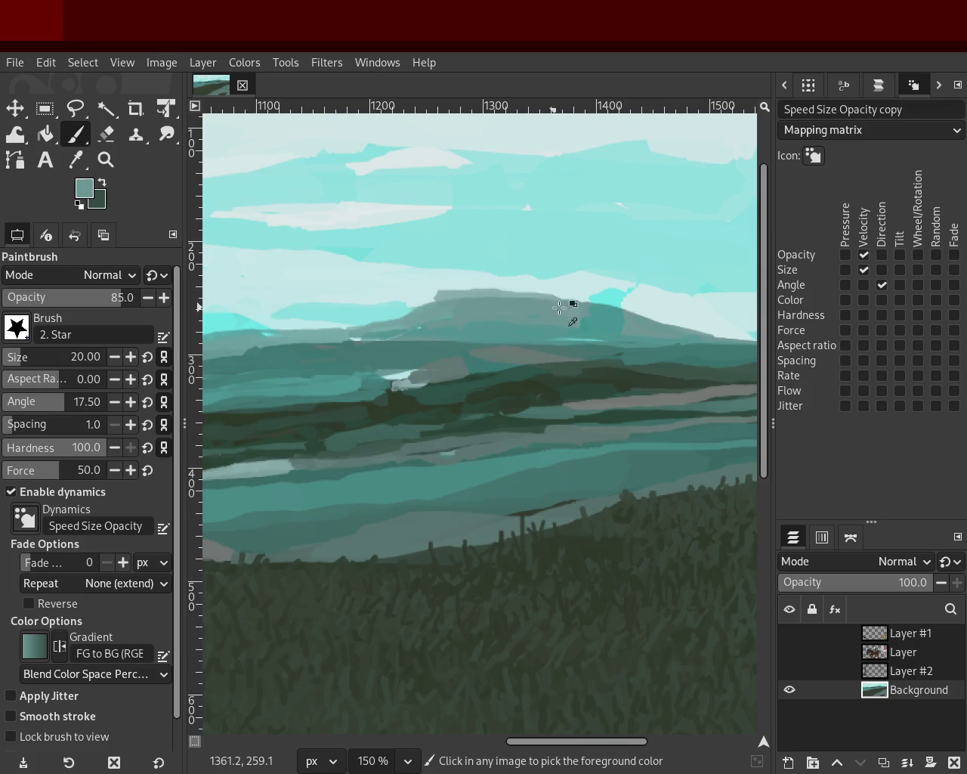
pyautogui.hotkey('ctrl', 'z')
pyautogui.moveTo(566, 305); pyautogui.dragTo(436, 305)
pyautogui.hotkey('ctrl', 'z')
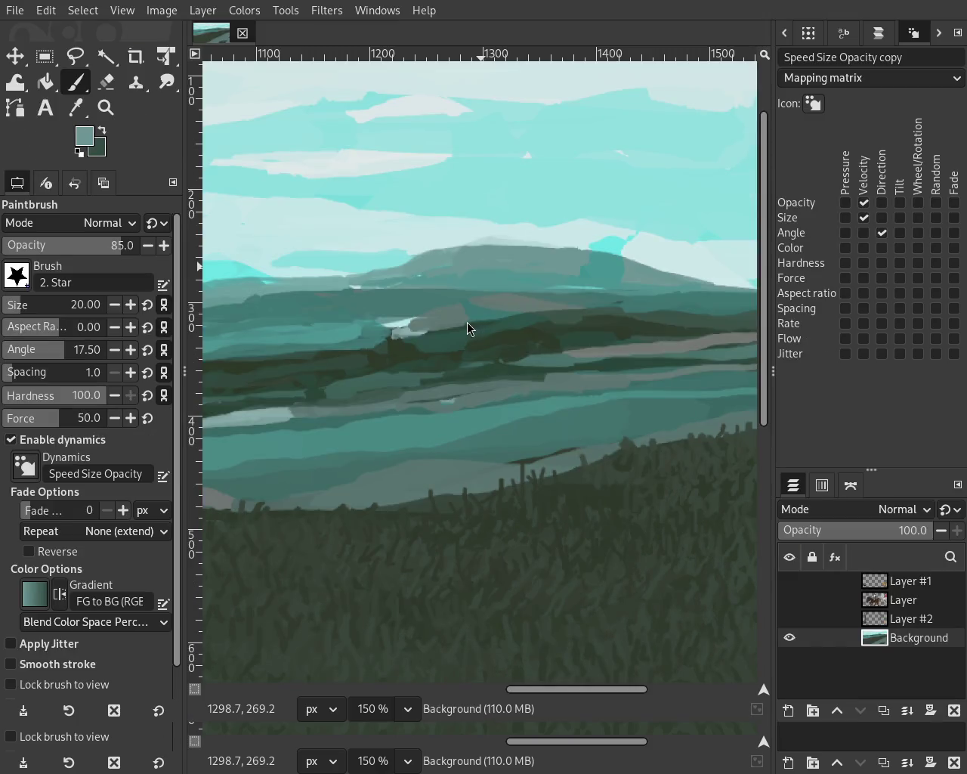
pyautogui.scroll(-1, 535, 294)
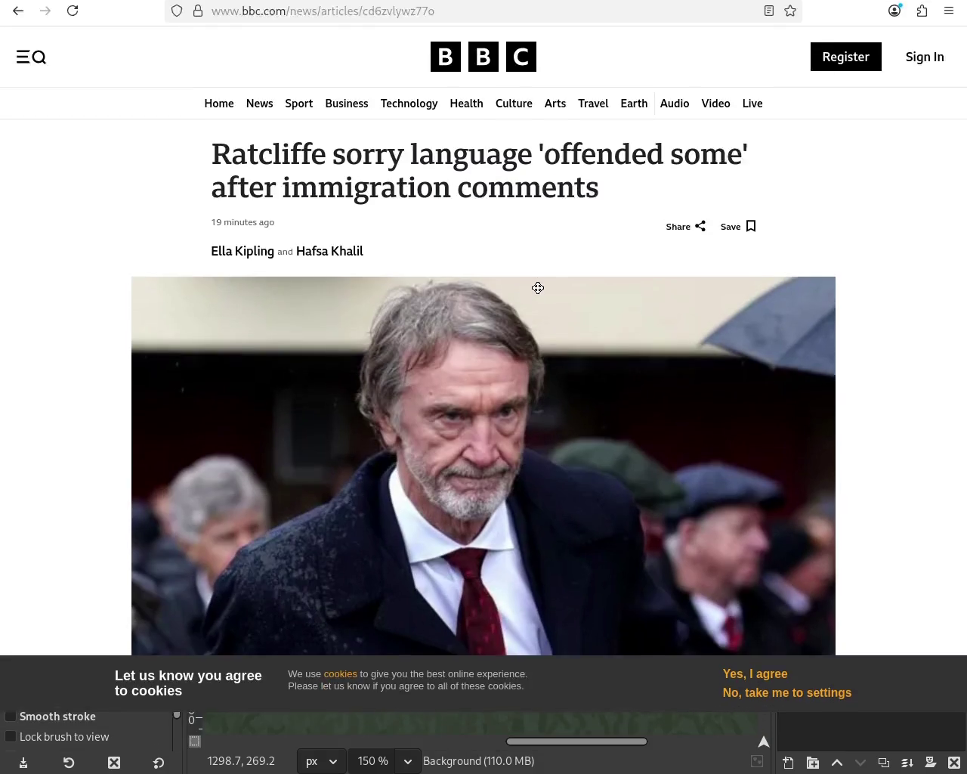
pyautogui.scroll(-2, 536, 294)
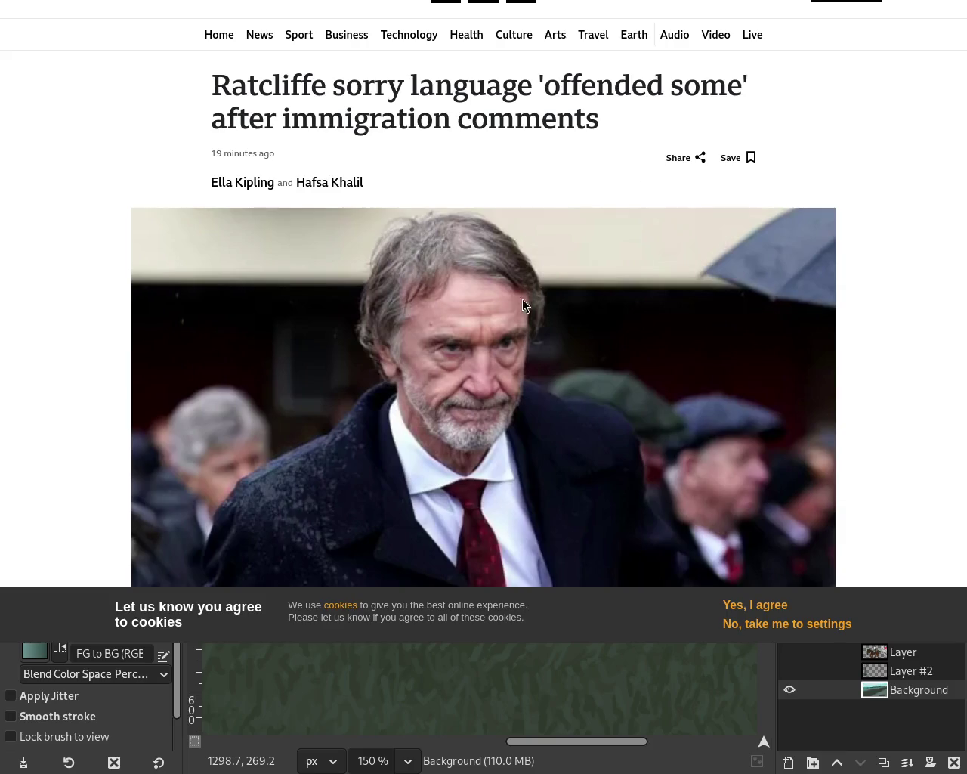
pyautogui.scroll(-3, 489, 313)
pyautogui.scroll(-3, 488, 313)
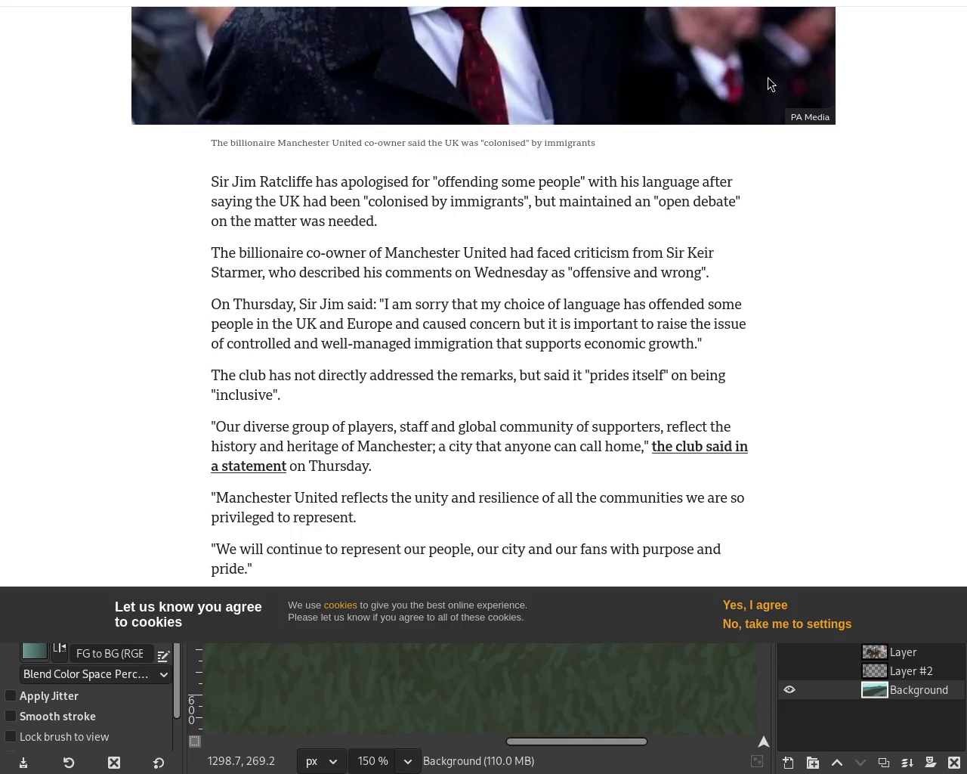
pyautogui.scroll(5, 850, 128)
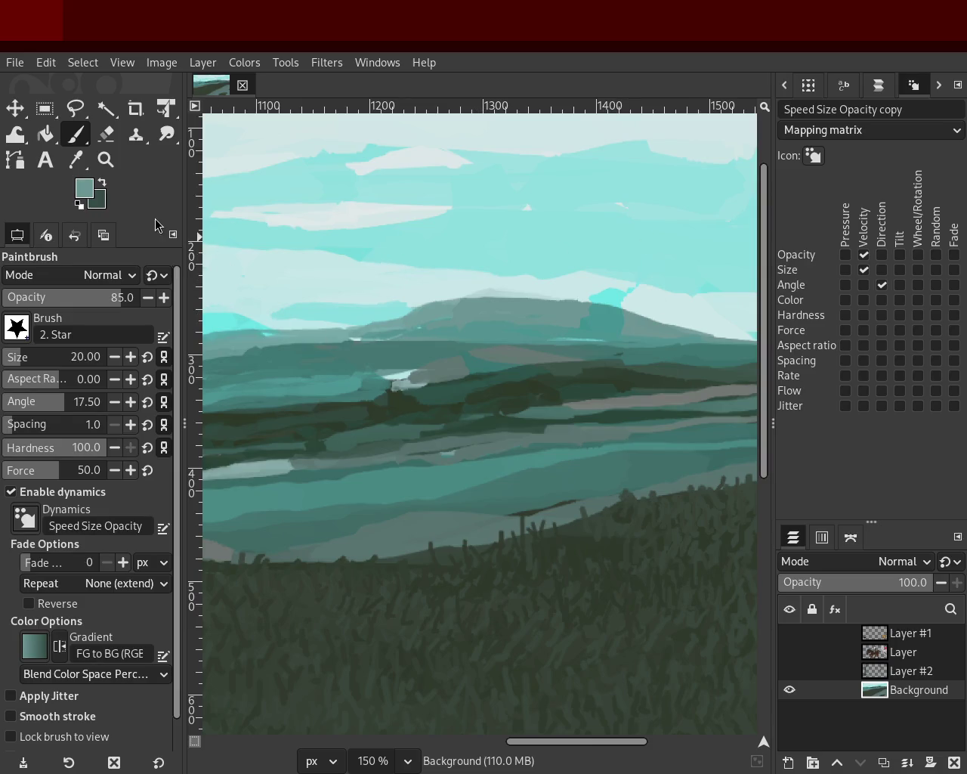
# - Zoom the view in on the dark island patch in the middle hills
pyautogui.click(106, 160)
pyautogui.keyDown('ctrl'); pyautogui.click(518, 328); pyautogui.keyUp('ctrl')
pyautogui.click(587, 314)
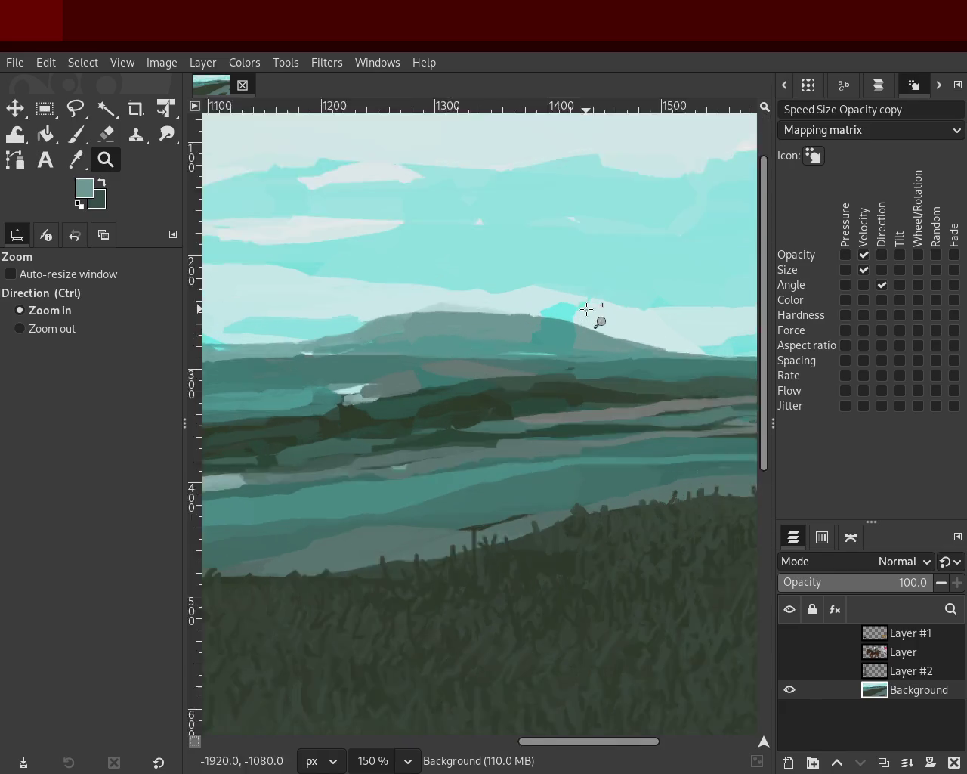
pyautogui.doubleClick(559, 296)
pyautogui.tripleClick(559, 297)
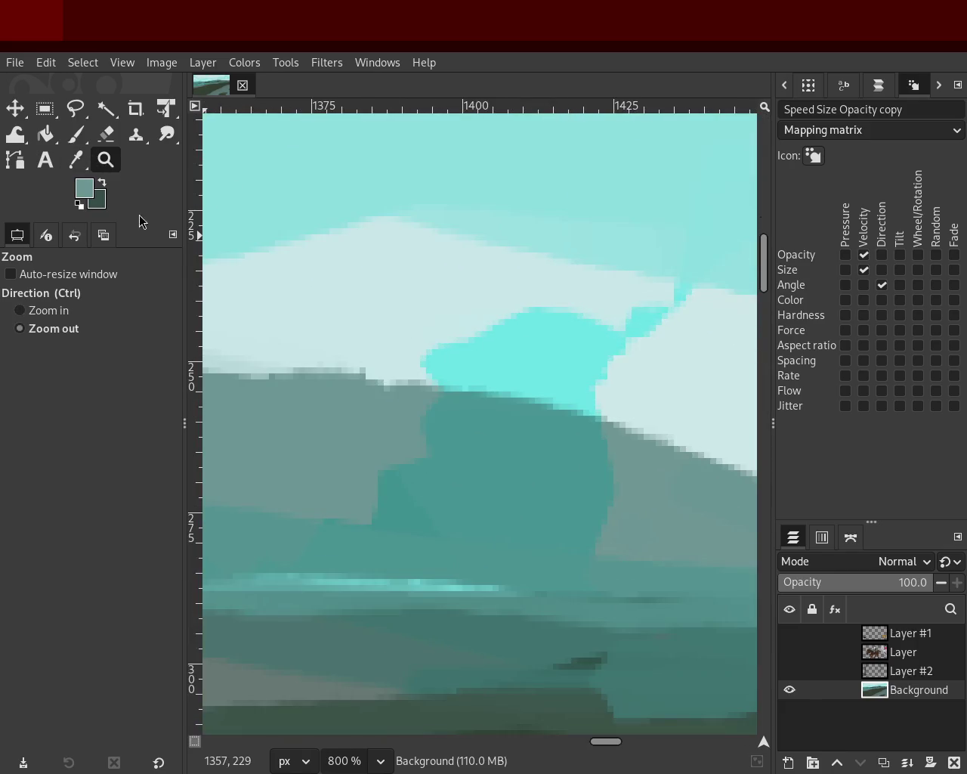
pyautogui.keyDown('ctrl'); pyautogui.tripleClick(444, 329); pyautogui.keyUp('ctrl')
pyautogui.keyDown('ctrl'); pyautogui.tripleClick(444, 329); pyautogui.keyUp('ctrl')
pyautogui.keyDown('ctrl'); pyautogui.tripleClick(444, 329); pyautogui.keyUp('ctrl')
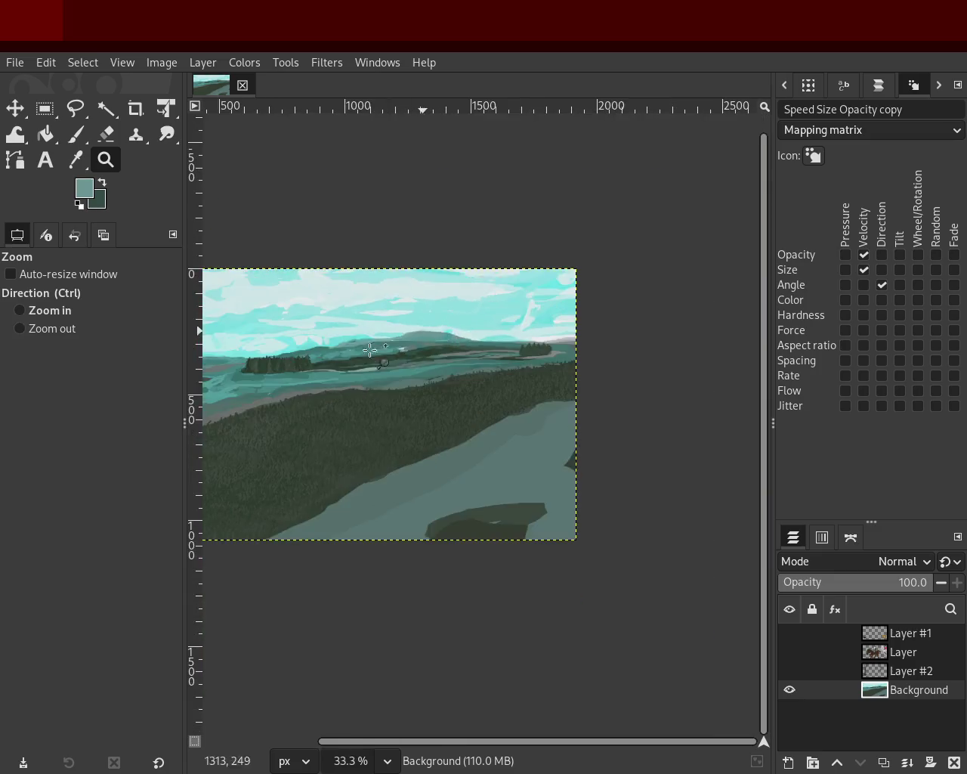
pyautogui.doubleClick(332, 371)
pyautogui.click(363, 369)
pyautogui.click(476, 352)
pyautogui.tripleClick(549, 350)
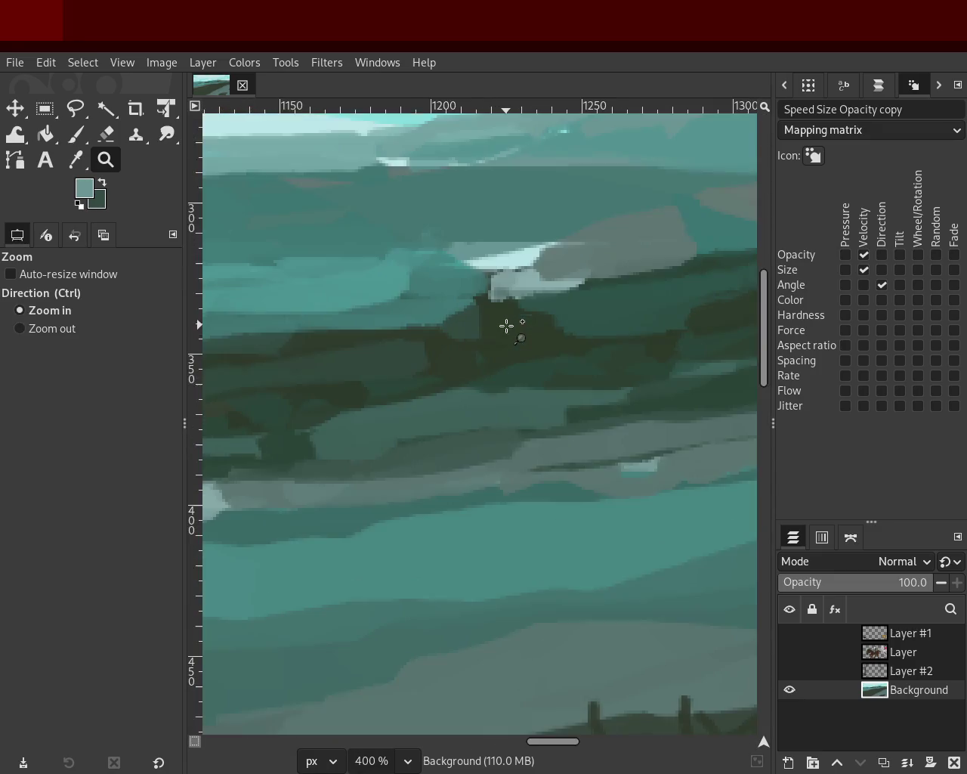
# - Sample darker and lighter teals and brush a lighter teal stroke across the dark patch
pyautogui.click(75, 135)
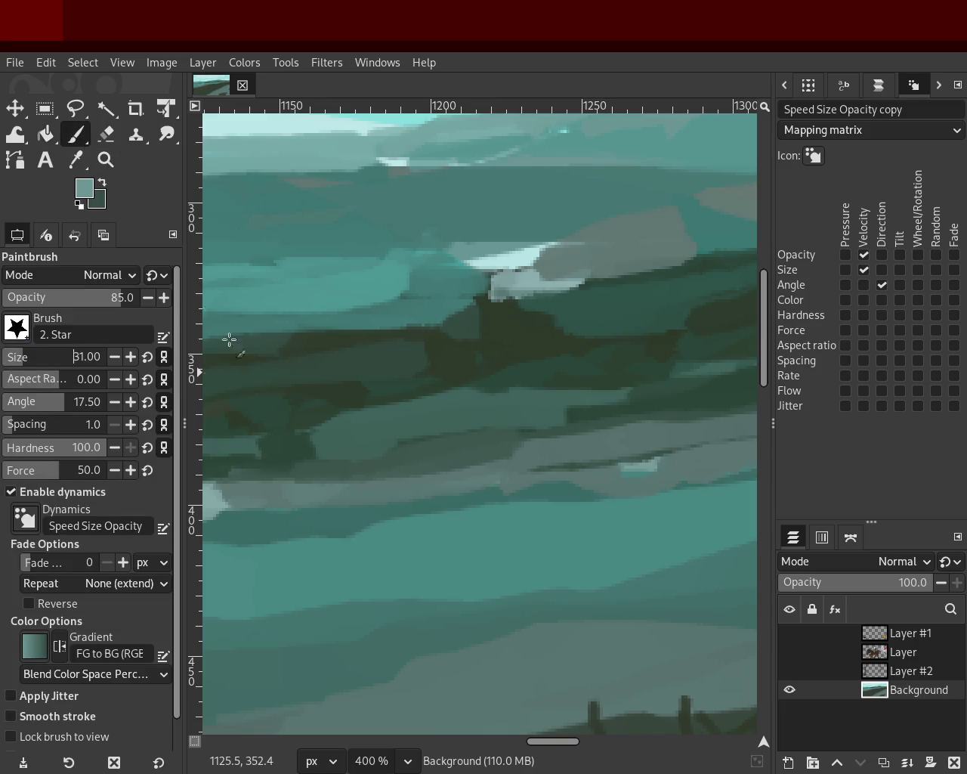
pyautogui.keyDown('ctrl'); pyautogui.click(441, 285); pyautogui.keyUp('ctrl')
pyautogui.click(446, 291)
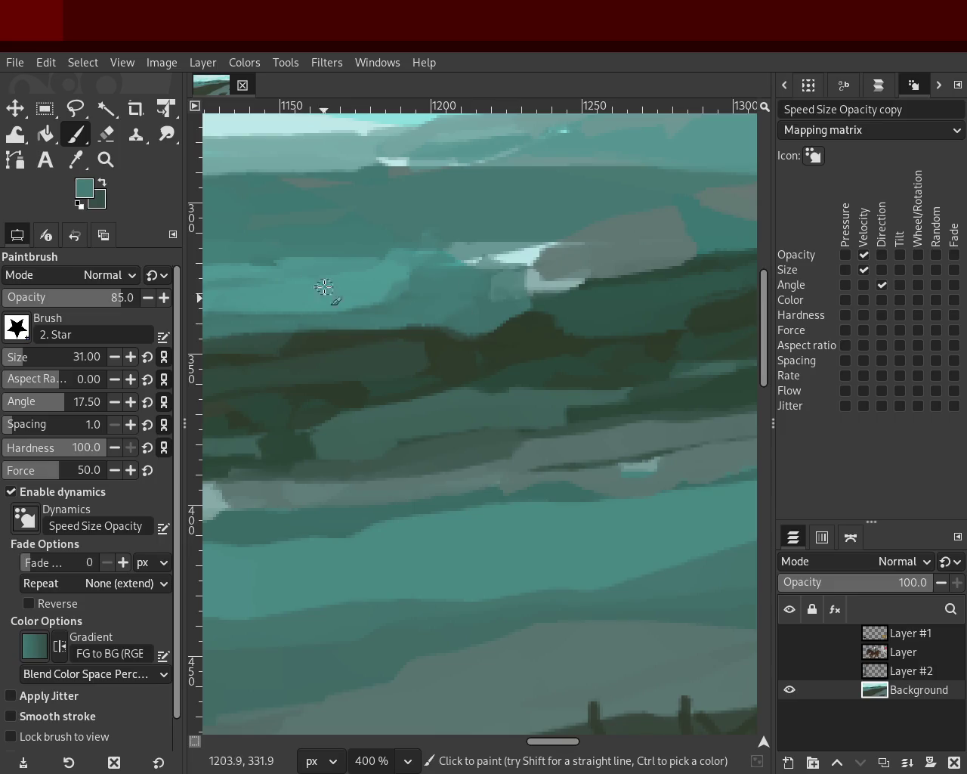
pyautogui.keyDown('ctrl'); pyautogui.click(521, 332); pyautogui.keyUp('ctrl')
pyautogui.hotkey('ctrl', 'z')
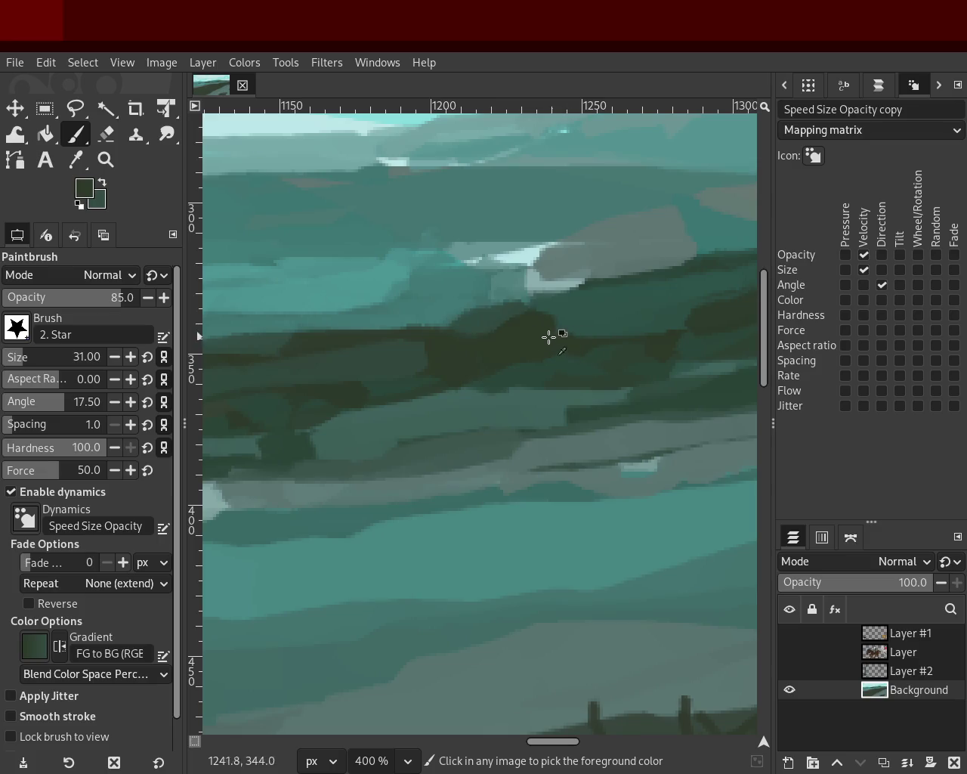
pyautogui.keyDown('ctrl'); pyautogui.click(510, 384); pyautogui.keyUp('ctrl')
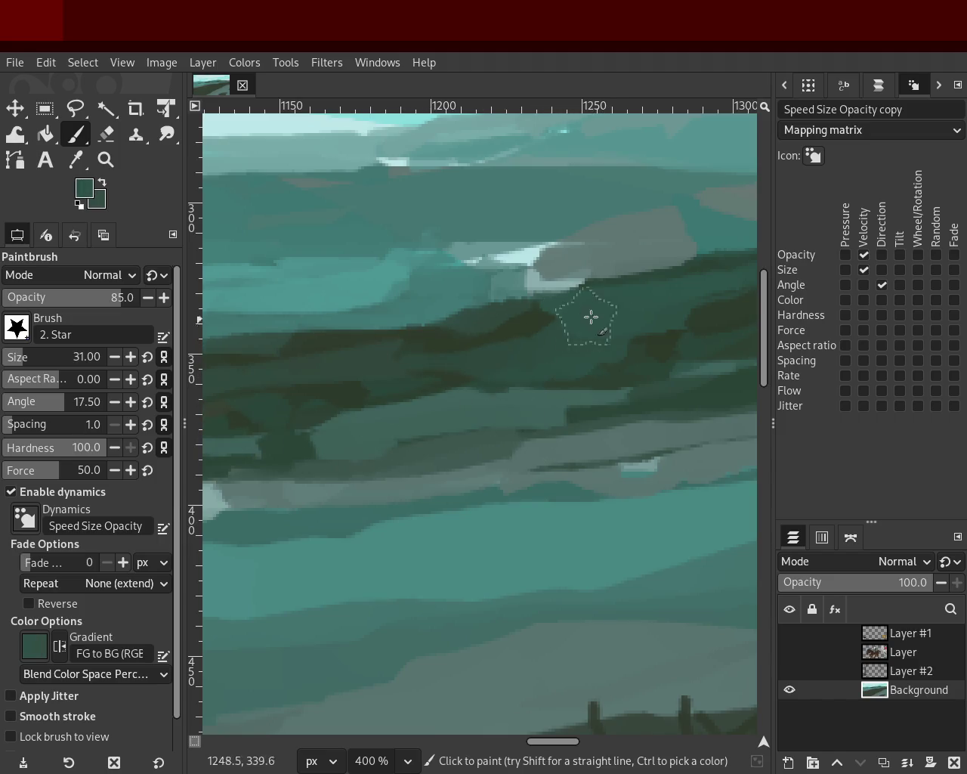
pyautogui.moveTo(418, 368)
pyautogui.mouseDown()
pyautogui.moveTo(333, 351)
pyautogui.moveTo(584, 343)
pyautogui.mouseUp()
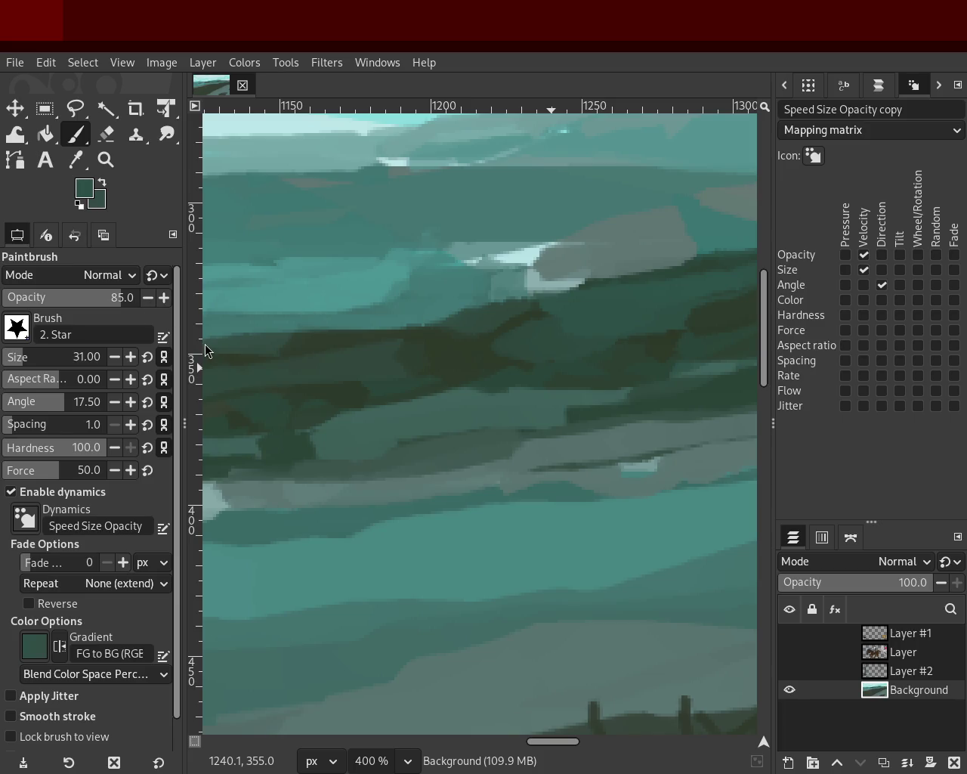
# - Recheck the patch up close and add two more lighter teal strokes over it
pyautogui.click(106, 159)
pyautogui.keyDown('ctrl'); pyautogui.click(493, 375); pyautogui.keyUp('ctrl')
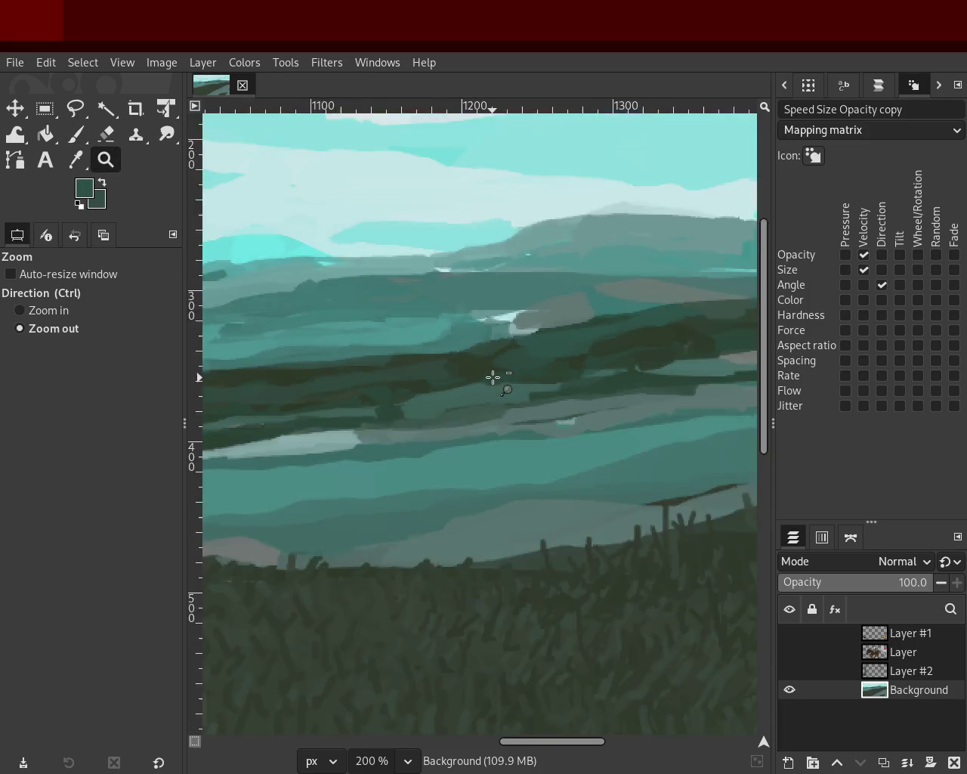
pyautogui.keyDown('ctrl'); pyautogui.click(492, 375); pyautogui.keyUp('ctrl')
pyautogui.click(484, 363)
pyautogui.click(481, 359)
pyautogui.click(481, 359)
pyautogui.click(482, 359)
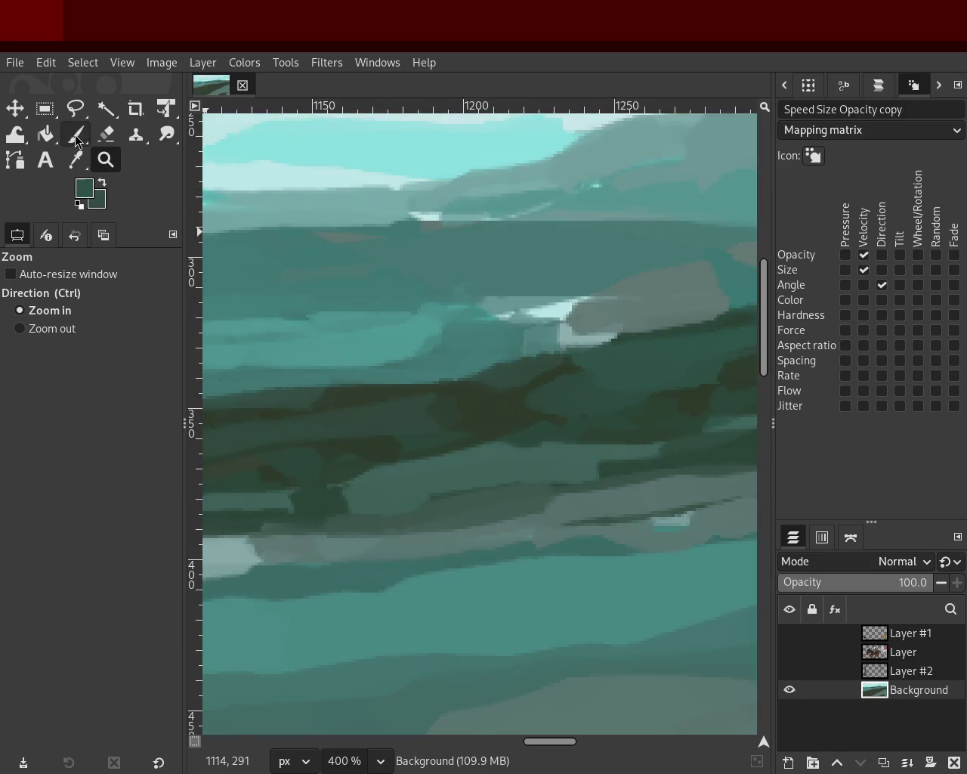
pyautogui.click(77, 136)
pyautogui.keyDown('ctrl'); pyautogui.click(344, 353); pyautogui.keyUp('ctrl')
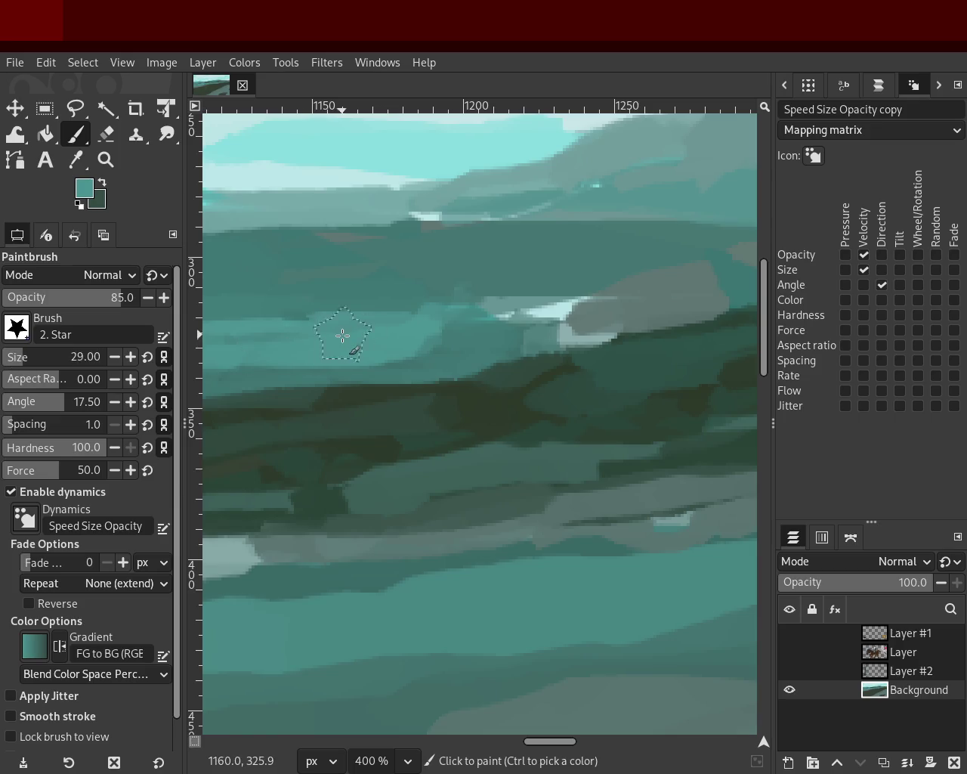
pyautogui.moveTo(408, 333); pyautogui.dragTo(521, 318)
pyautogui.moveTo(493, 363); pyautogui.dragTo(357, 365)
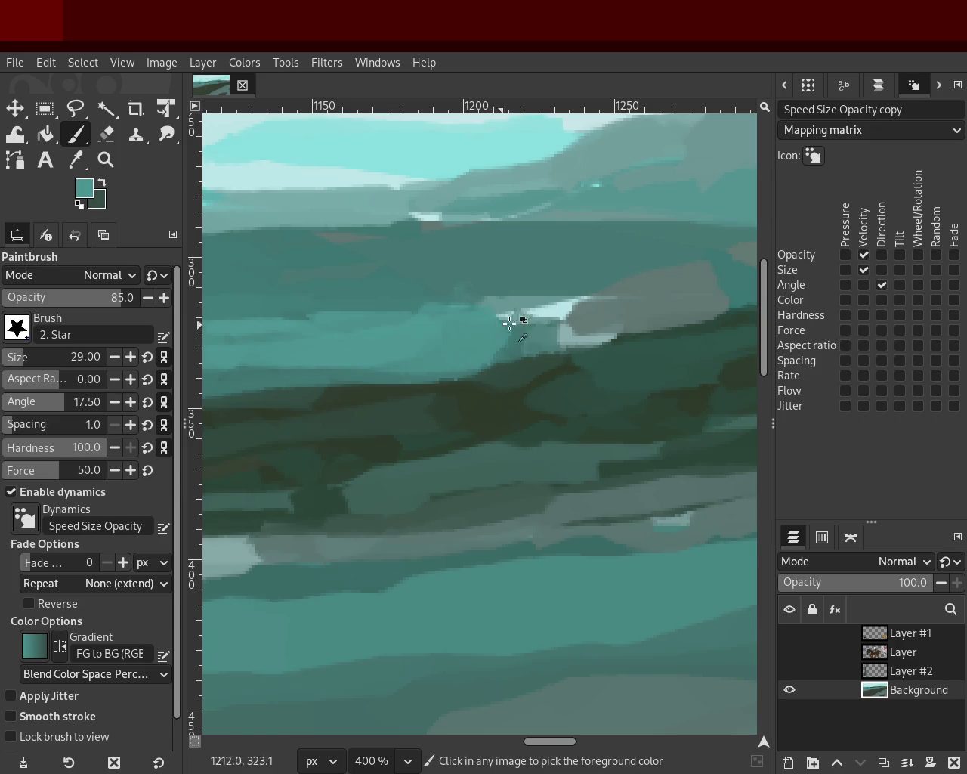
pyautogui.keyDown('ctrl'); pyautogui.click(503, 276); pyautogui.keyUp('ctrl')
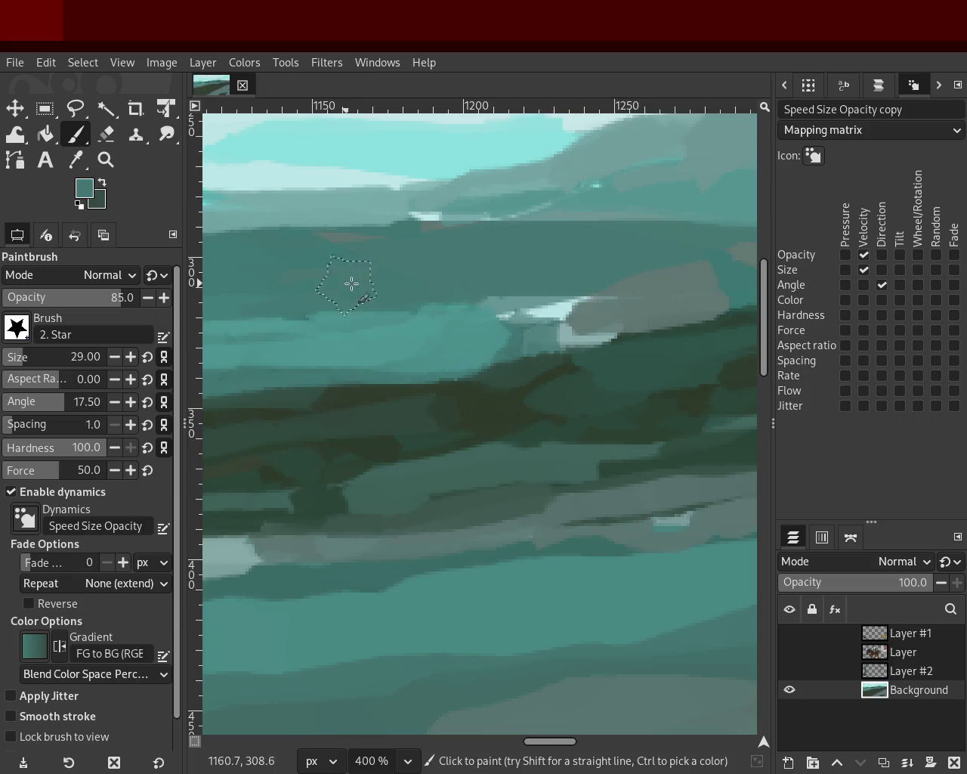
pyautogui.click(106, 160)
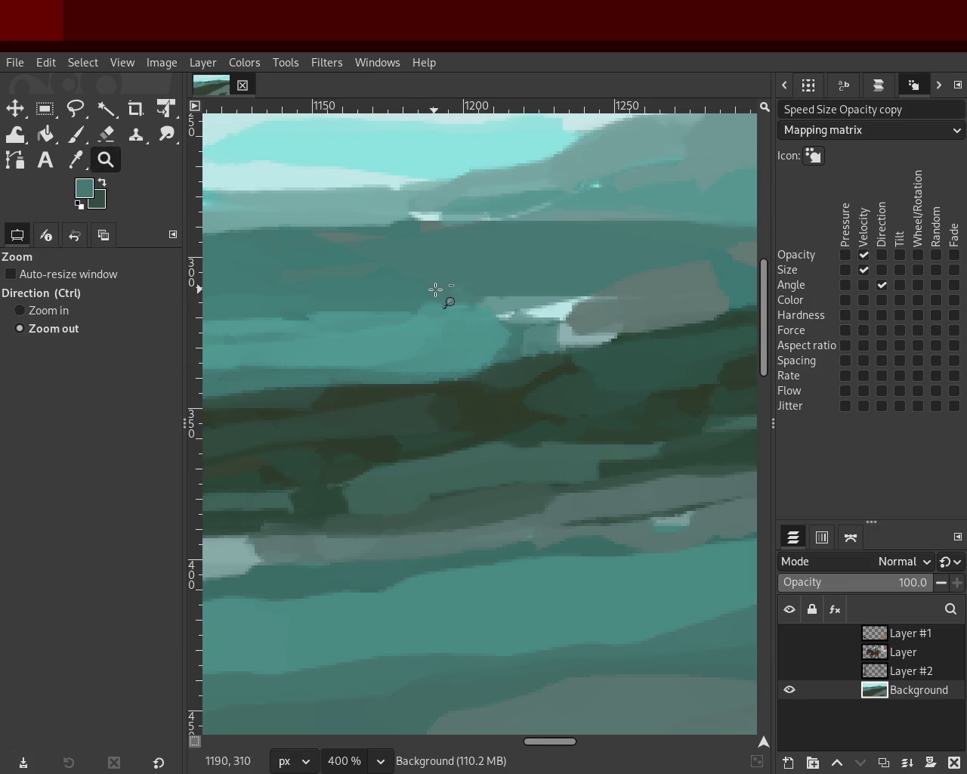
# - Resize the star brush from 46 to 13 and paint a darker teal stroke across the hills
pyautogui.scroll(-3, 434, 287)
pyautogui.scroll(-3, 438, 288)
pyautogui.scroll(1, 360, 292)
pyautogui.scroll(3, 360, 292)
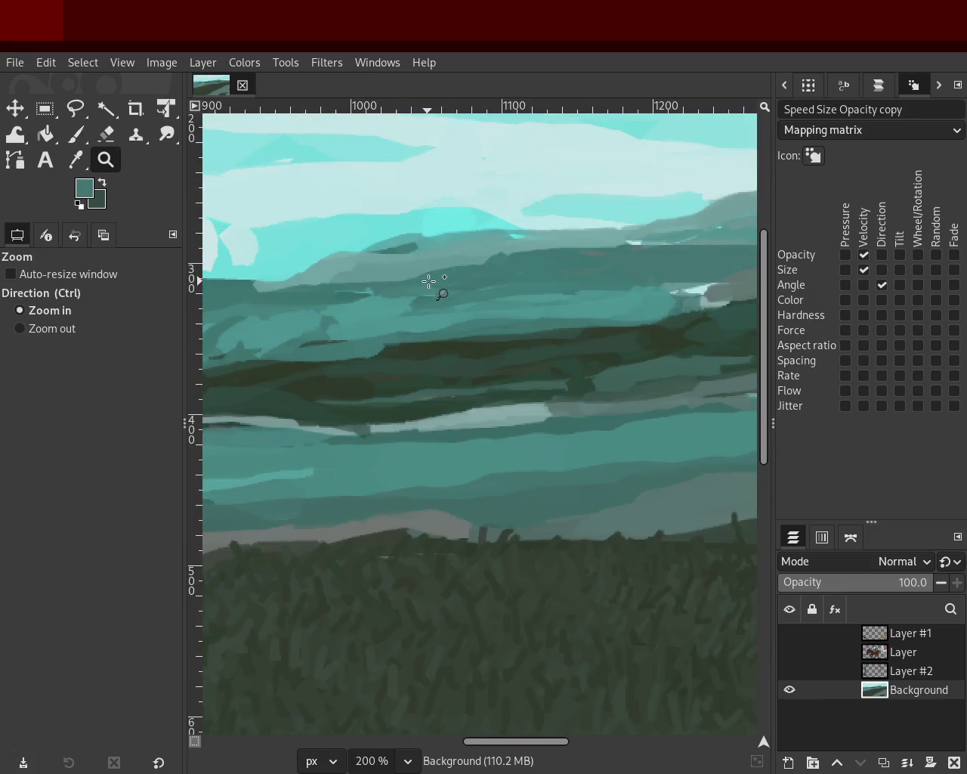
pyautogui.press('p')
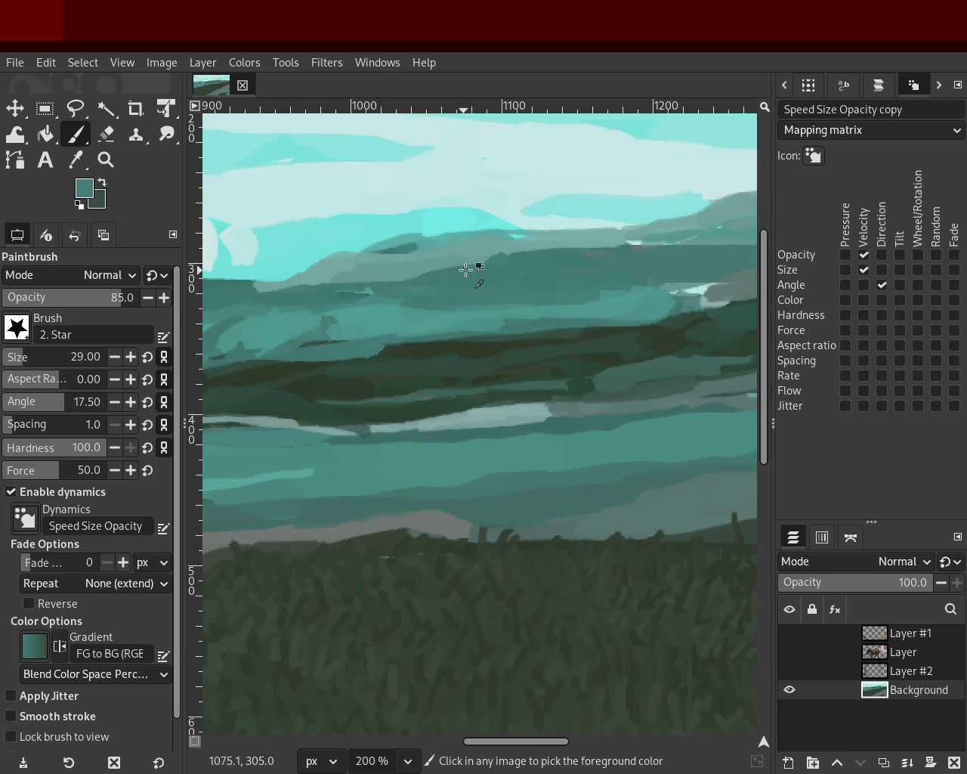
pyautogui.click(70, 357)
pyautogui.keyDown('ctrl'); pyautogui.click(388, 273); pyautogui.keyUp('ctrl')
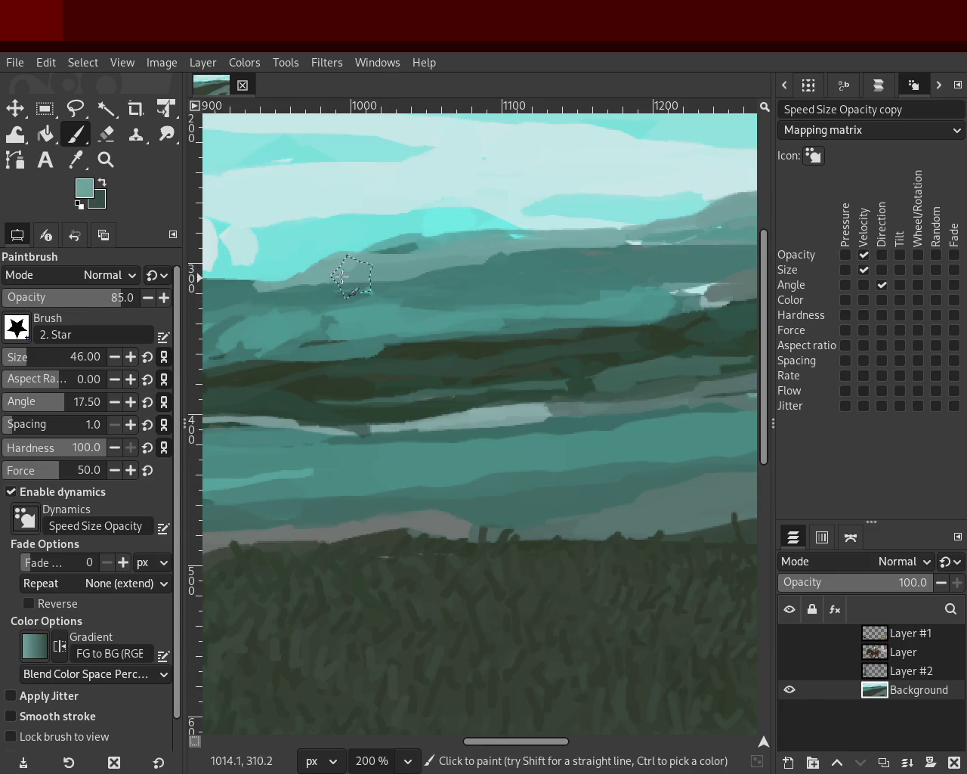
pyautogui.click(15, 358)
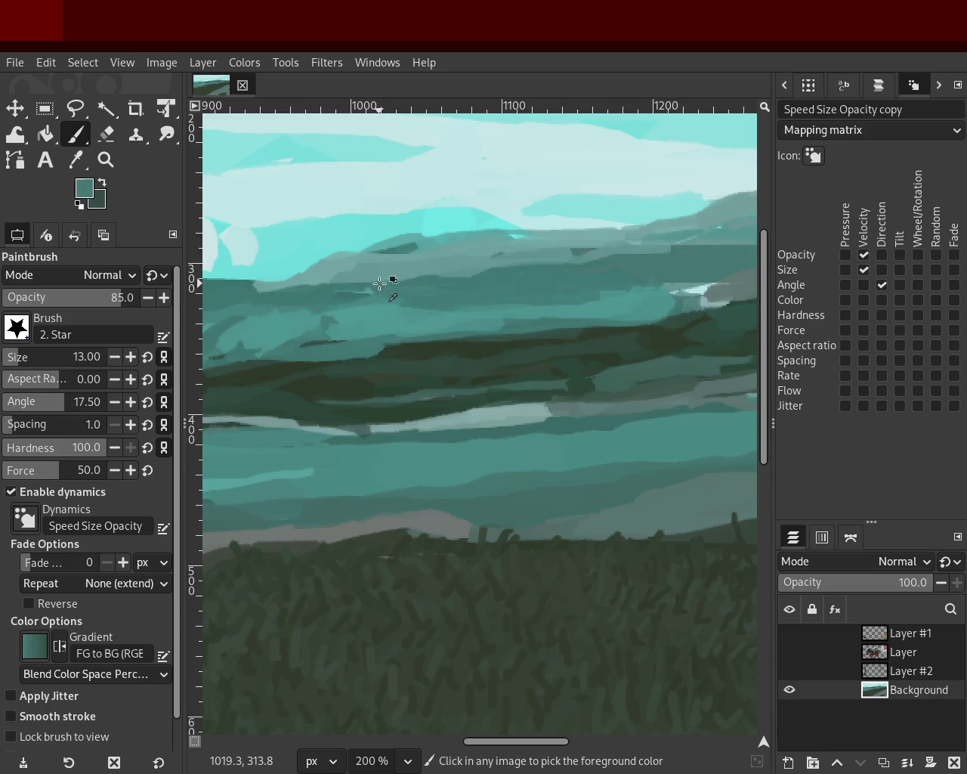
pyautogui.keyDown('ctrl'); pyautogui.click(239, 290); pyautogui.keyUp('ctrl')
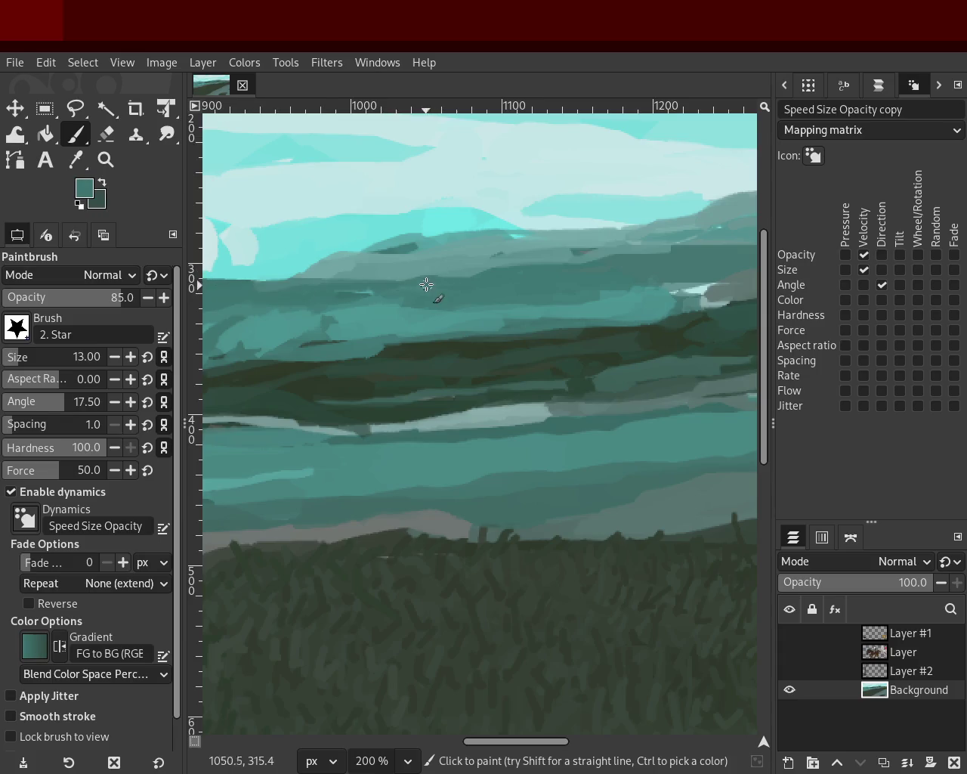
pyautogui.moveTo(263, 285); pyautogui.dragTo(401, 285)
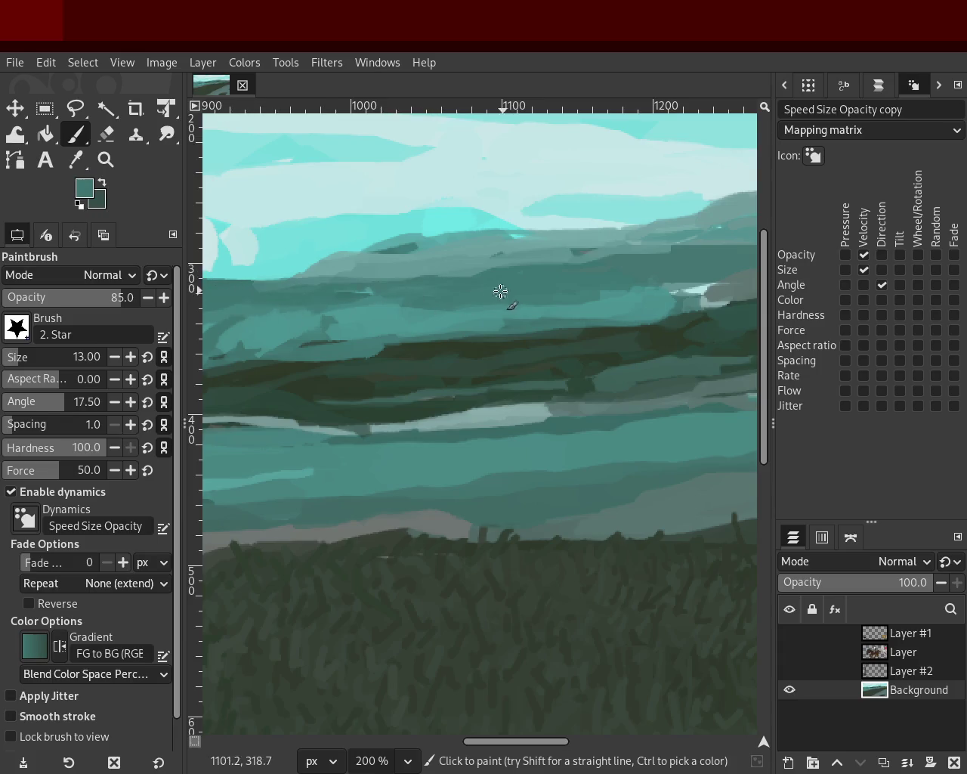
pyautogui.keyDown('ctrl'); pyautogui.click(366, 272); pyautogui.keyUp('ctrl')
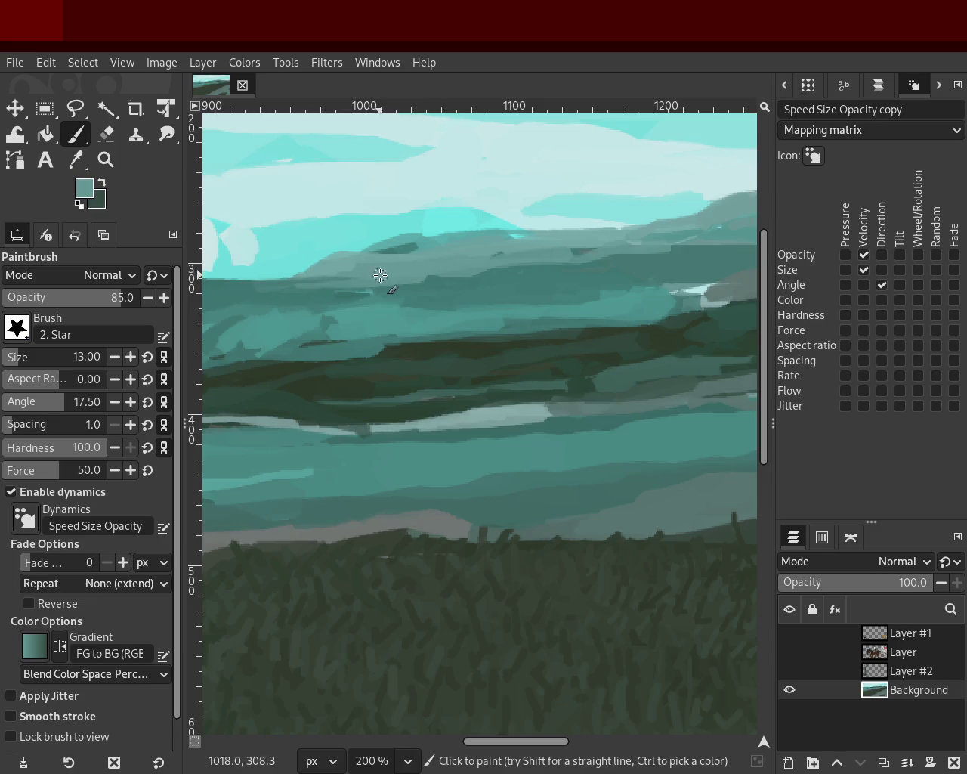
# - Sample the dark green of the hill band and zoom in on the band's edge
pyautogui.click(106, 159)
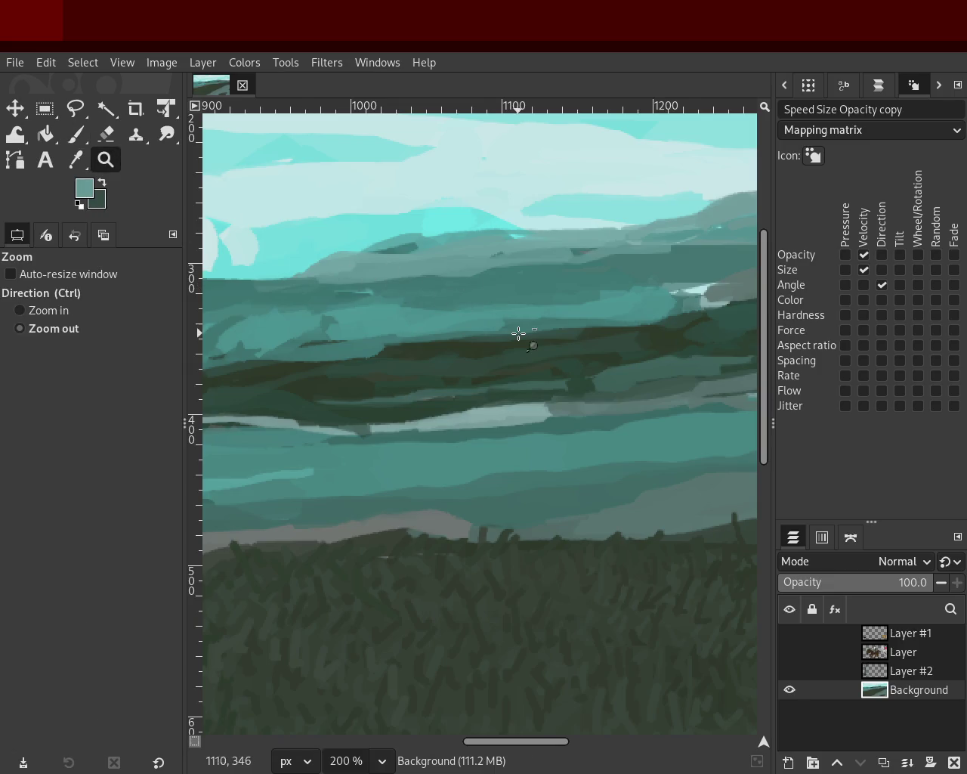
pyautogui.keyDown('ctrl'); pyautogui.click(519, 332); pyautogui.keyUp('ctrl')
pyautogui.keyDown('ctrl'); pyautogui.click(420, 361); pyautogui.keyUp('ctrl')
pyautogui.click(420, 361)
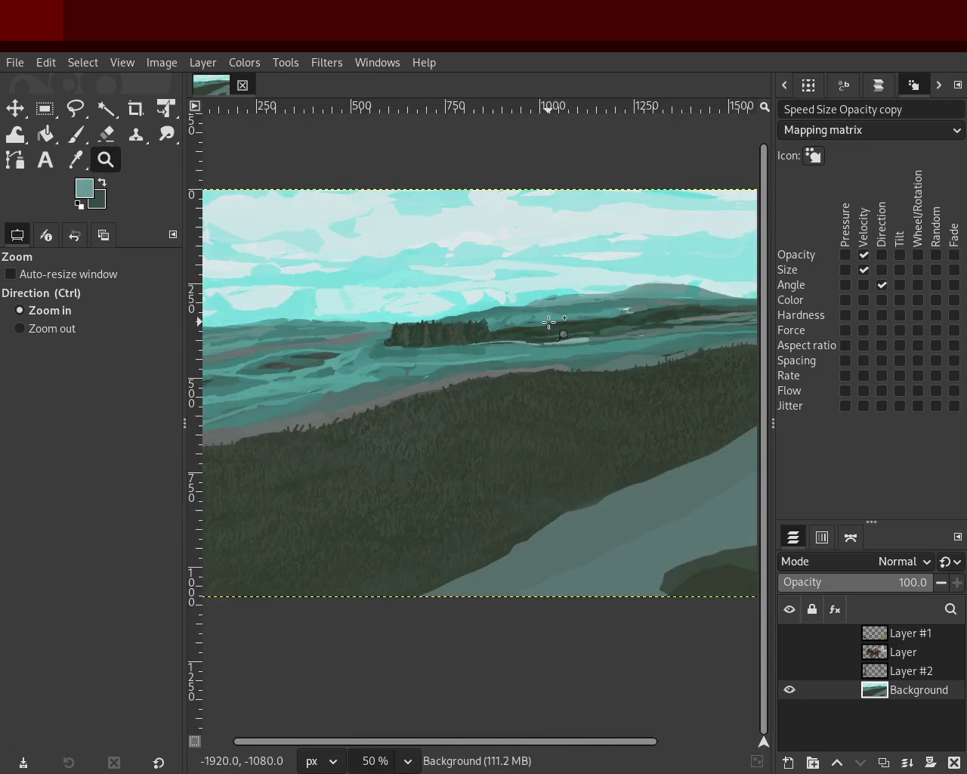
pyautogui.click(544, 324)
pyautogui.click(536, 321)
pyautogui.click(76, 134)
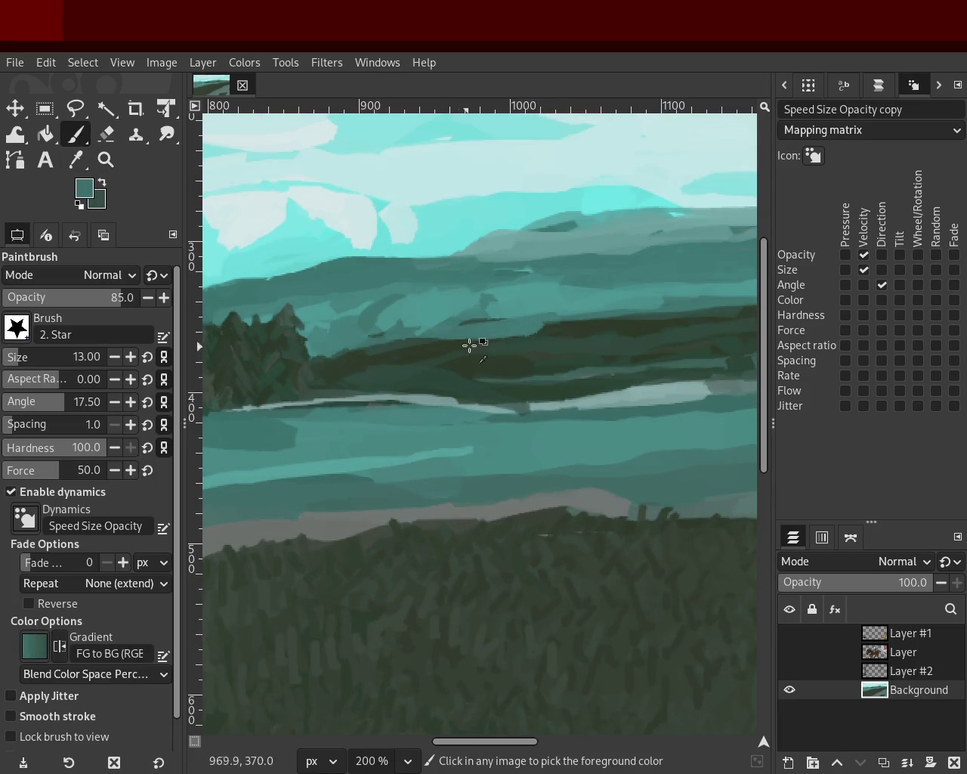
pyautogui.keyDown('ctrl'); pyautogui.click(559, 331); pyautogui.keyUp('ctrl')
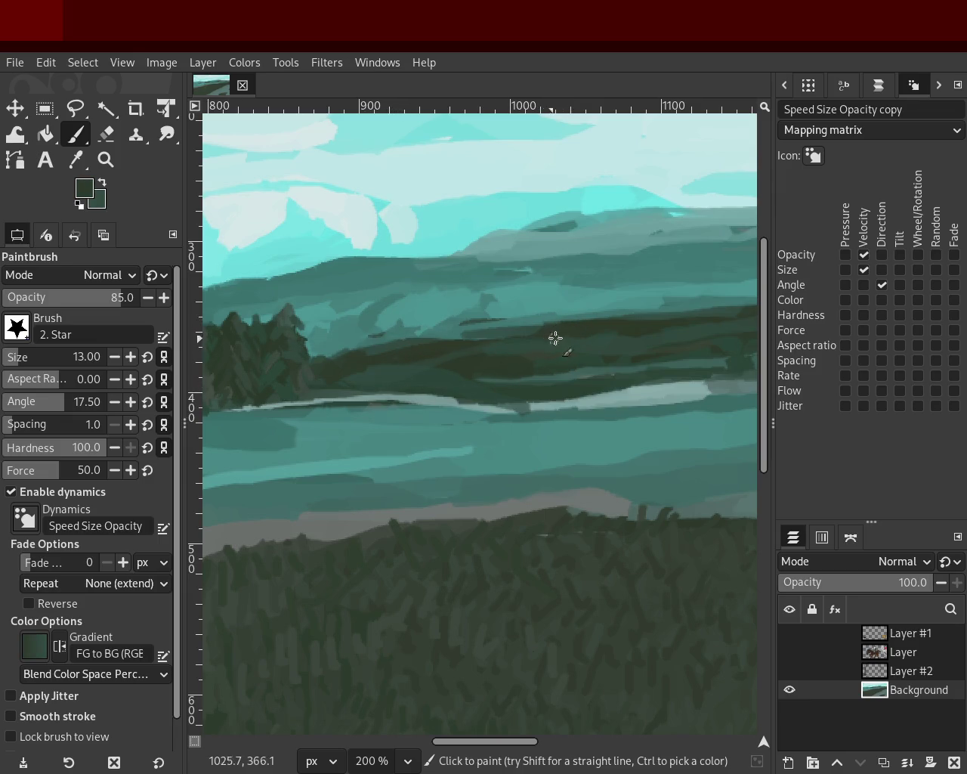
pyautogui.press('z')
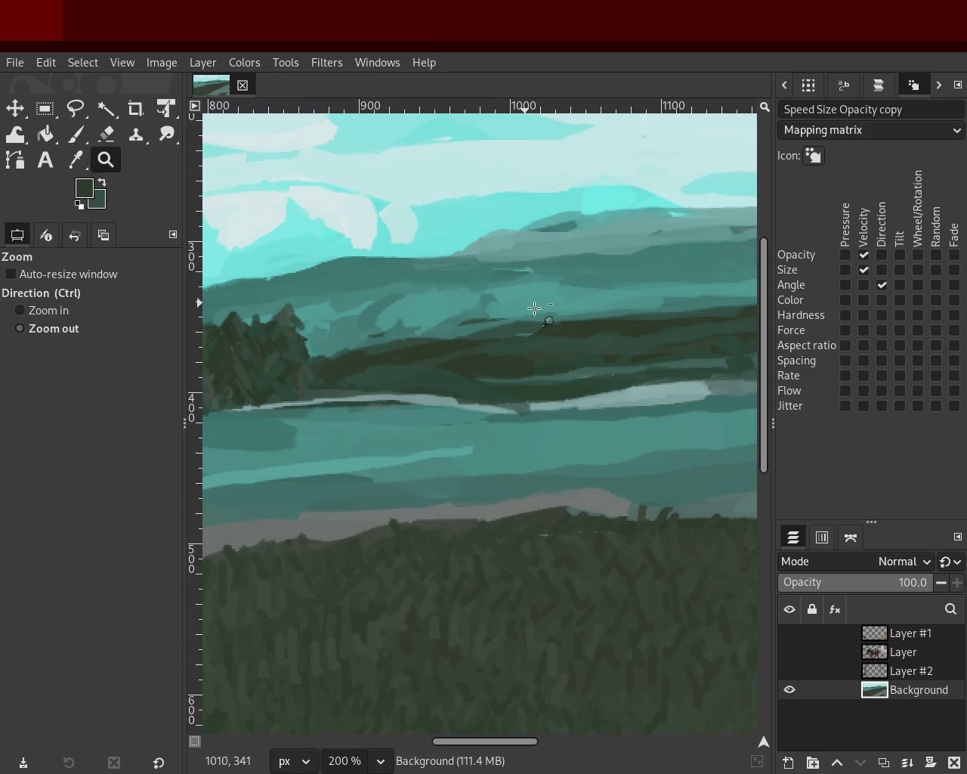
pyautogui.keyDown('ctrl'); pyautogui.click(535, 309); pyautogui.keyUp('ctrl')
pyautogui.keyDown('ctrl'); pyautogui.click(535, 309); pyautogui.keyUp('ctrl')
pyautogui.keyDown('ctrl'); pyautogui.click(536, 309); pyautogui.keyUp('ctrl')
pyautogui.keyDown('ctrl'); pyautogui.click(390, 350); pyautogui.keyUp('ctrl')
pyautogui.moveTo(393, 352); pyautogui.dragTo(310, 359)
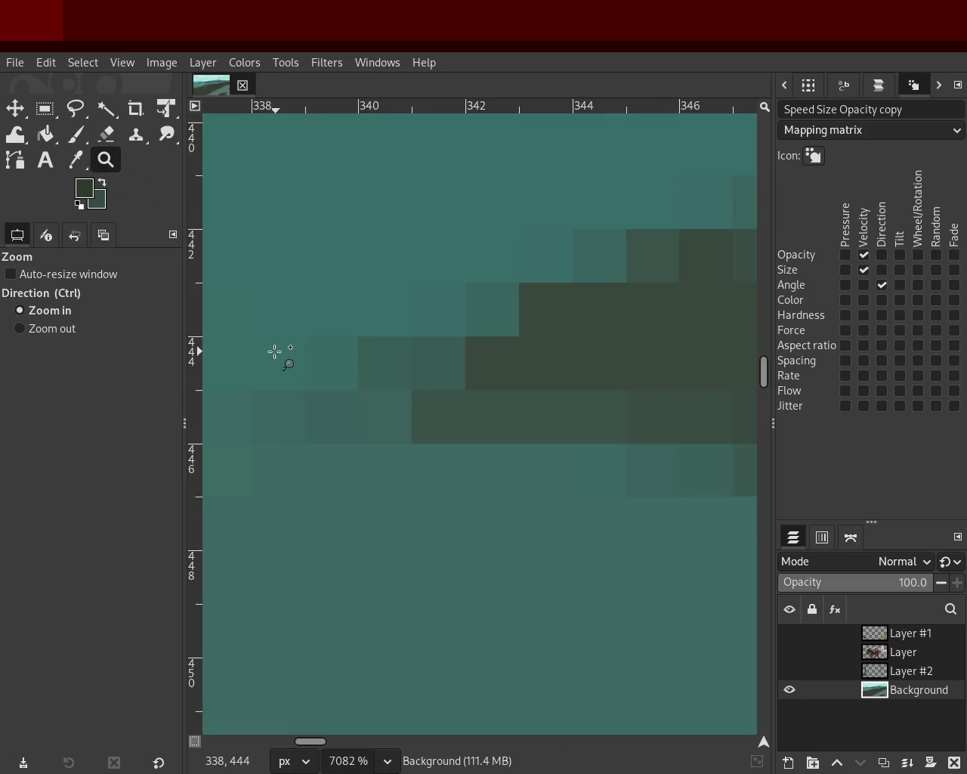
# - Zoom out from pixel level to frame the dark island patches in the hills
pyautogui.click(320, 352)
pyautogui.keyDown('ctrl'); pyautogui.click(348, 353); pyautogui.keyUp('ctrl')
pyautogui.keyDown('ctrl'); pyautogui.click(349, 353); pyautogui.keyUp('ctrl')
pyautogui.keyDown('ctrl'); pyautogui.click(348, 353); pyautogui.keyUp('ctrl')
pyautogui.keyDown('ctrl'); pyautogui.click(348, 352); pyautogui.keyUp('ctrl')
pyautogui.keyDown('ctrl'); pyautogui.click(348, 353); pyautogui.keyUp('ctrl')
pyautogui.keyDown('ctrl'); pyautogui.click(349, 353); pyautogui.keyUp('ctrl')
pyautogui.keyDown('ctrl'); pyautogui.click(349, 353); pyautogui.keyUp('ctrl')
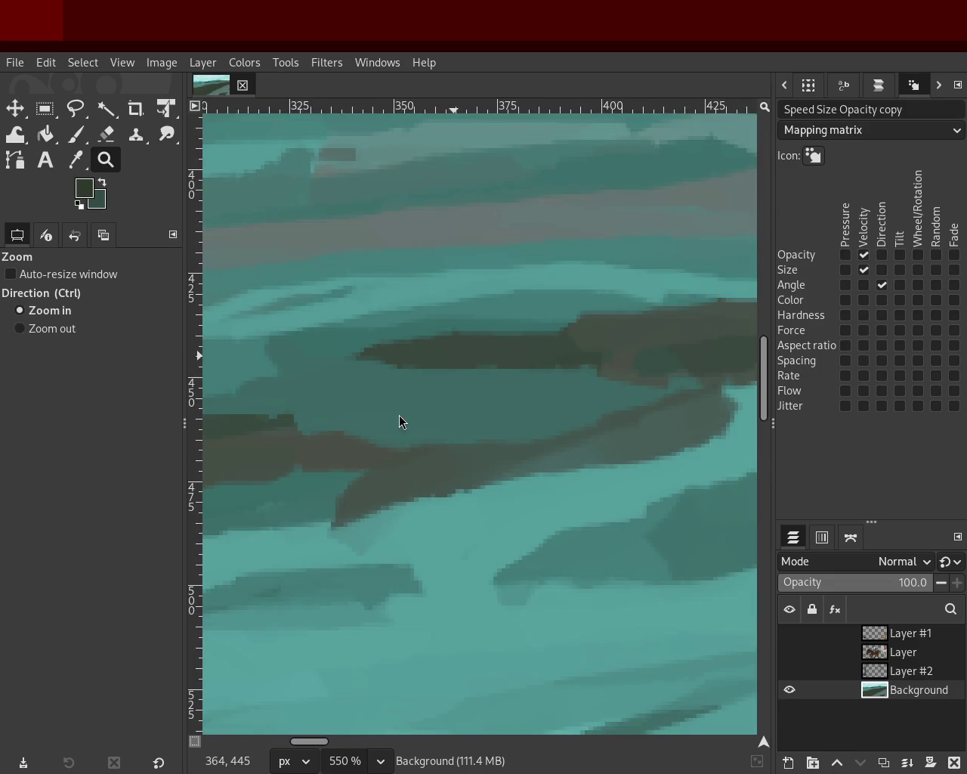
pyautogui.keyDown('ctrl'); pyautogui.click(526, 375); pyautogui.keyUp('ctrl')
pyautogui.keyDown('ctrl'); pyautogui.click(527, 374); pyautogui.keyUp('ctrl')
pyautogui.keyDown('ctrl'); pyautogui.click(526, 373); pyautogui.keyUp('ctrl')
pyautogui.keyDown('ctrl'); pyautogui.click(525, 371); pyautogui.keyUp('ctrl')
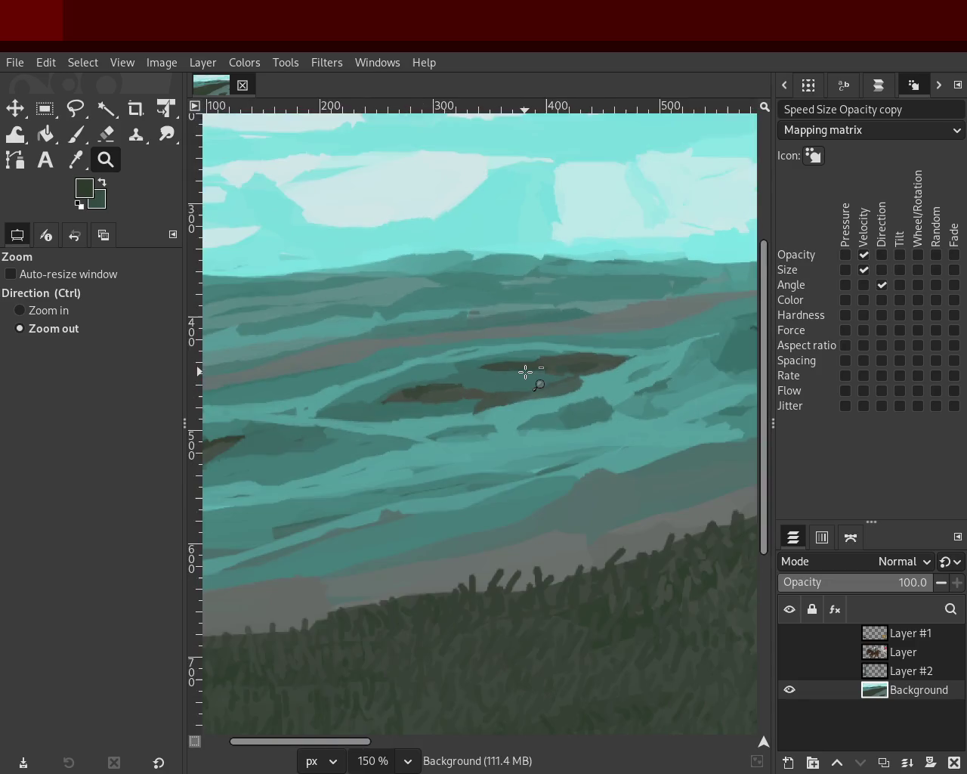
pyautogui.click(525, 371)
pyautogui.click(65, 142)
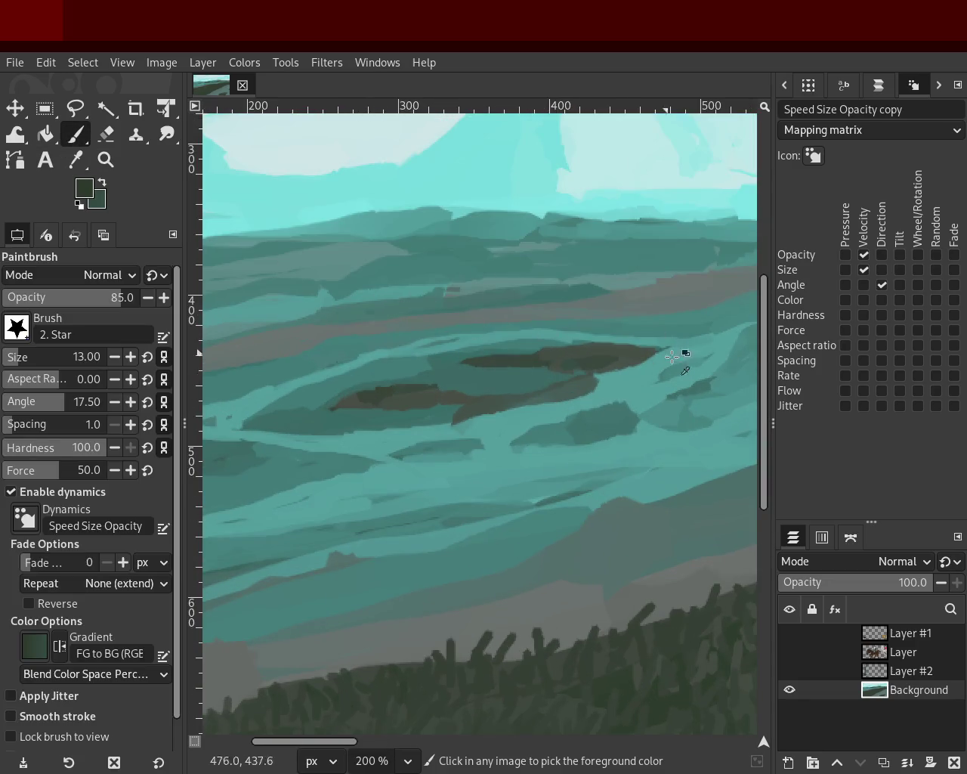
# - Try dark strokes extending the upper band leftward, undoing each unsatisfactory attempt
pyautogui.moveTo(591, 348); pyautogui.dragTo(370, 378)
pyautogui.hotkey('ctrl', 'z')
pyautogui.moveTo(597, 348); pyautogui.dragTo(332, 384)
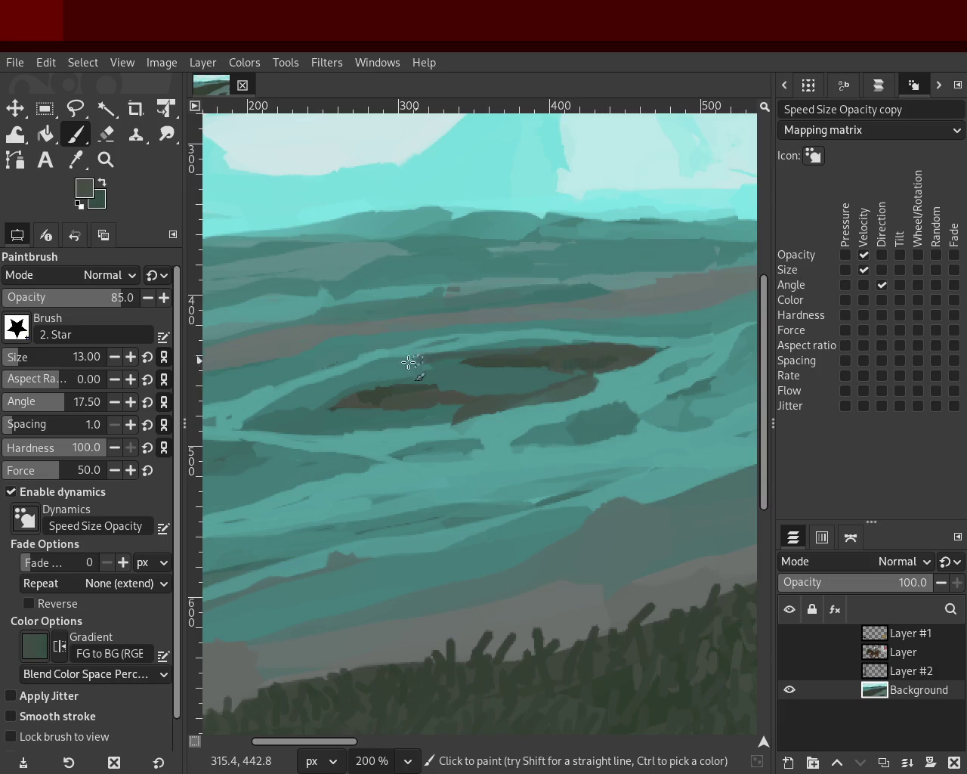
pyautogui.hotkey('ctrl', 'z')
pyautogui.moveTo(496, 367); pyautogui.dragTo(375, 389)
pyautogui.hotkey('ctrl', 'z')
pyautogui.moveTo(605, 351); pyautogui.dragTo(378, 395)
pyautogui.hotkey('ctrl', 'z')
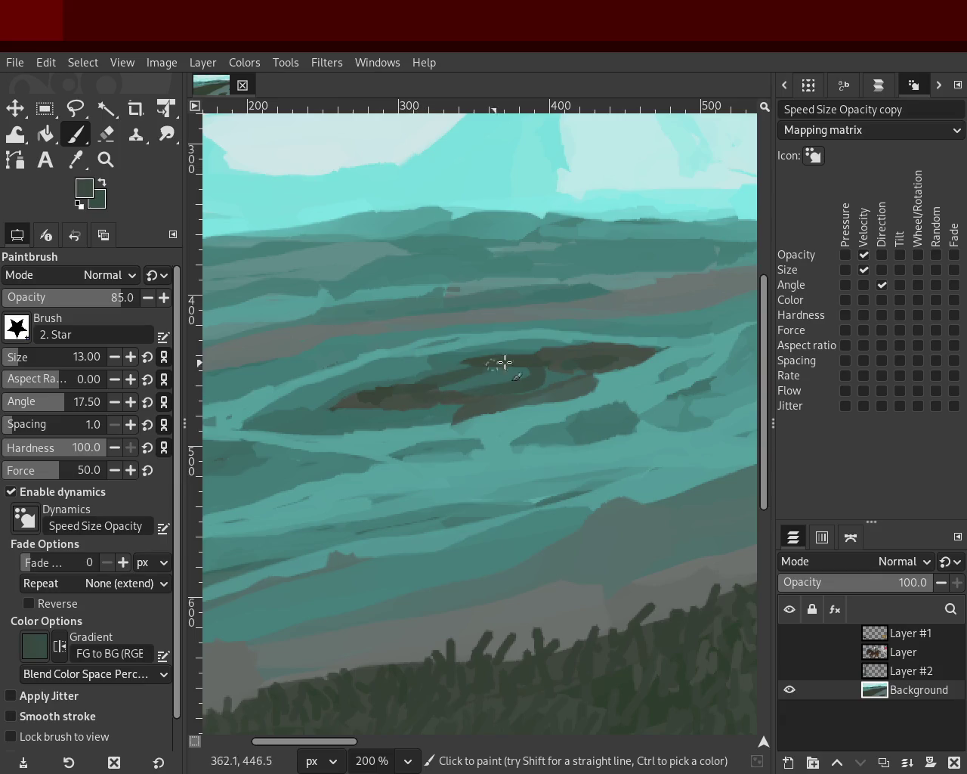
pyautogui.hotkey('ctrl', 'z')
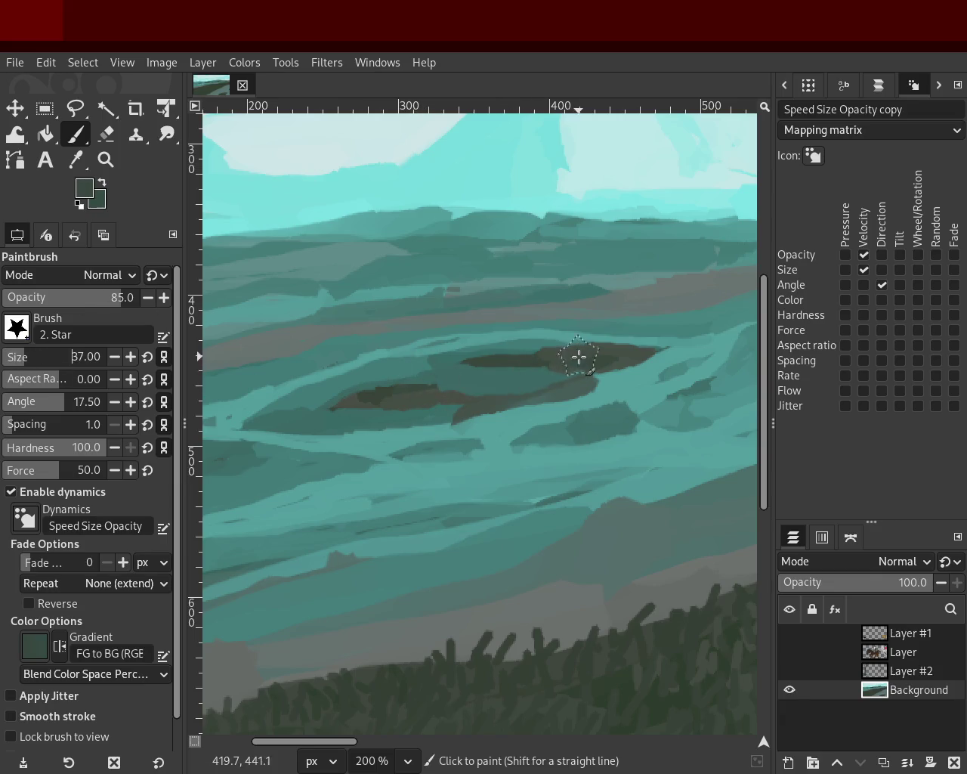
pyautogui.moveTo(535, 371)
pyautogui.mouseDown()
pyautogui.moveTo(438, 393)
pyautogui.moveTo(467, 385)
pyautogui.mouseUp()
pyautogui.hotkey('ctrl', 'z')
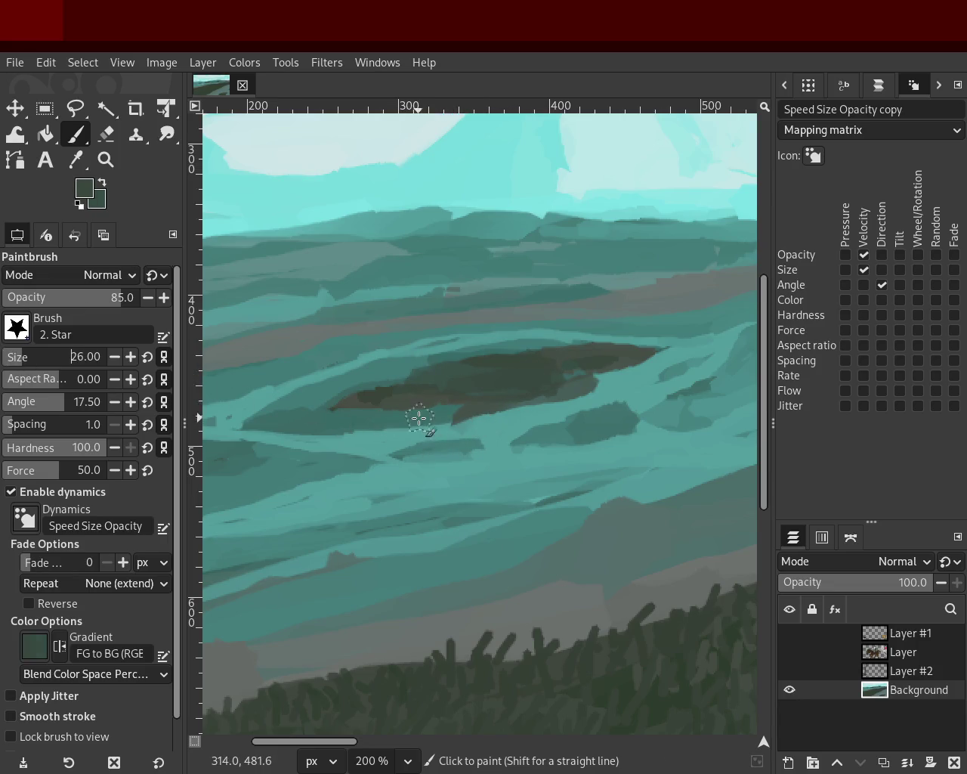
# - Sample the band's dark grey-green and extend and darken it toward the lower left
pyautogui.keyDown('ctrl'); pyautogui.click(529, 412); pyautogui.keyUp('ctrl')
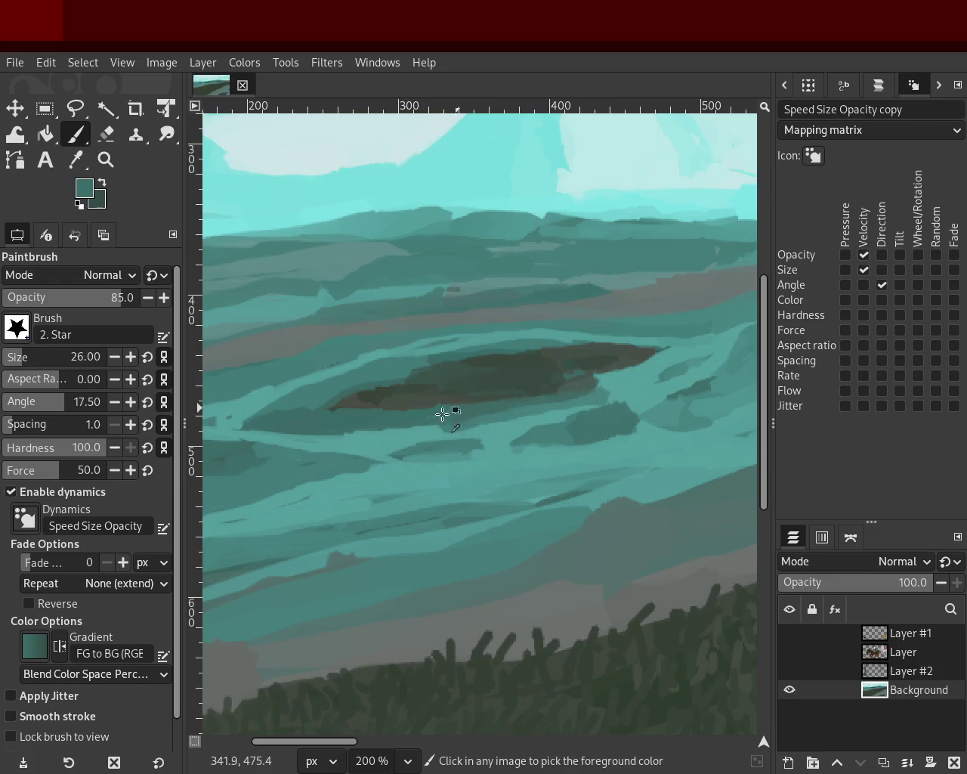
pyautogui.keyDown('ctrl'); pyautogui.click(441, 372); pyautogui.keyUp('ctrl')
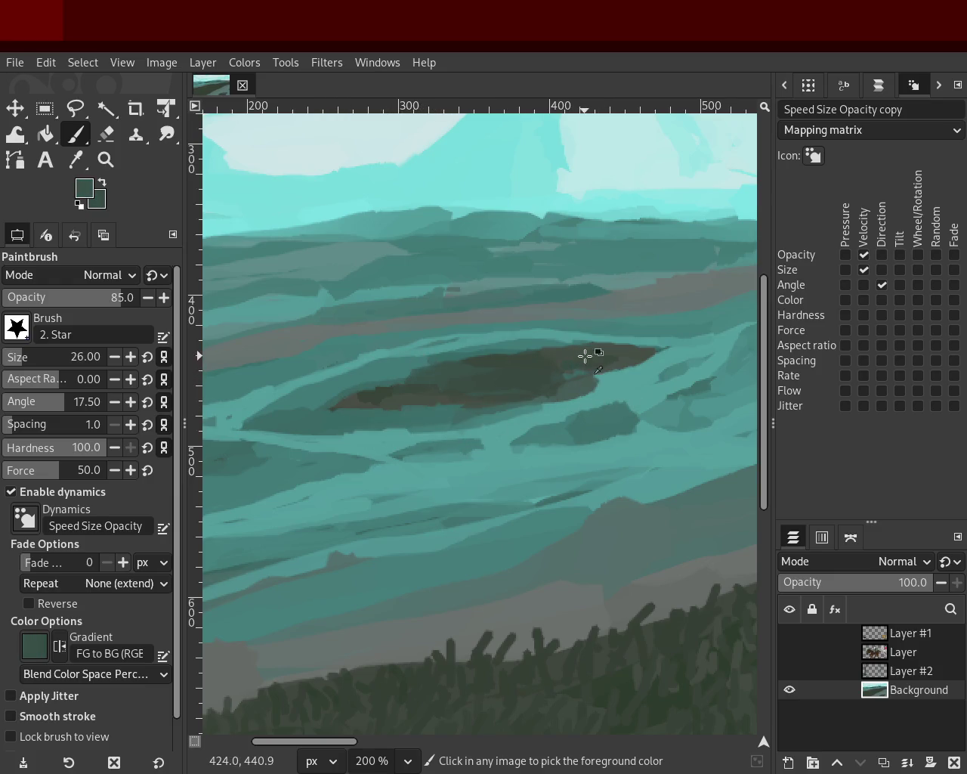
pyautogui.moveTo(598, 357)
pyautogui.mouseDown()
pyautogui.moveTo(363, 393)
pyautogui.moveTo(415, 380)
pyautogui.mouseUp()
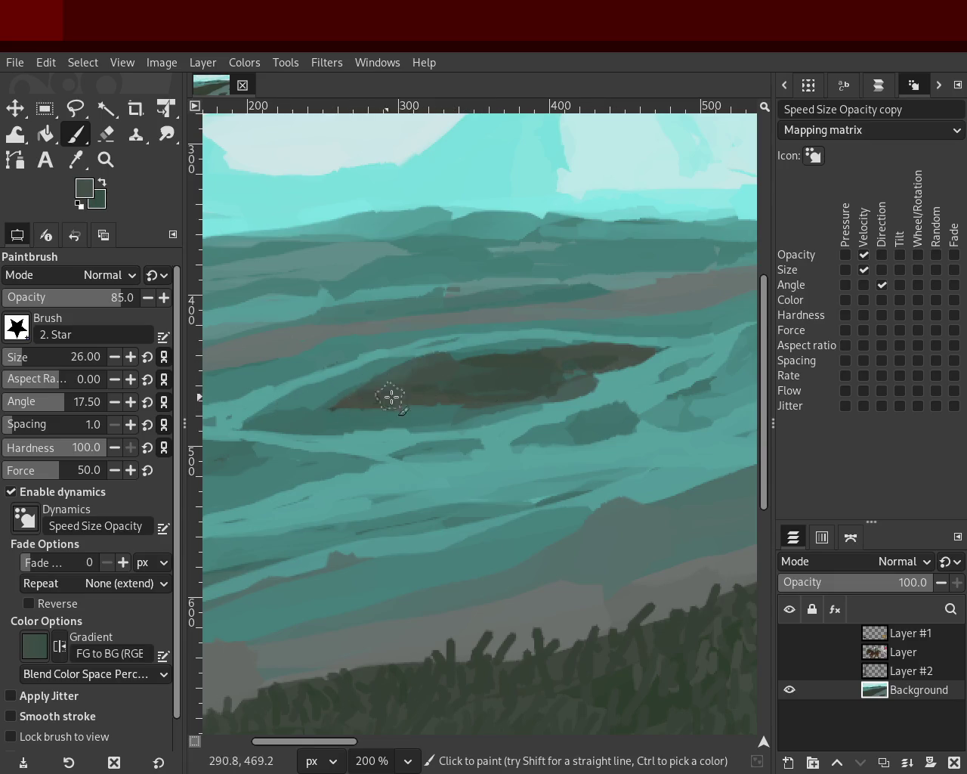
pyautogui.moveTo(477, 364); pyautogui.dragTo(441, 388)
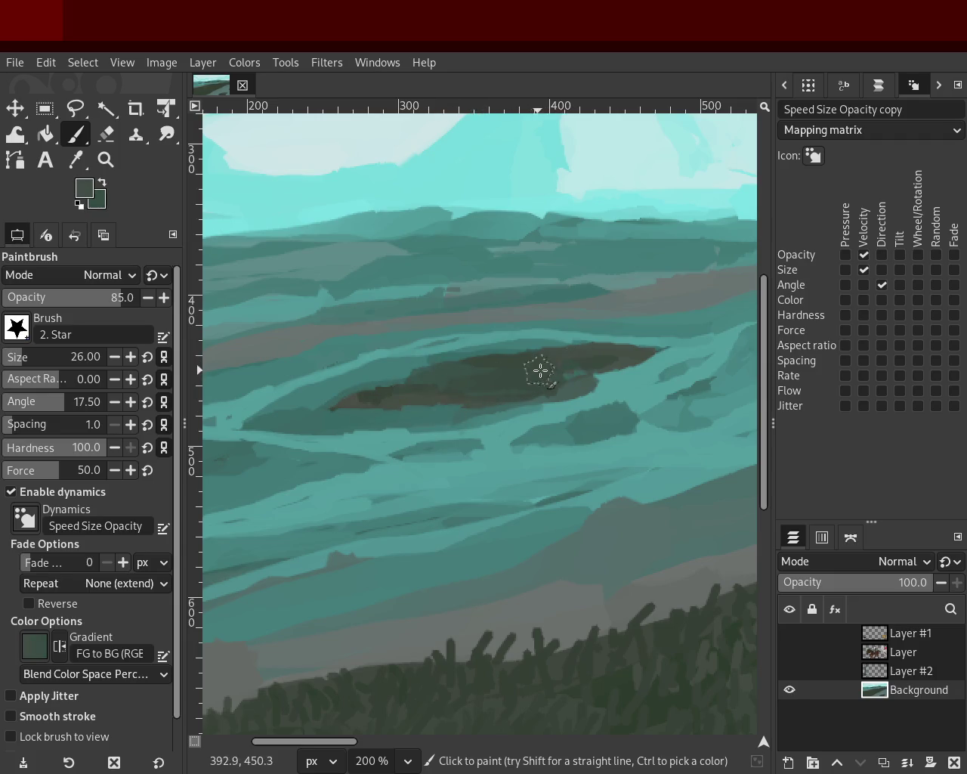
pyautogui.keyDown('ctrl'); pyautogui.click(441, 340); pyautogui.keyUp('ctrl')
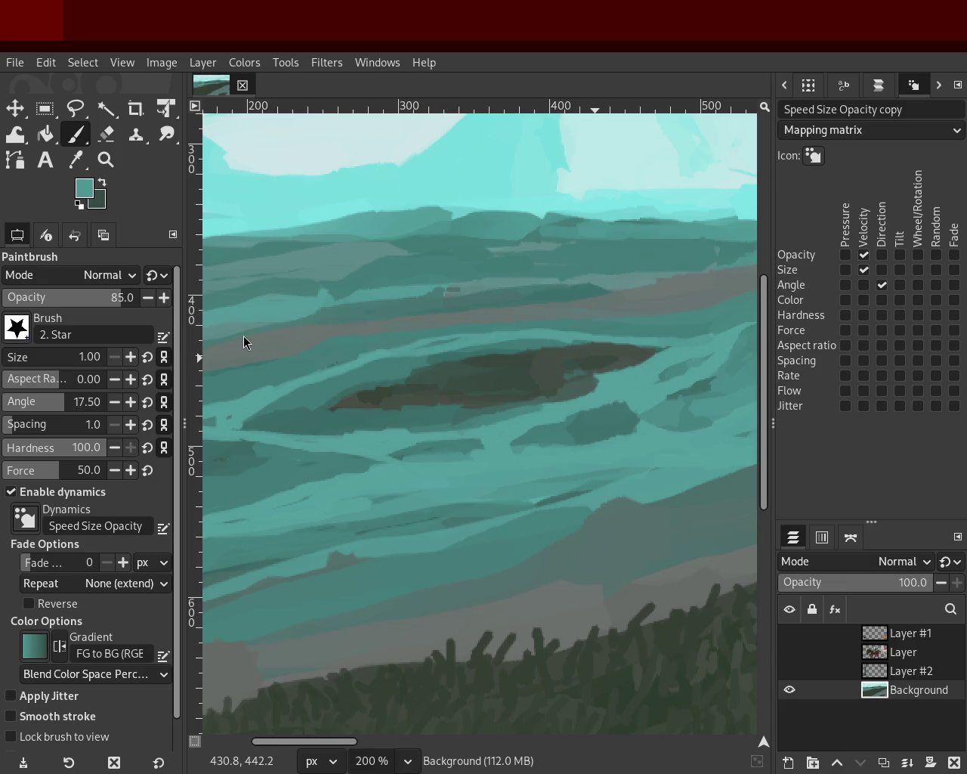
pyautogui.click(106, 159)
pyautogui.scroll(-3, 525, 336)
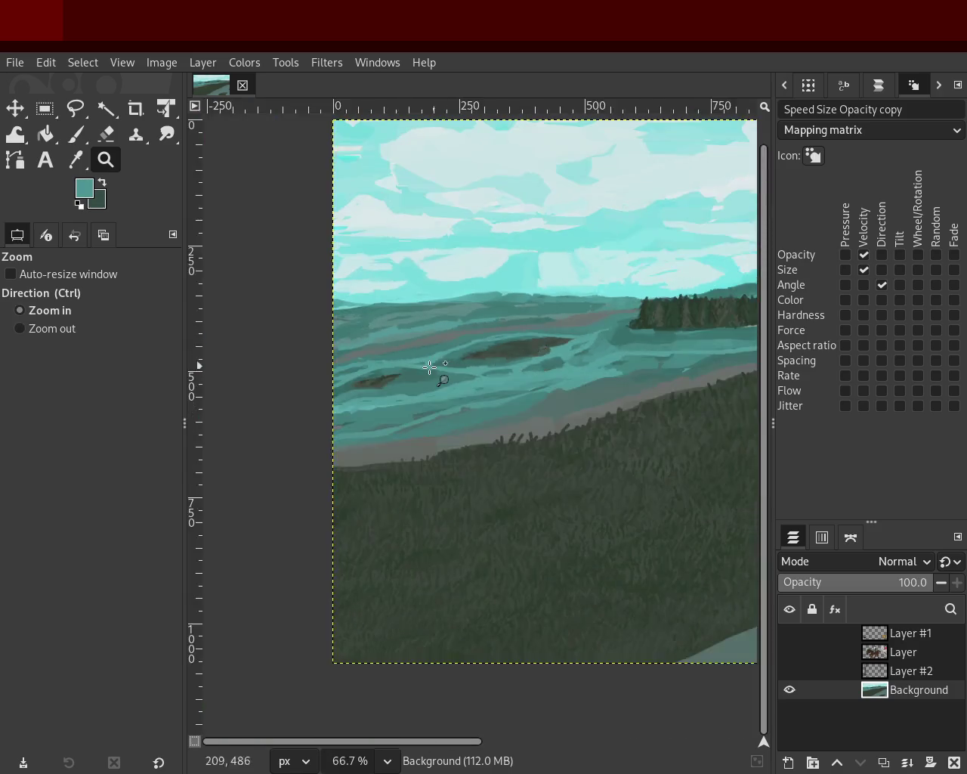
# - Sample teals from the hills and paint a light teal stroke below the island patch
pyautogui.scroll(2, 507, 371)
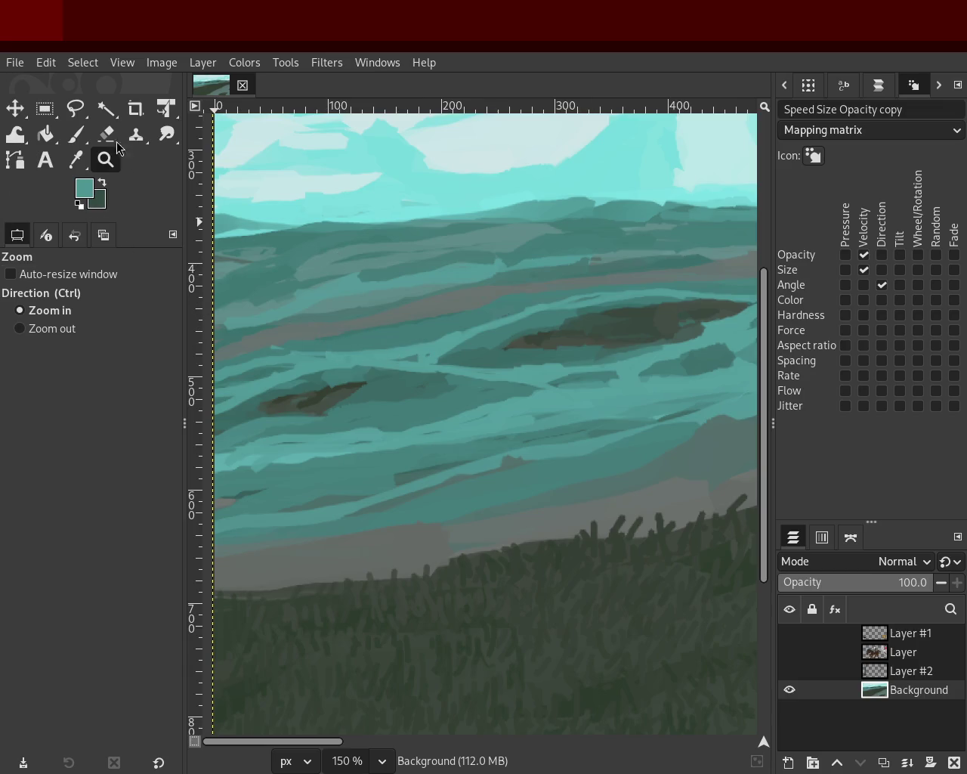
pyautogui.click(86, 146)
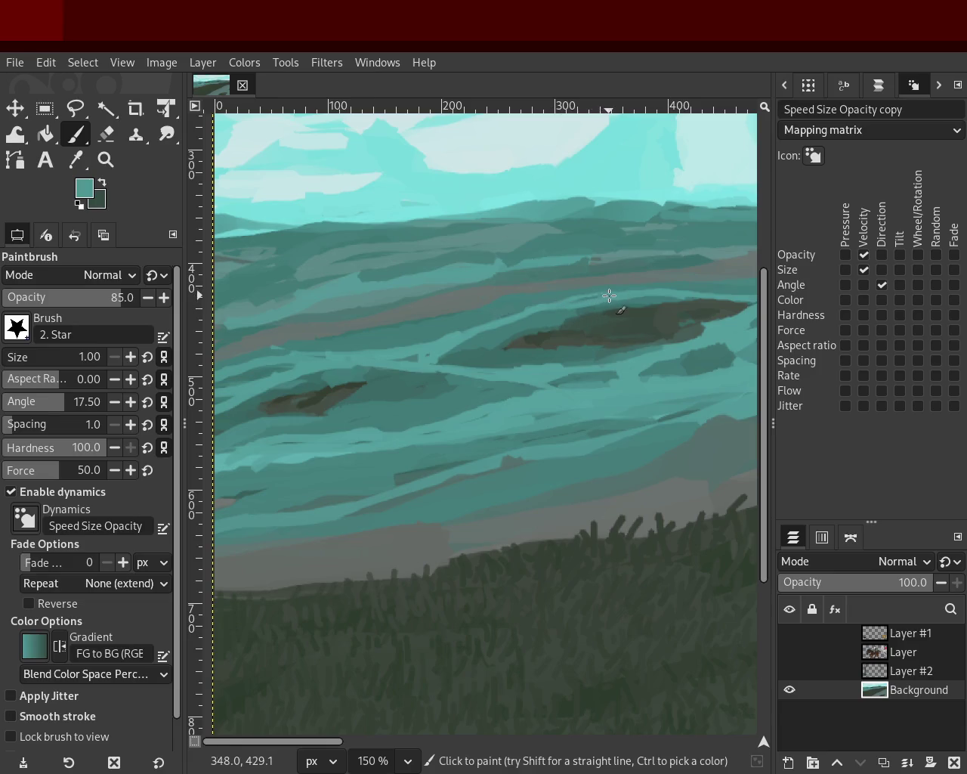
pyautogui.scroll(3, 8, 366)
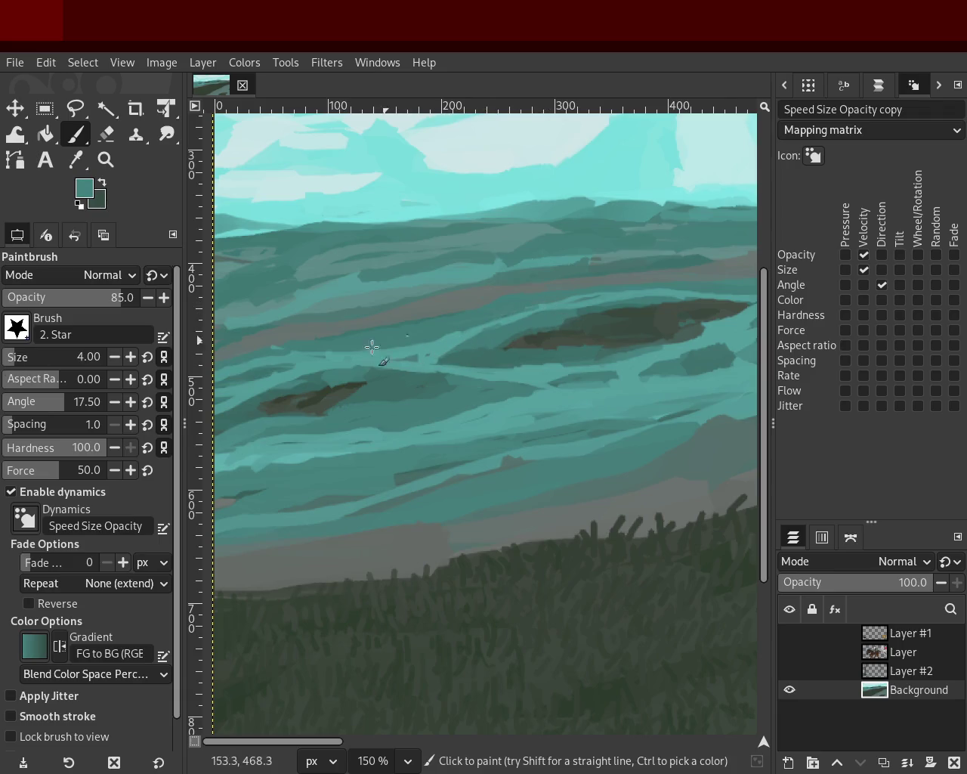
pyautogui.scroll(19, 15, 362)
pyautogui.keyDown('ctrl'); pyautogui.click(463, 334); pyautogui.keyUp('ctrl')
pyautogui.keyDown('ctrl'); pyautogui.click(388, 341); pyautogui.keyUp('ctrl')
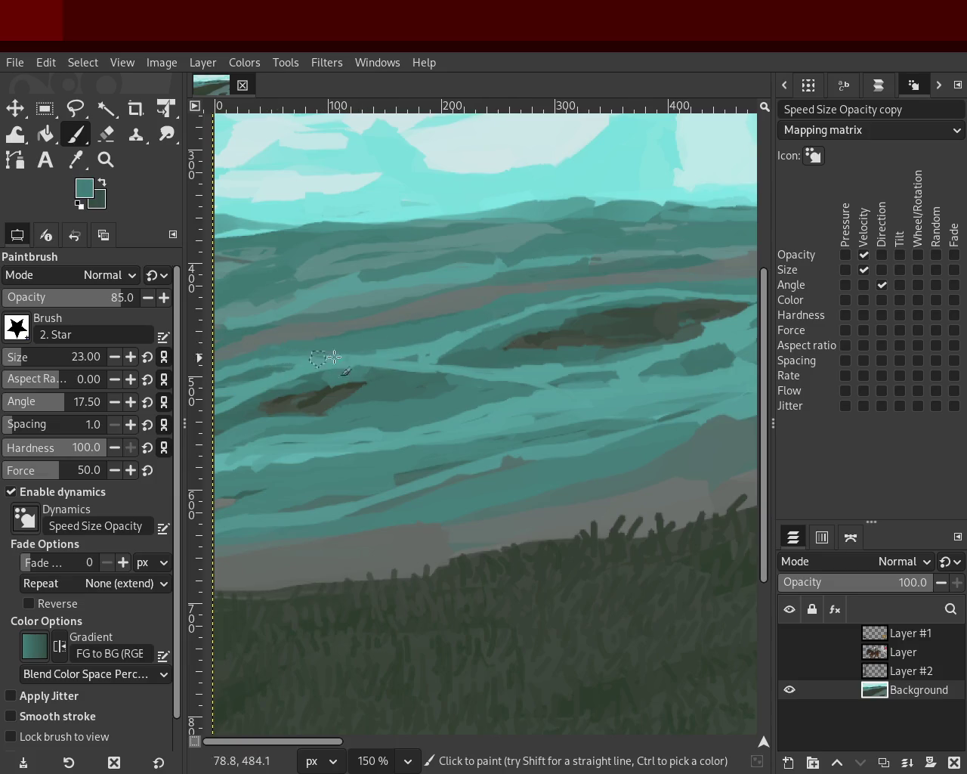
pyautogui.keyDown('ctrl'); pyautogui.click(448, 338); pyautogui.keyUp('ctrl')
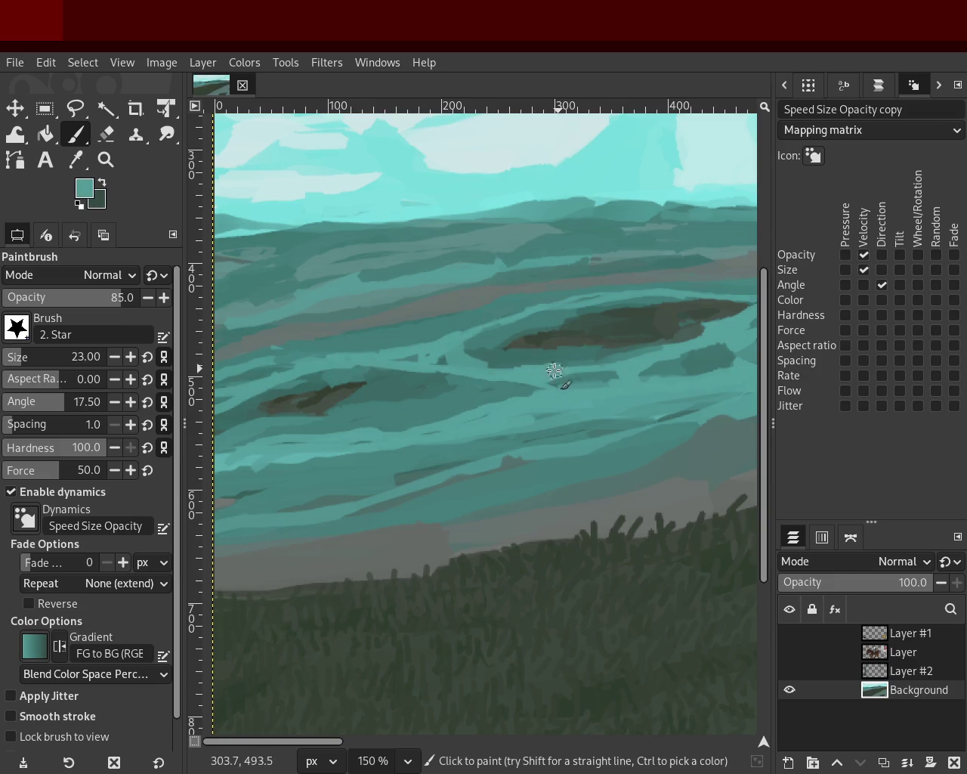
pyautogui.moveTo(450, 346); pyautogui.dragTo(392, 431)
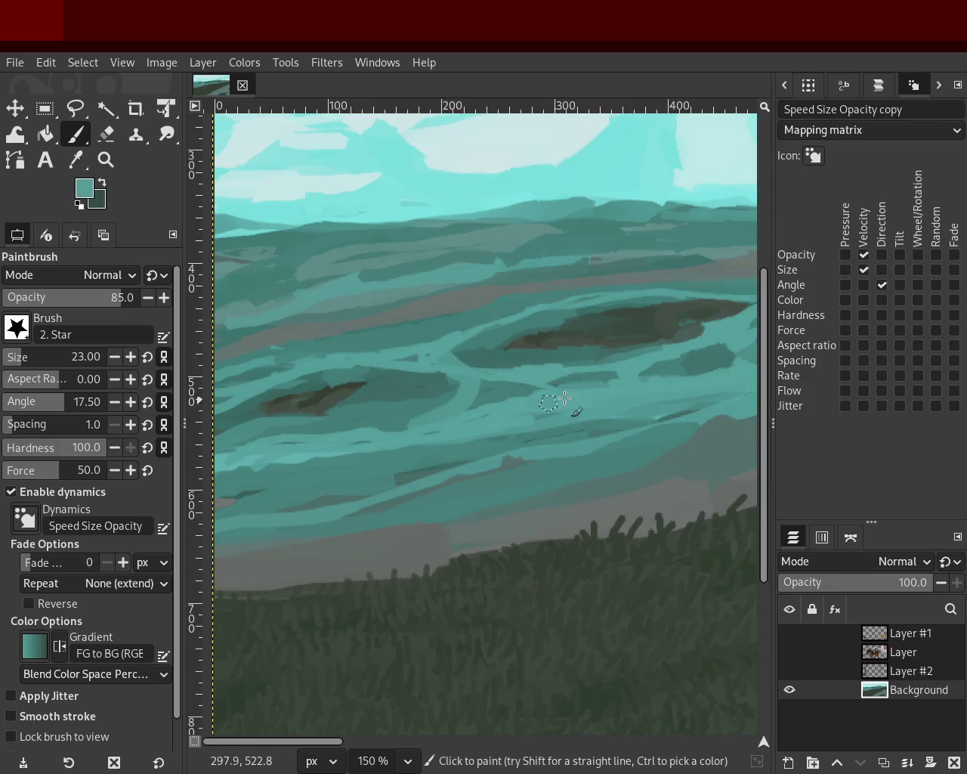
# - Pick a lighter teal and repaint a light stroke curving down-left beside the island
pyautogui.keyDown('ctrl'); pyautogui.click(484, 347); pyautogui.keyUp('ctrl')
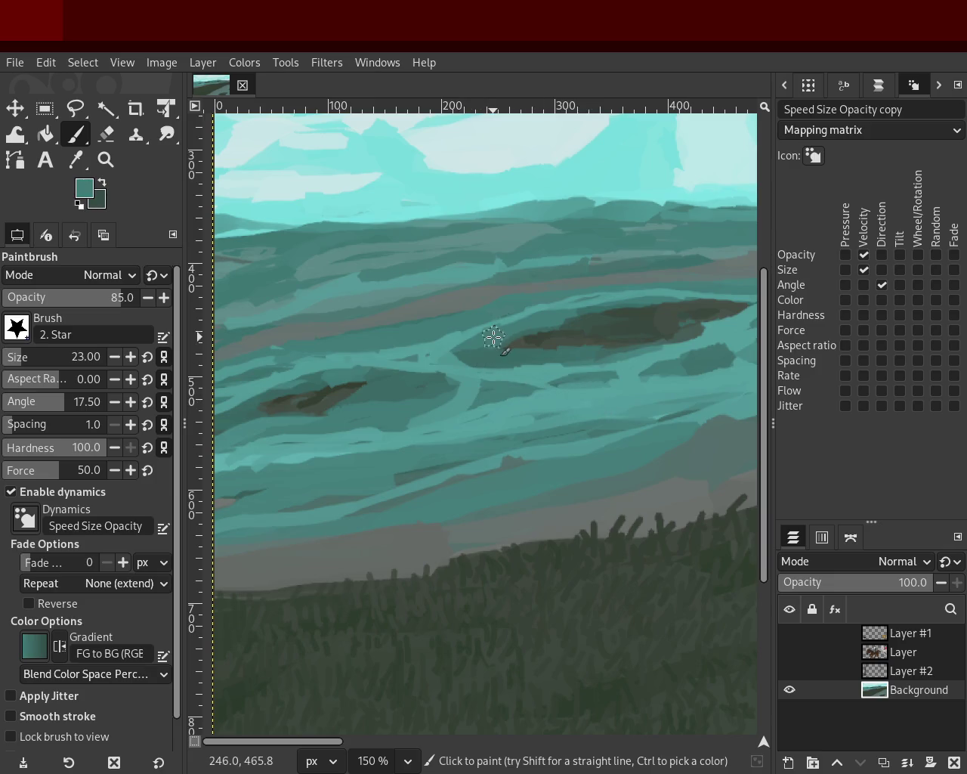
pyautogui.keyDown('ctrl'); pyautogui.click(451, 355); pyautogui.keyUp('ctrl')
pyautogui.moveTo(458, 334)
pyautogui.mouseDown()
pyautogui.moveTo(450, 404)
pyautogui.moveTo(345, 417)
pyautogui.mouseUp()
pyautogui.hotkey('ctrl', 'z')
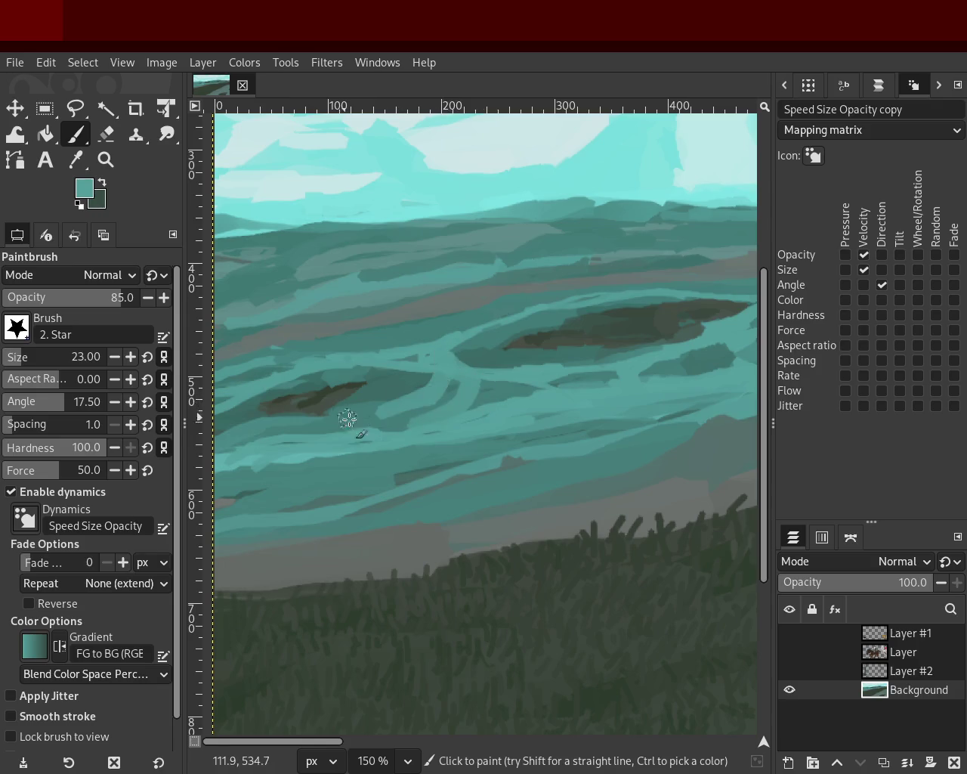
pyautogui.hotkey('ctrl', 'z')
pyautogui.moveTo(460, 378); pyautogui.dragTo(337, 421)
# - Add light turquoise strokes below the island, undoing the last one and sampling a brighter teal
pyautogui.moveTo(428, 395); pyautogui.dragTo(509, 405)
pyautogui.moveTo(421, 379); pyautogui.dragTo(405, 414)
pyautogui.hotkey('ctrl', 'z')
pyautogui.keyDown('ctrl'); pyautogui.click(485, 385); pyautogui.keyUp('ctrl')
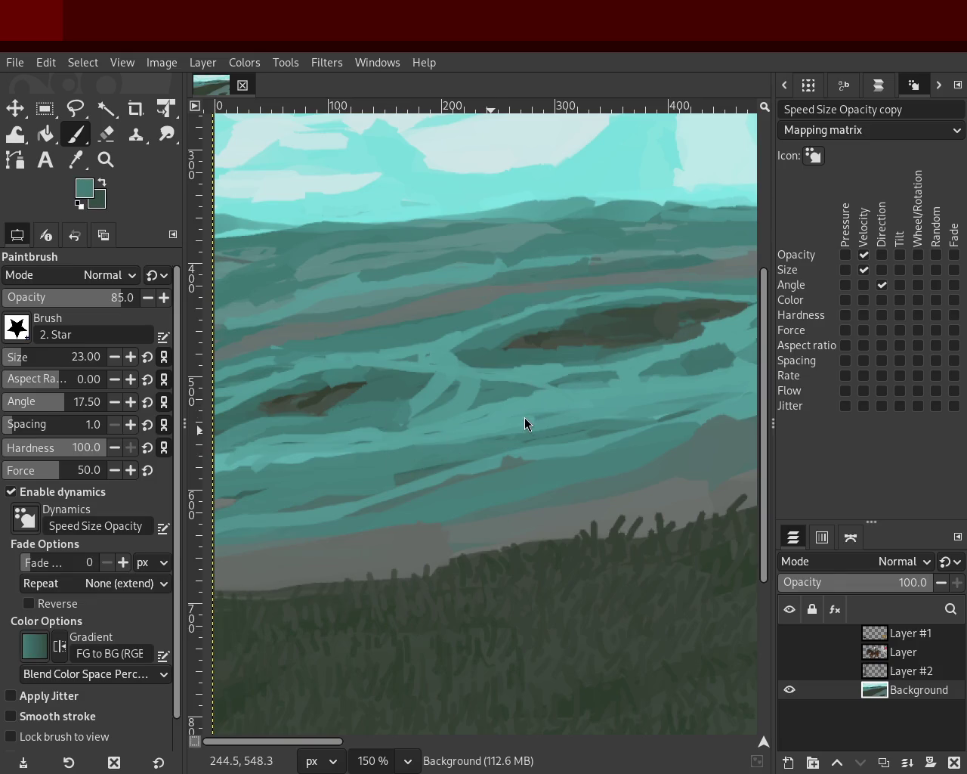
pyautogui.keyDown('ctrl'); pyautogui.click(465, 409); pyautogui.keyUp('ctrl')
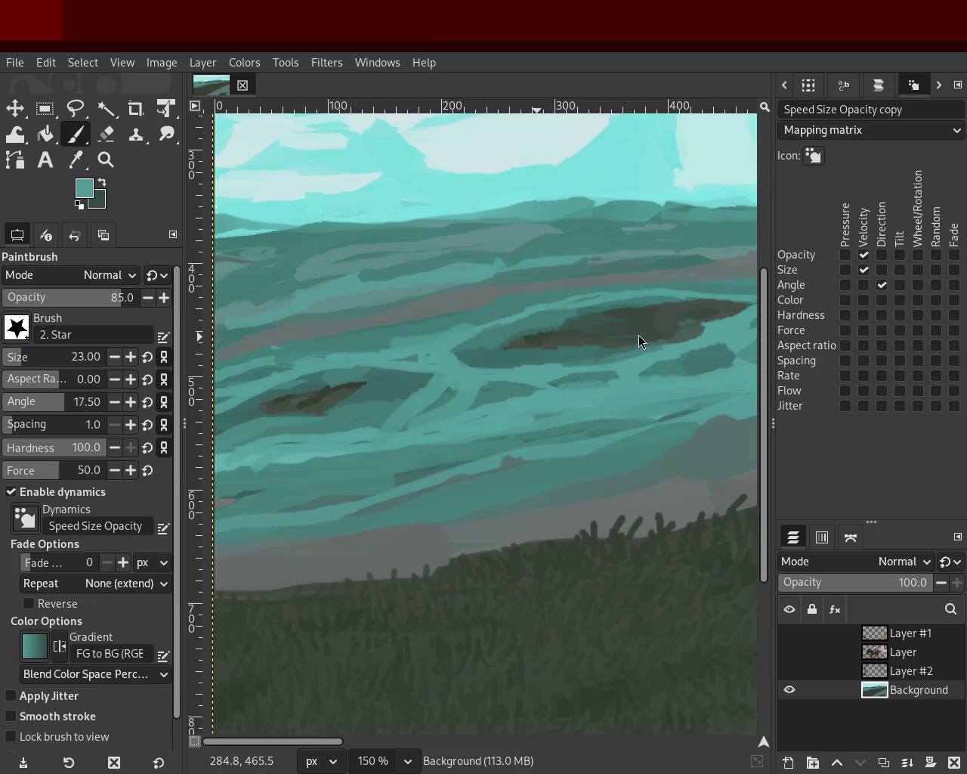
pyautogui.click(106, 160)
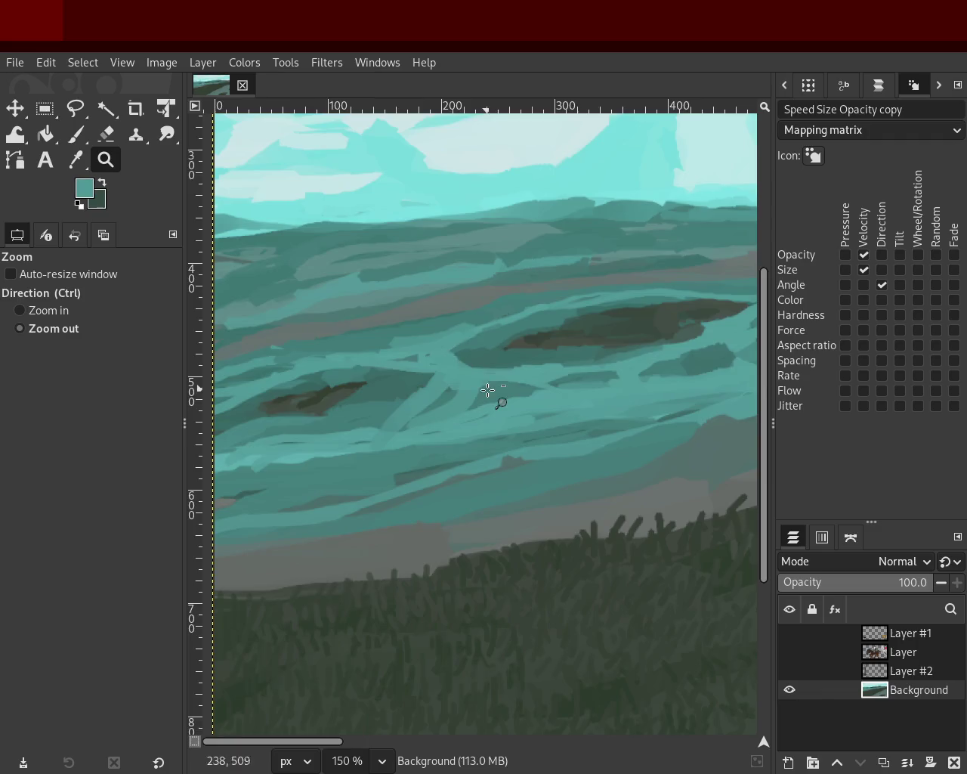
# - Zoom to 200% on the dark island patch and return to the Paintbrush
pyautogui.keyDown('ctrl'); pyautogui.click(492, 395); pyautogui.keyUp('ctrl')
pyautogui.click(460, 410)
pyautogui.click(430, 409)
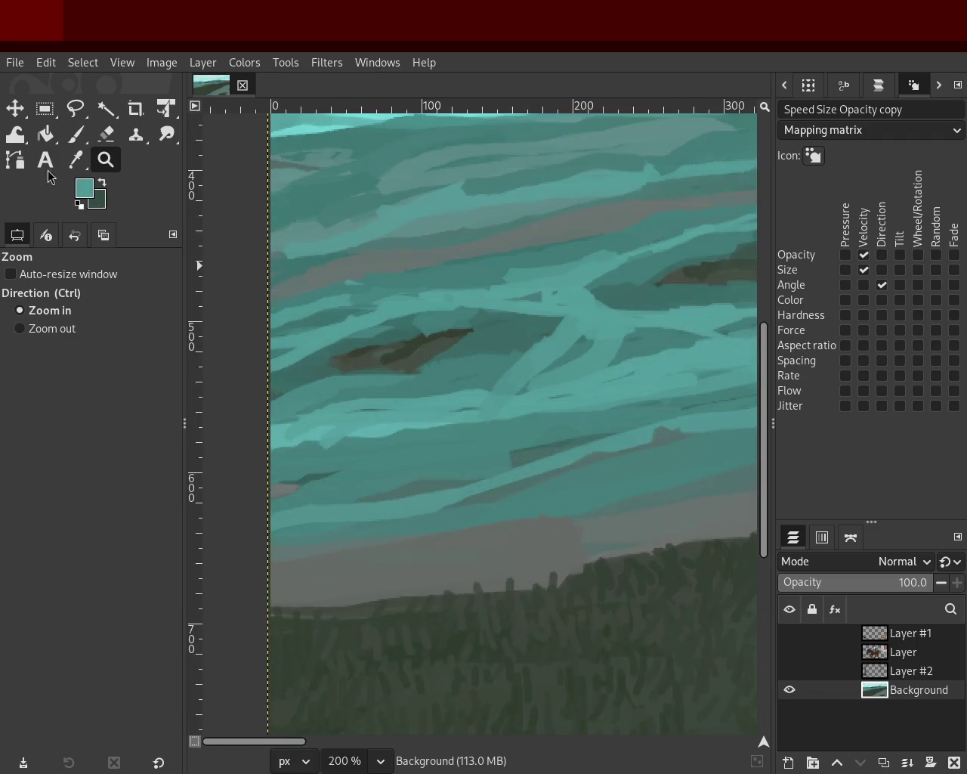
pyautogui.click(74, 136)
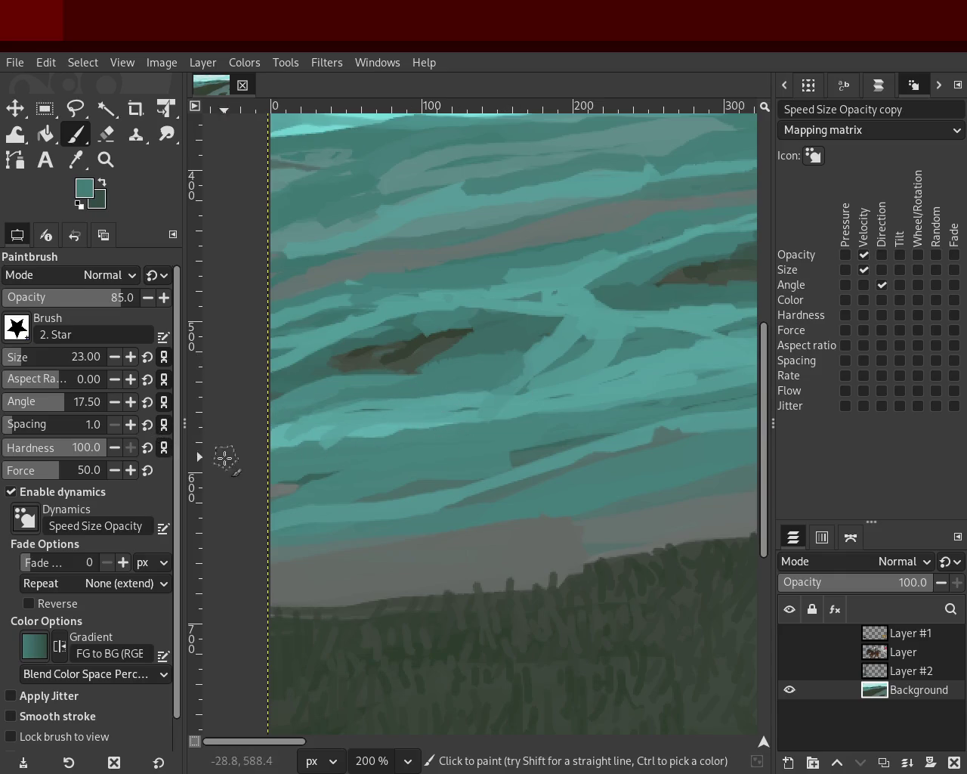
pyautogui.press('ctrl')
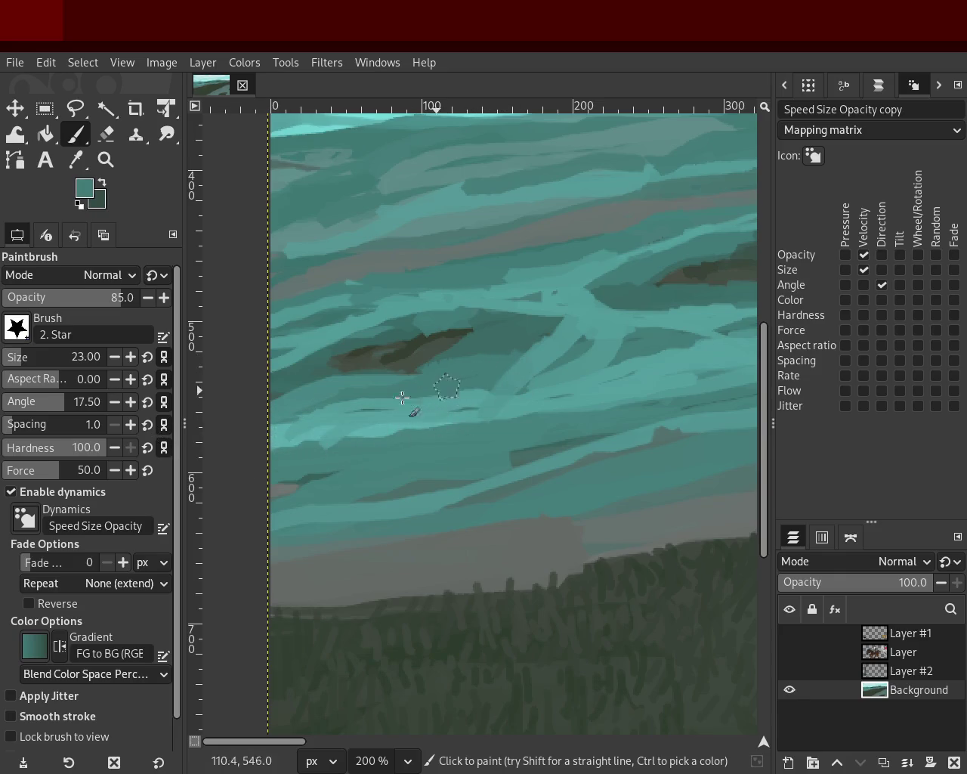
pyautogui.press('ctrl')
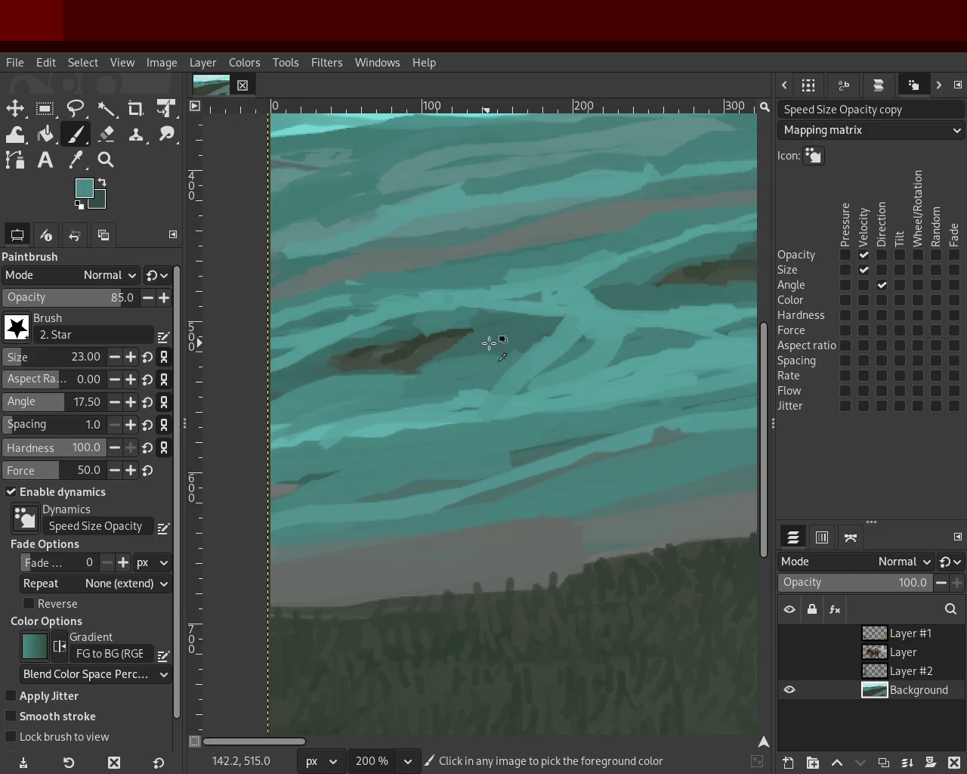
# - Try dark teal strokes beside the island, undoing until a reshaped stroke remains
pyautogui.keyDown('ctrl'); pyautogui.click(495, 342); pyautogui.keyUp('ctrl')
pyautogui.moveTo(503, 363)
pyautogui.mouseDown()
pyautogui.moveTo(441, 389)
pyautogui.moveTo(261, 393)
pyautogui.mouseUp()
pyautogui.hotkey('ctrl', 'z')
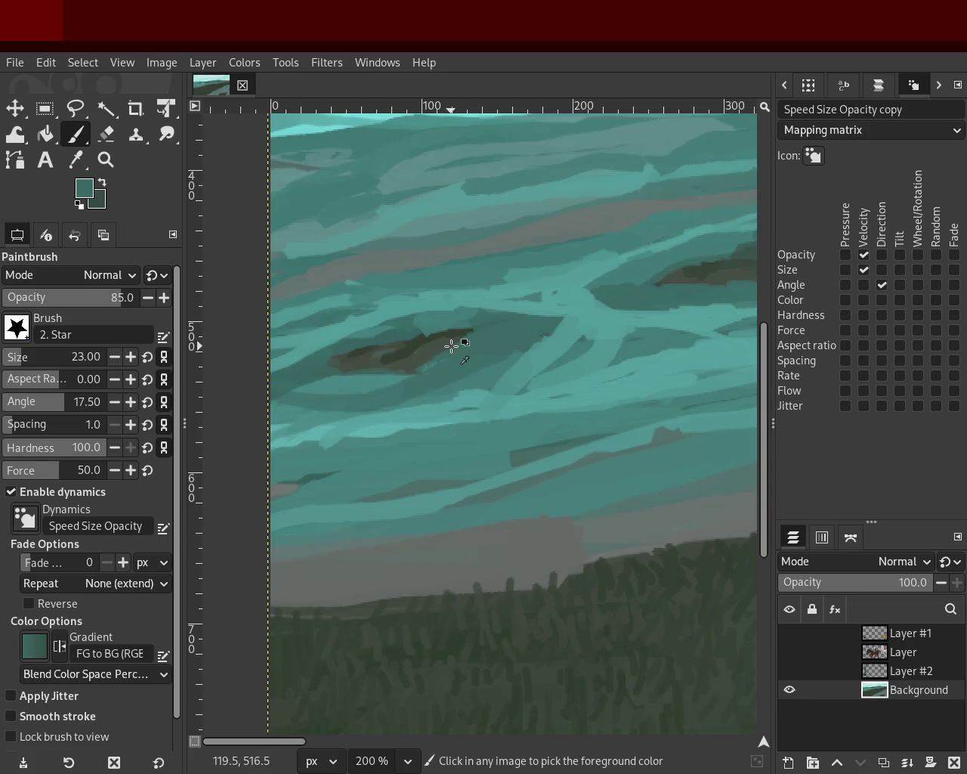
pyautogui.hotkey('ctrl', 'y')
pyautogui.hotkey('ctrl', 'z')
pyautogui.moveTo(350, 361); pyautogui.dragTo(462, 331)
pyautogui.hotkey('ctrl', 'z')
pyautogui.moveTo(334, 371); pyautogui.dragTo(447, 341)
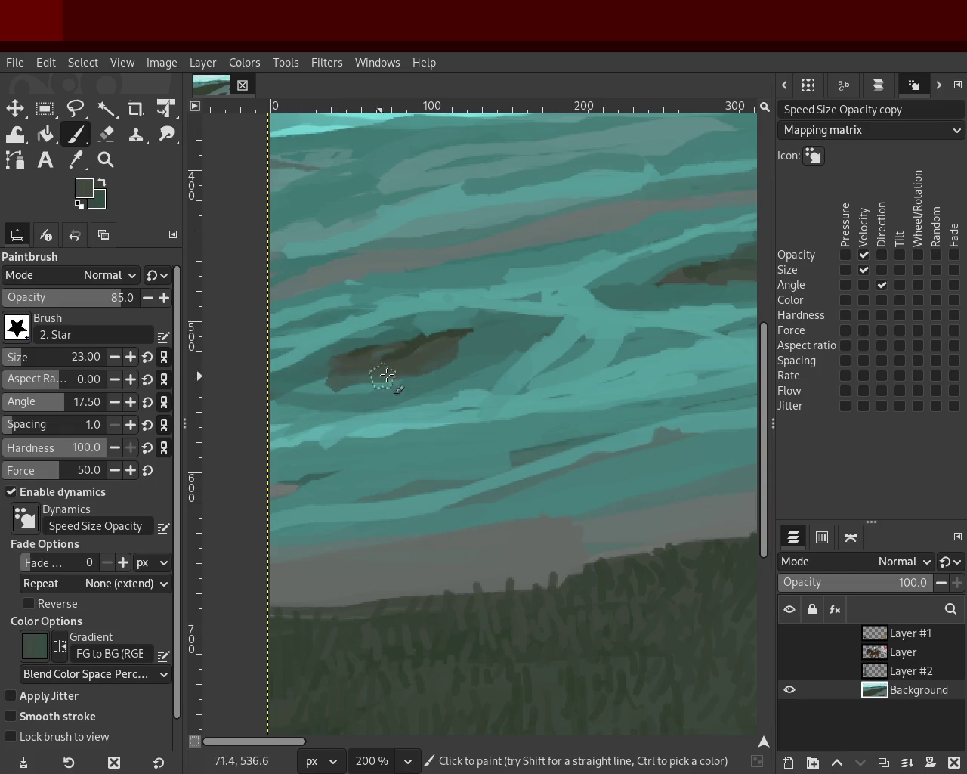
# - Repaint the island in dark green, filling the lighter notch at its right end
pyautogui.keyDown('ctrl'); pyautogui.click(300, 372); pyautogui.keyUp('ctrl')
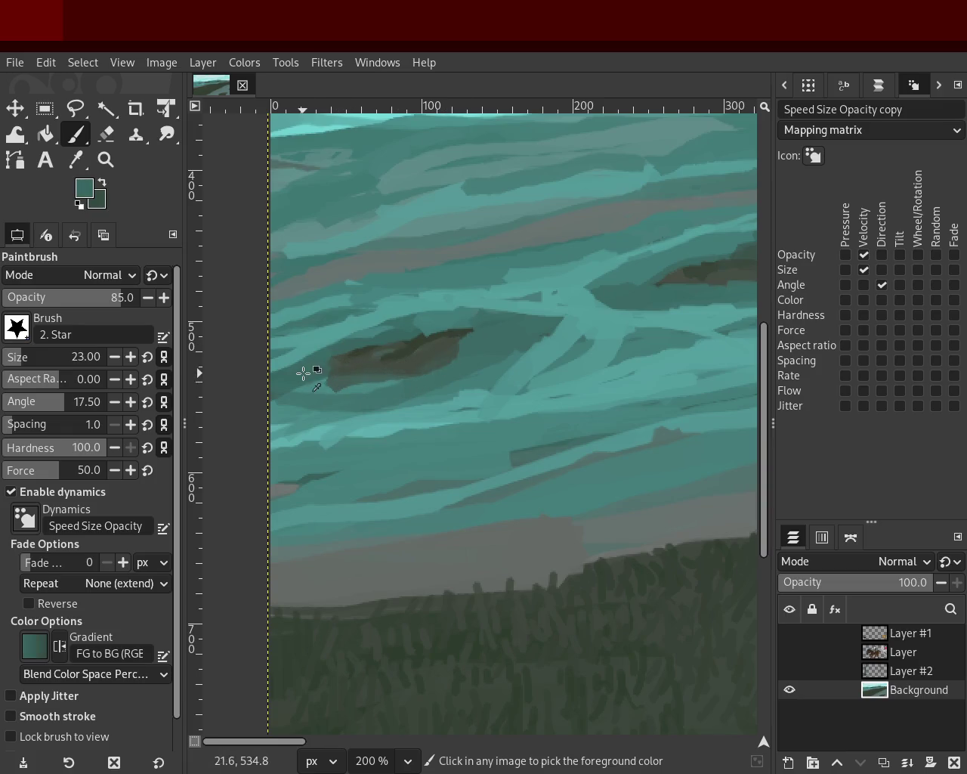
pyautogui.keyDown('ctrl'); pyautogui.click(463, 332); pyautogui.keyUp('ctrl')
pyautogui.moveTo(434, 382)
pyautogui.mouseDown()
pyautogui.moveTo(443, 368)
pyautogui.moveTo(494, 344)
pyautogui.mouseUp()
pyautogui.hotkey('ctrl', 'z')
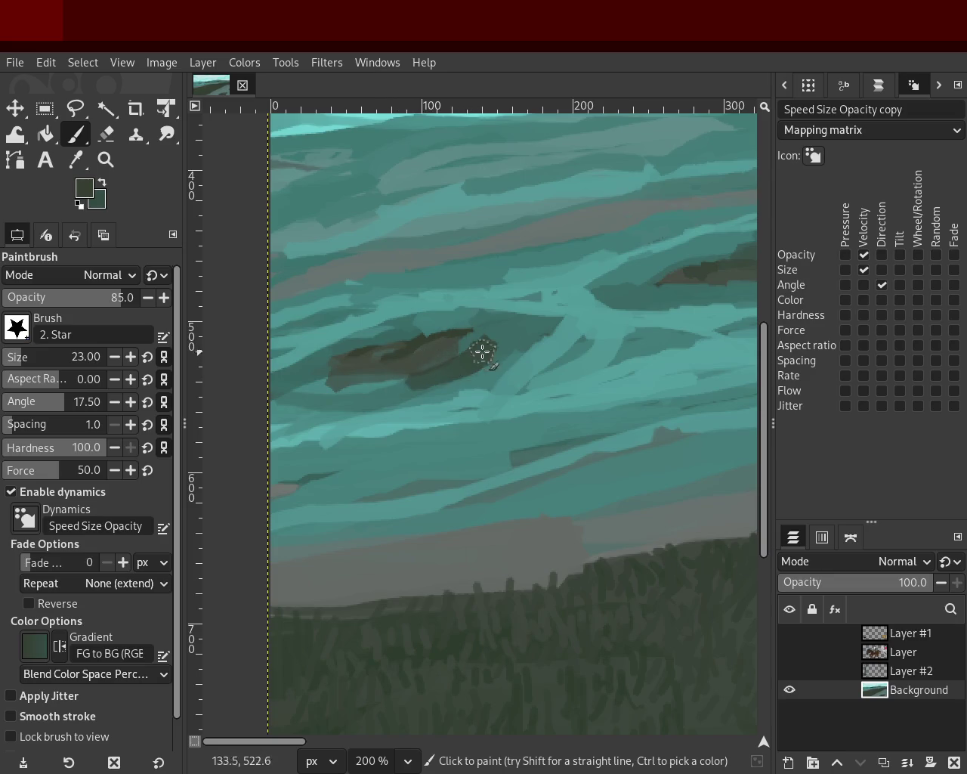
pyautogui.keyDown('ctrl'); pyautogui.click(494, 324); pyautogui.keyUp('ctrl')
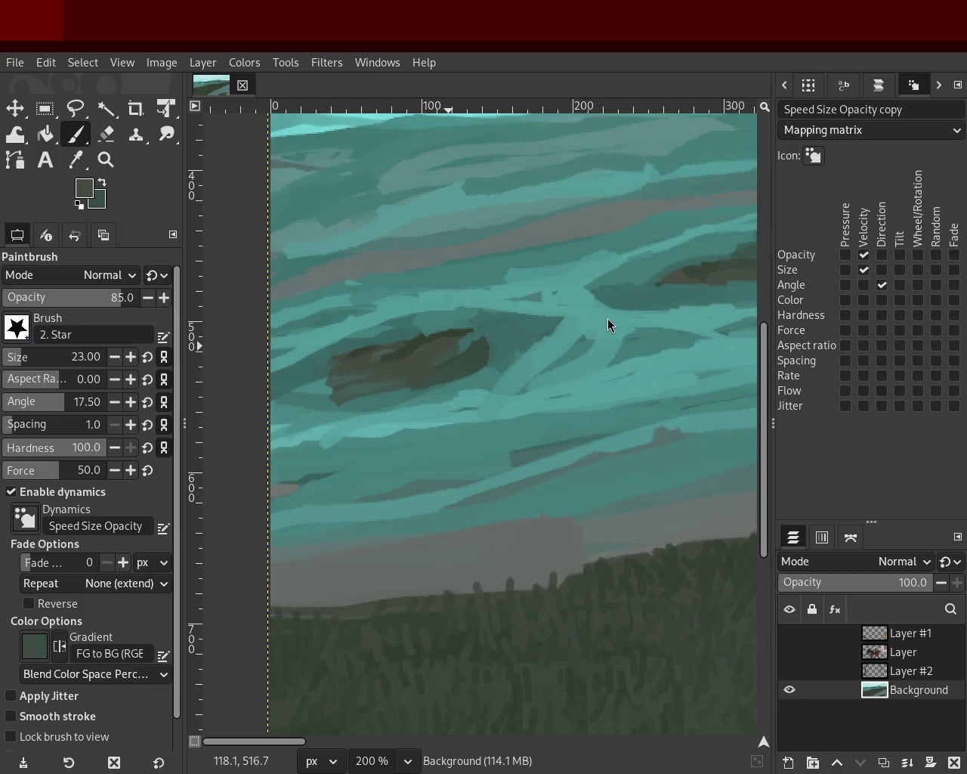
pyautogui.keyDown('ctrl'); pyautogui.click(441, 340); pyautogui.keyUp('ctrl')
pyautogui.moveTo(419, 348); pyautogui.dragTo(428, 344)
pyautogui.moveTo(486, 337); pyautogui.dragTo(460, 365)
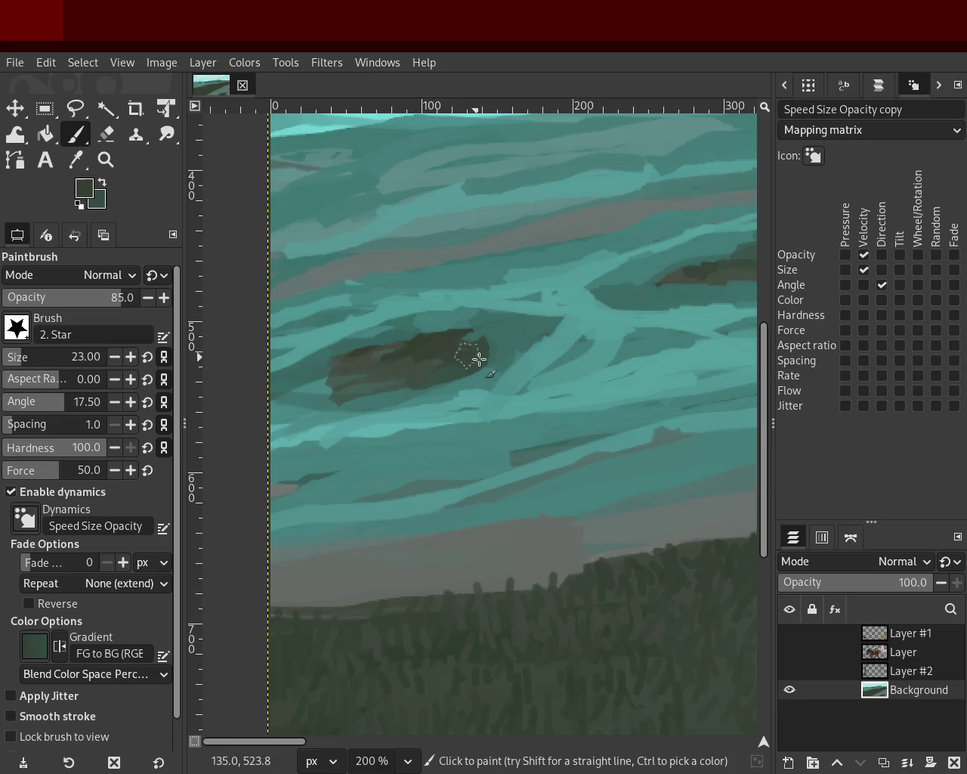
pyautogui.moveTo(427, 337); pyautogui.dragTo(487, 363)
pyautogui.hotkey('ctrl', 'z')
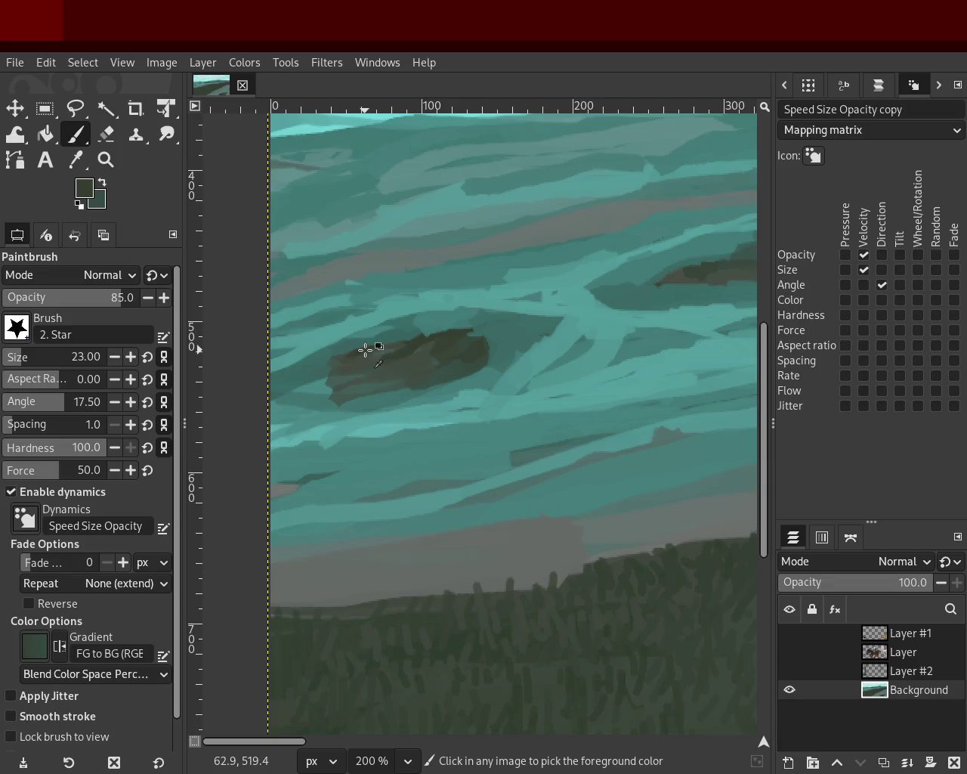
# - Paint light and dark teal strokes to the right of the island patch
pyautogui.keyDown('ctrl'); pyautogui.click(328, 371); pyautogui.keyUp('ctrl')
pyautogui.moveTo(329, 375); pyautogui.dragTo(349, 399)
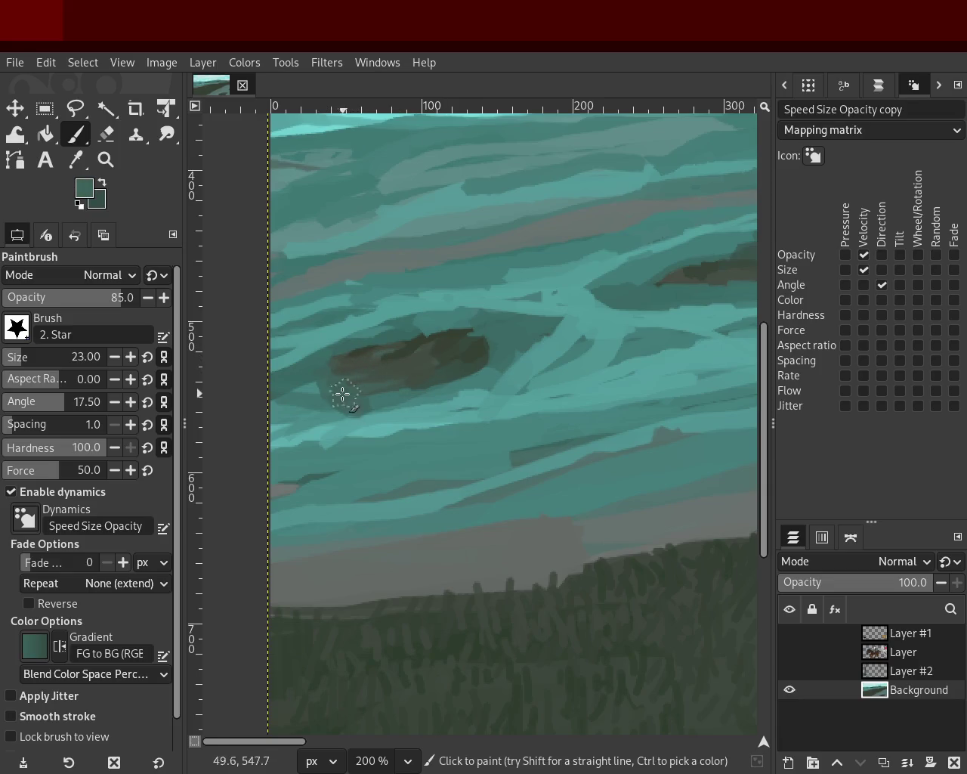
pyautogui.hotkey('ctrl', 'z')
pyautogui.keyDown('ctrl'); pyautogui.click(623, 331); pyautogui.keyUp('ctrl')
pyautogui.moveTo(557, 303); pyautogui.dragTo(532, 351)
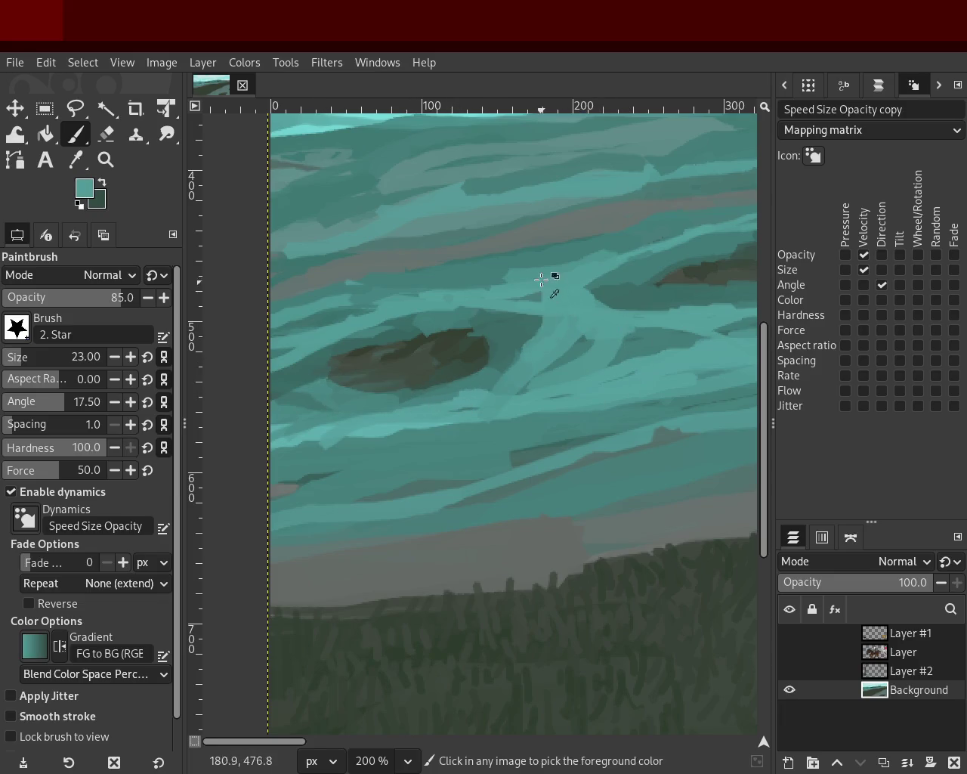
pyautogui.keyDown('ctrl'); pyautogui.click(627, 287); pyautogui.keyUp('ctrl')
pyautogui.moveTo(620, 302)
pyautogui.mouseDown()
pyautogui.moveTo(611, 309)
pyautogui.moveTo(722, 302)
pyautogui.mouseUp()
pyautogui.hotkey('ctrl', 'z')
pyautogui.moveTo(615, 299); pyautogui.dragTo(717, 296)
pyautogui.hotkey('ctrl', 'z')
pyautogui.moveTo(597, 306); pyautogui.dragTo(725, 302)
# - Add darker teal strokes just right of the island, discarding a light teal one
pyautogui.keyDown('ctrl'); pyautogui.click(557, 315); pyautogui.keyUp('ctrl')
pyautogui.moveTo(609, 318); pyautogui.dragTo(719, 335)
pyautogui.hotkey('ctrl', 'z')
pyautogui.keyDown('ctrl'); pyautogui.click(656, 346); pyautogui.keyUp('ctrl')
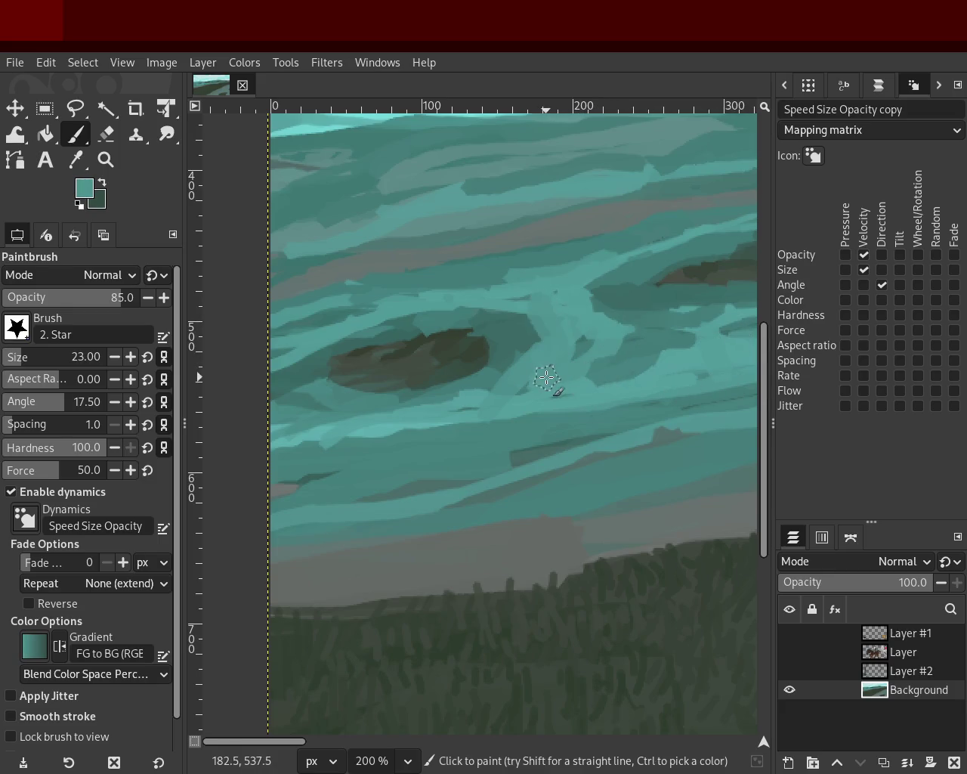
pyautogui.keyDown('ctrl'); pyautogui.click(508, 332); pyautogui.keyUp('ctrl')
pyautogui.moveTo(529, 325)
pyautogui.mouseDown()
pyautogui.moveTo(551, 353)
pyautogui.moveTo(499, 382)
pyautogui.mouseUp()
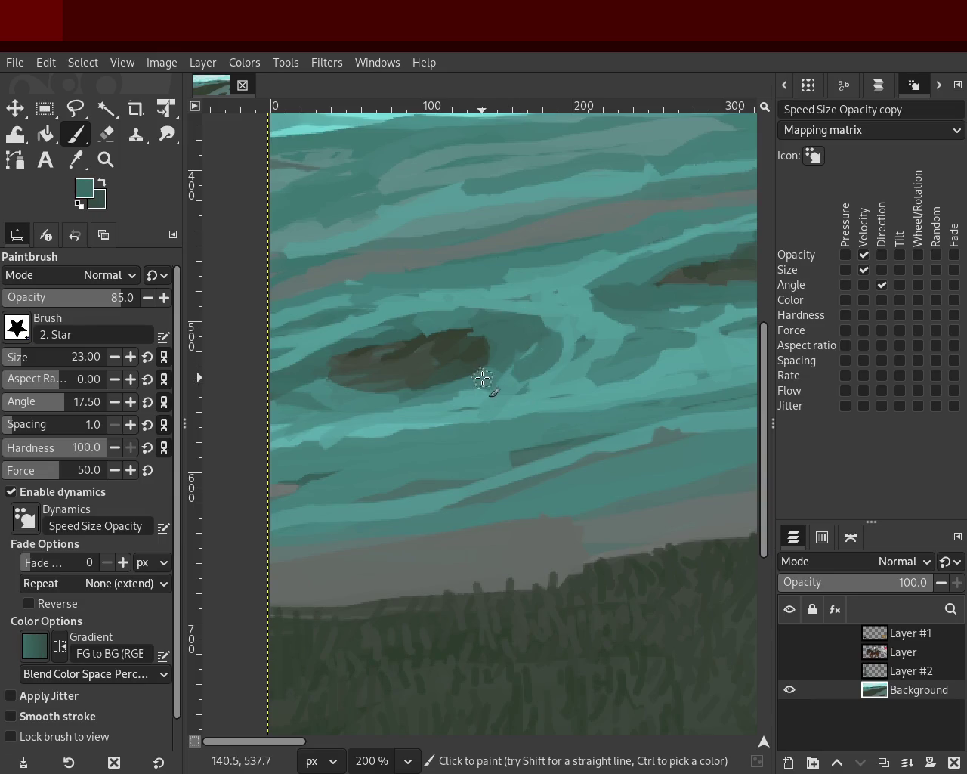
# - Sample several hill teals, then settle on the island patch's dark green
pyautogui.keyDown('ctrl'); pyautogui.click(355, 401); pyautogui.keyUp('ctrl')
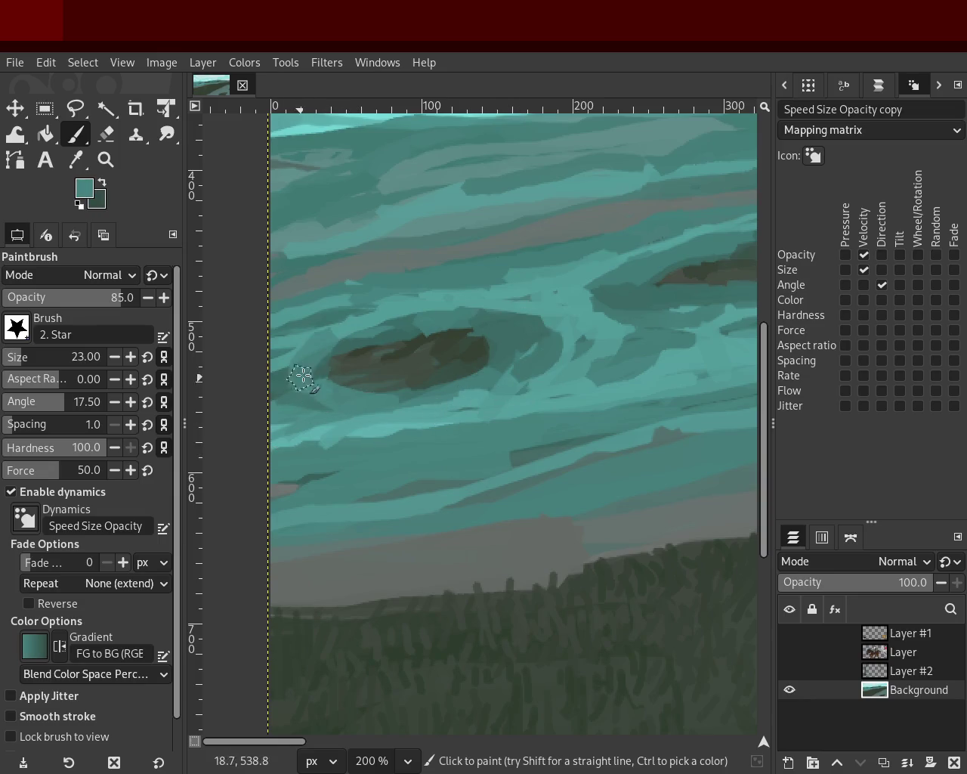
pyautogui.keyDown('ctrl'); pyautogui.click(334, 334); pyautogui.keyUp('ctrl')
pyautogui.keyDown('ctrl'); pyautogui.click(320, 368); pyautogui.keyUp('ctrl')
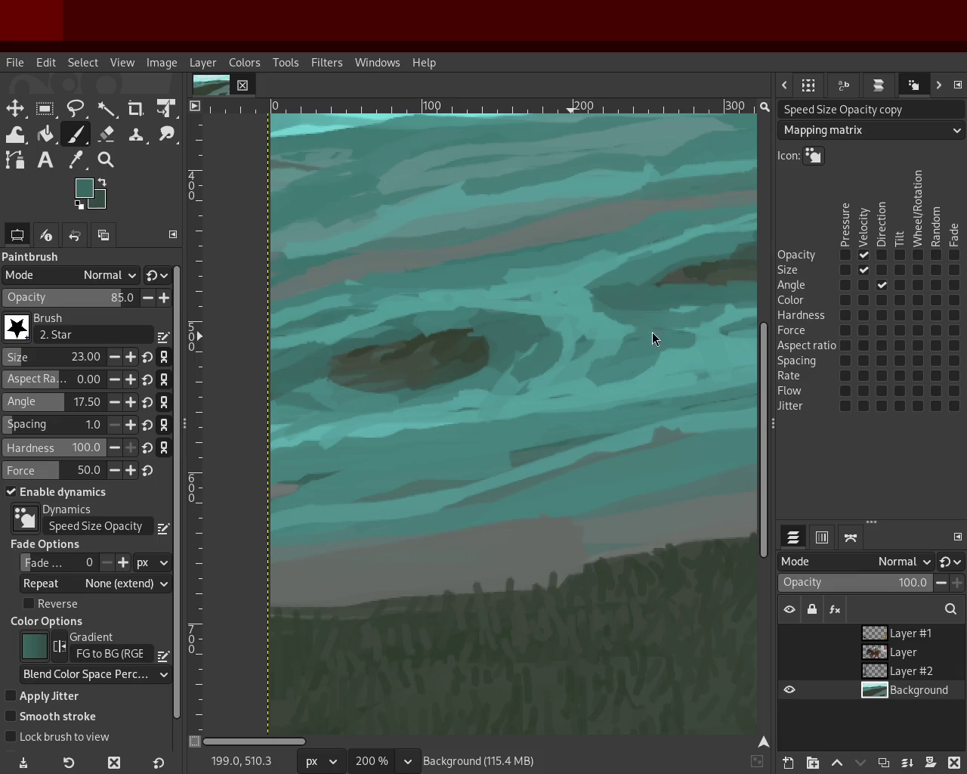
pyautogui.keyDown('ctrl'); pyautogui.click(516, 332); pyautogui.keyUp('ctrl')
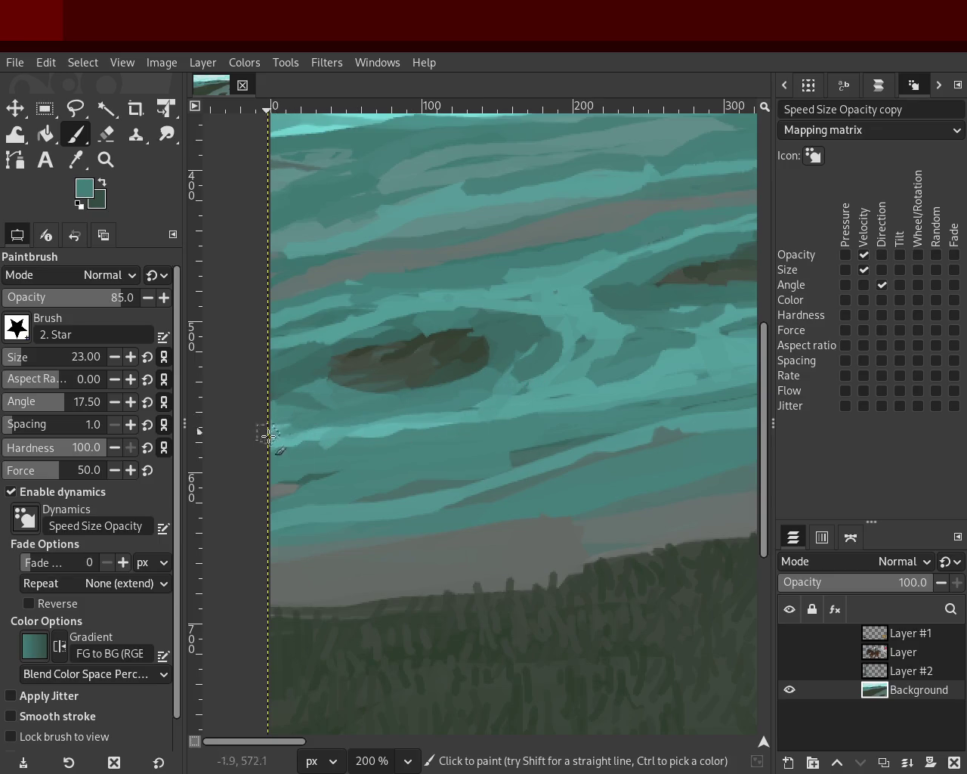
pyautogui.keyDown('ctrl'); pyautogui.click(466, 341); pyautogui.keyUp('ctrl')
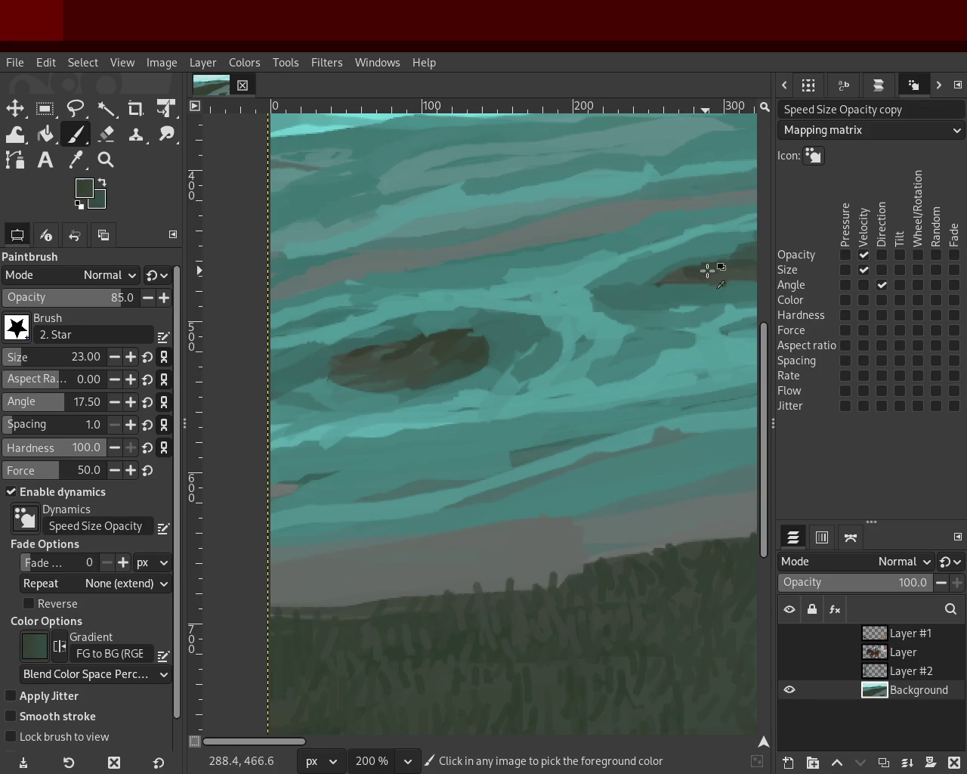
pyautogui.click(110, 161)
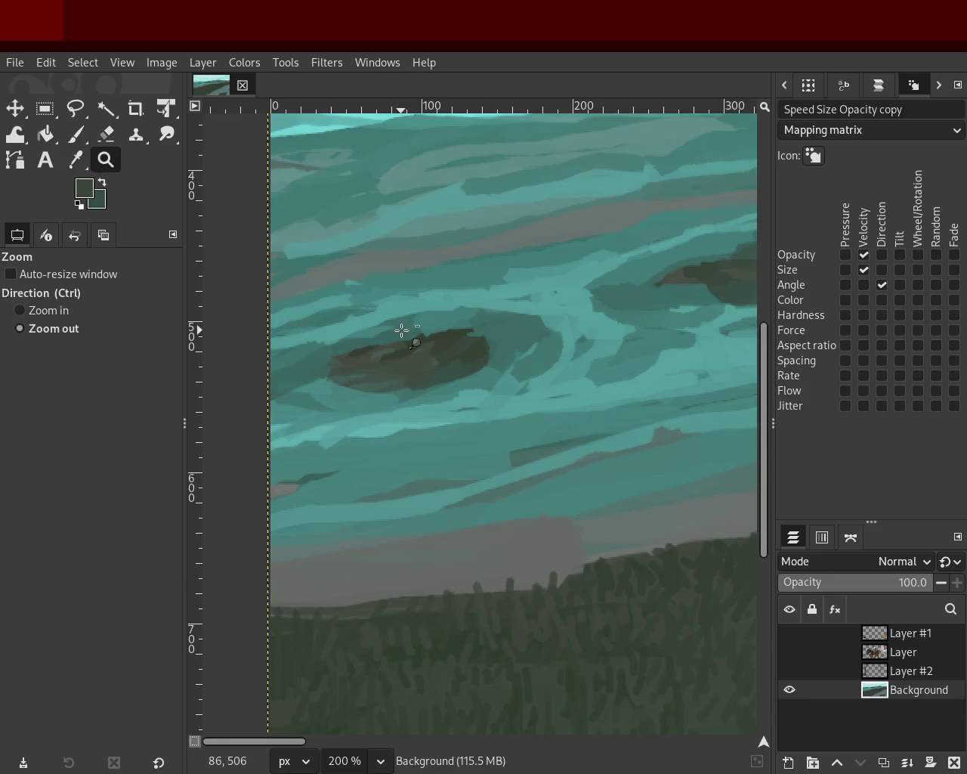
# - Reframe the view at 200% on the hills and return to the Paintbrush
pyautogui.click(401, 330)
pyautogui.keyDown('ctrl'); pyautogui.click(533, 305); pyautogui.keyUp('ctrl')
pyautogui.keyDown('ctrl'); pyautogui.click(583, 317); pyautogui.keyUp('ctrl')
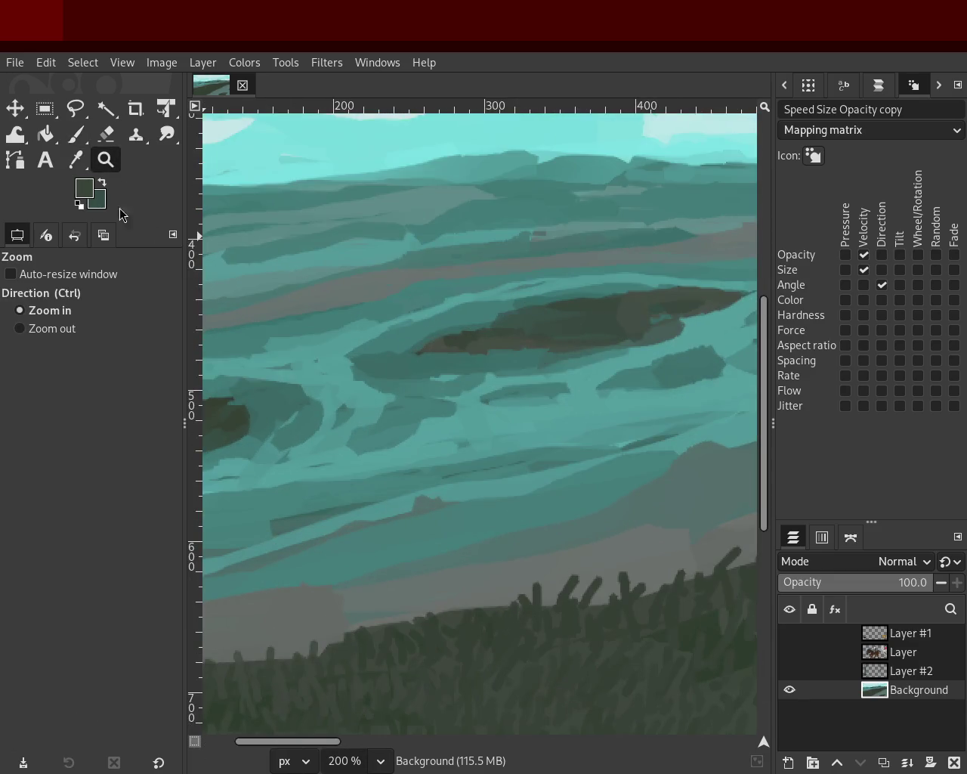
pyautogui.click(77, 135)
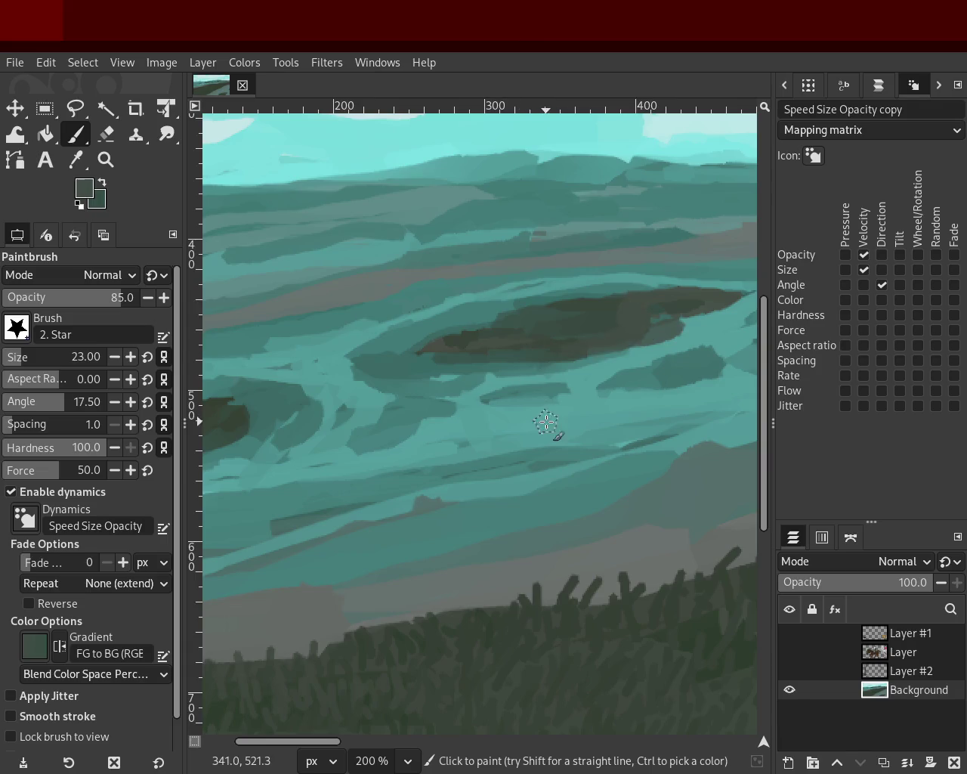
pyautogui.click(111, 167)
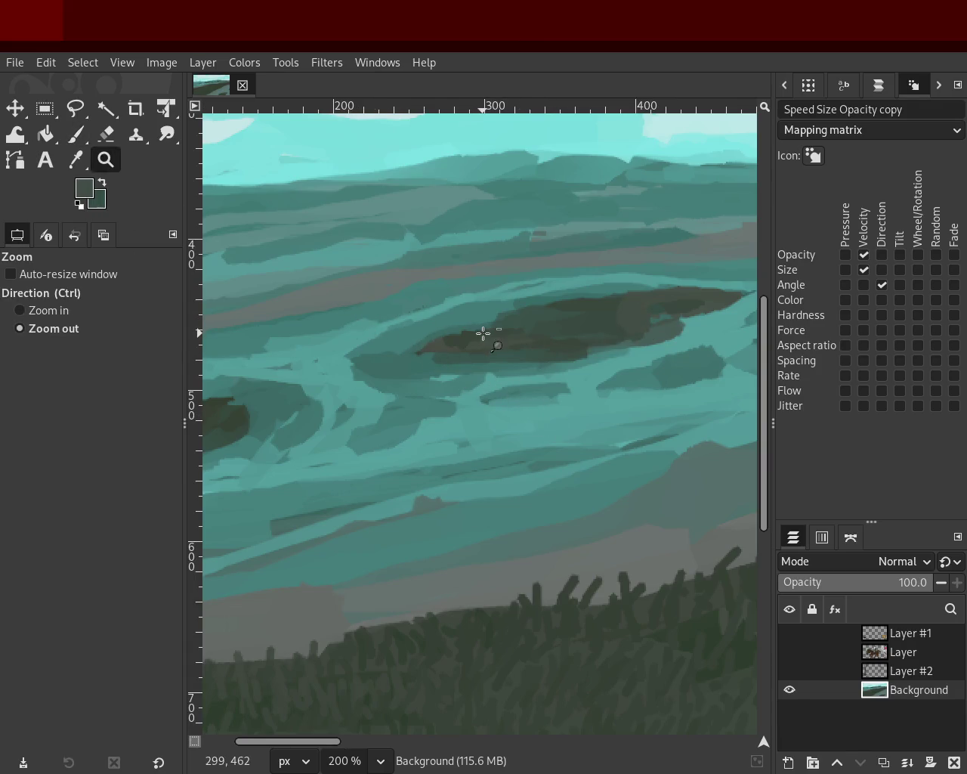
pyautogui.keyDown('ctrl'); pyautogui.click(486, 335); pyautogui.keyUp('ctrl')
pyautogui.click(373, 375)
pyautogui.click(77, 144)
# - Deepen the left dark band with dark teal and add light teal between patches
pyautogui.keyDown('ctrl'); pyautogui.click(314, 382); pyautogui.keyUp('ctrl')
pyautogui.moveTo(325, 378); pyautogui.dragTo(518, 320)
pyautogui.moveTo(385, 378)
pyautogui.mouseDown()
pyautogui.moveTo(479, 339)
pyautogui.moveTo(197, 367)
pyautogui.mouseUp()
pyautogui.moveTo(299, 383); pyautogui.dragTo(202, 382)
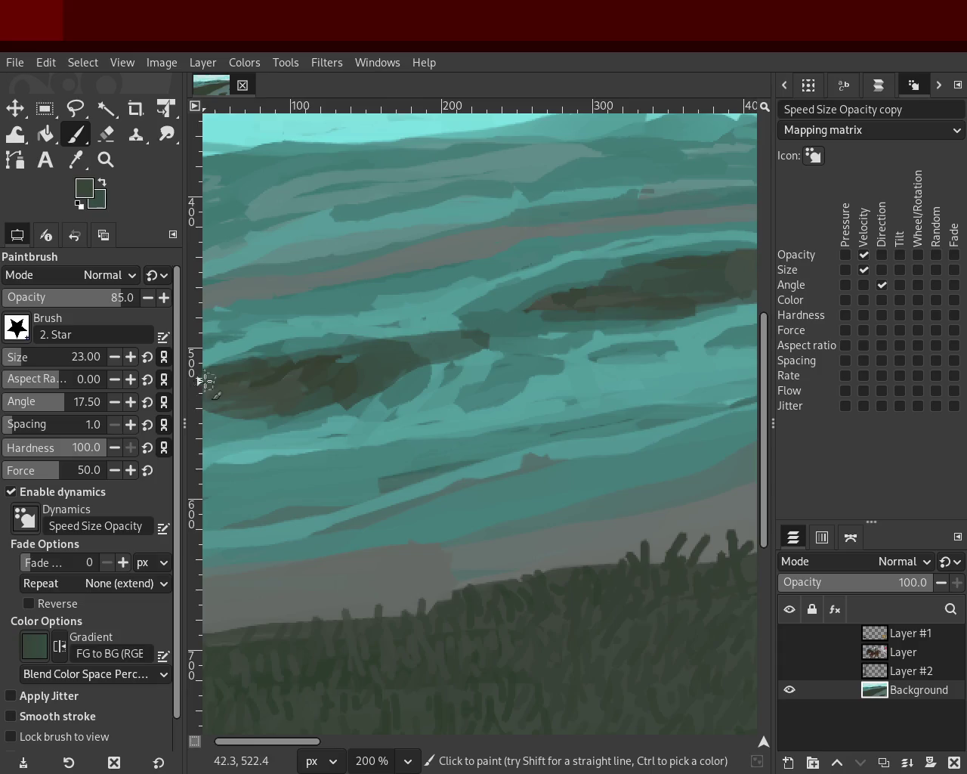
pyautogui.keyDown('ctrl'); pyautogui.click(442, 385); pyautogui.keyUp('ctrl')
pyautogui.moveTo(442, 385)
pyautogui.mouseDown()
pyautogui.moveTo(501, 332)
pyautogui.moveTo(459, 324)
pyautogui.moveTo(505, 355)
pyautogui.mouseUp()
pyautogui.keyDown('ctrl'); pyautogui.click(481, 320); pyautogui.keyUp('ctrl')
pyautogui.keyDown('ctrl'); pyautogui.click(453, 324); pyautogui.keyUp('ctrl')
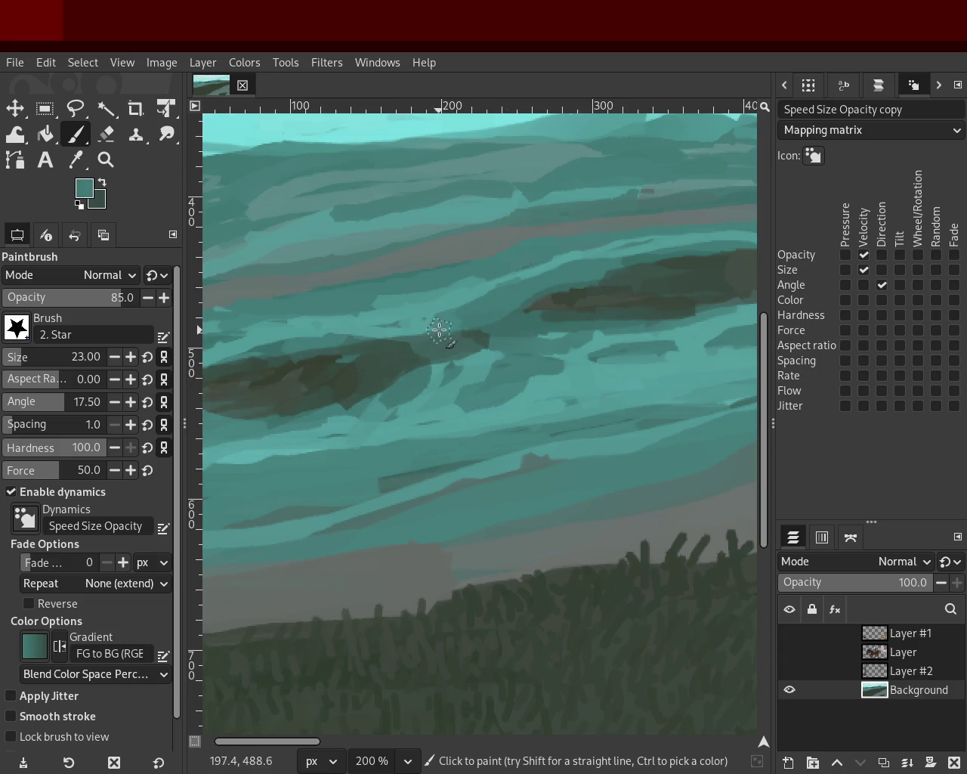
# - Zoom in closely on a small region, then back out to 150%
pyautogui.press('z')
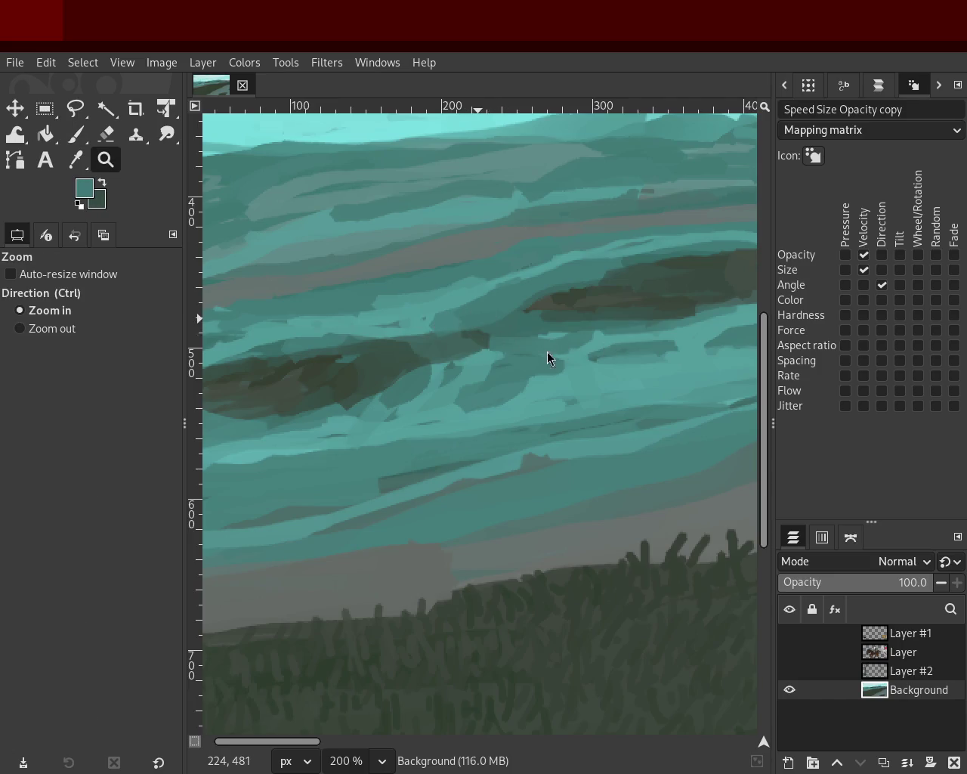
pyautogui.moveTo(399, 319); pyautogui.dragTo(520, 337)
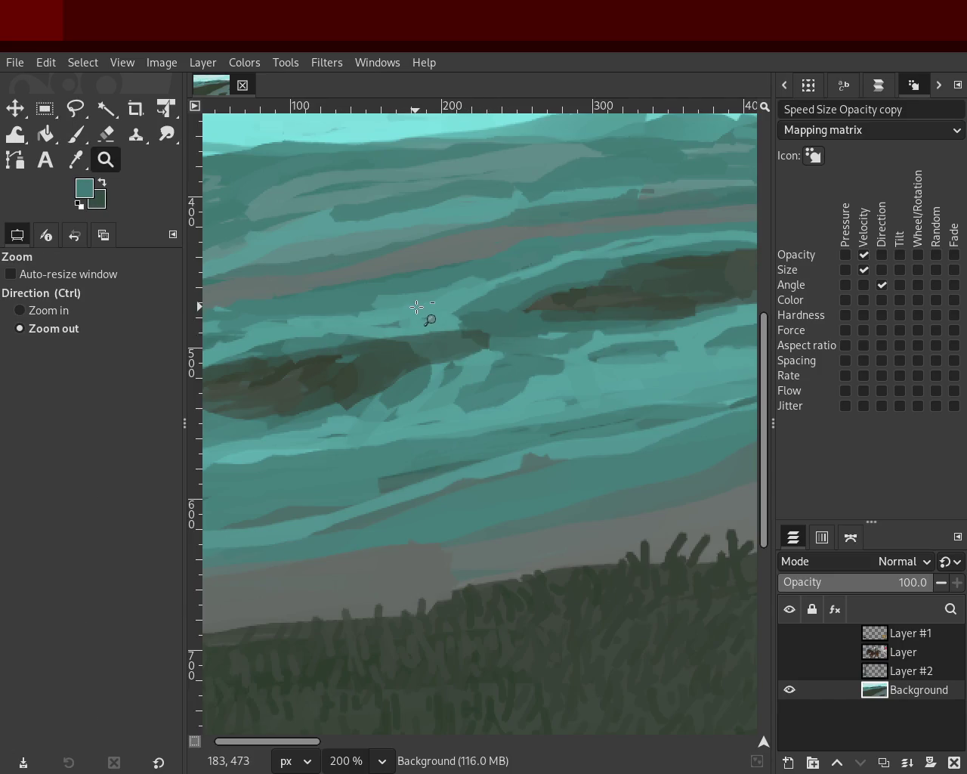
pyautogui.keyDown('ctrl'); pyautogui.click(405, 330); pyautogui.keyUp('ctrl')
pyautogui.scroll(-3, 406, 330)
pyautogui.scroll(-3, 406, 329)
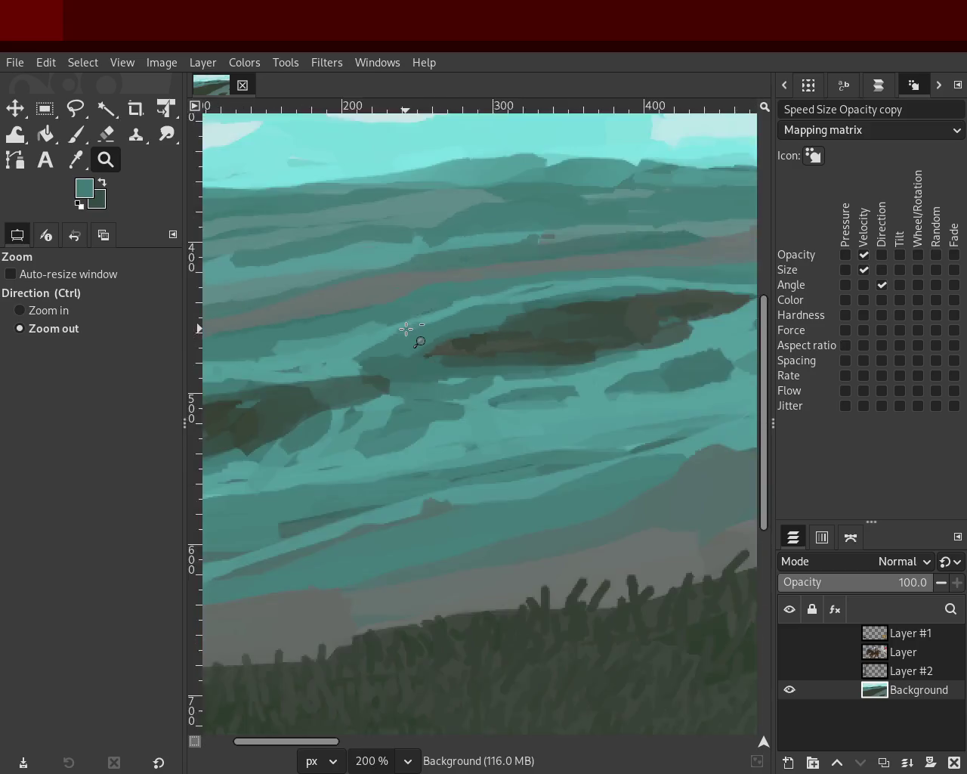
pyautogui.scroll(-3, 395, 320)
pyautogui.click(359, 330)
# - Zoom to 200% and sample greyish teals, ending on a dark greyish green
pyautogui.click(359, 331)
pyautogui.press('p')
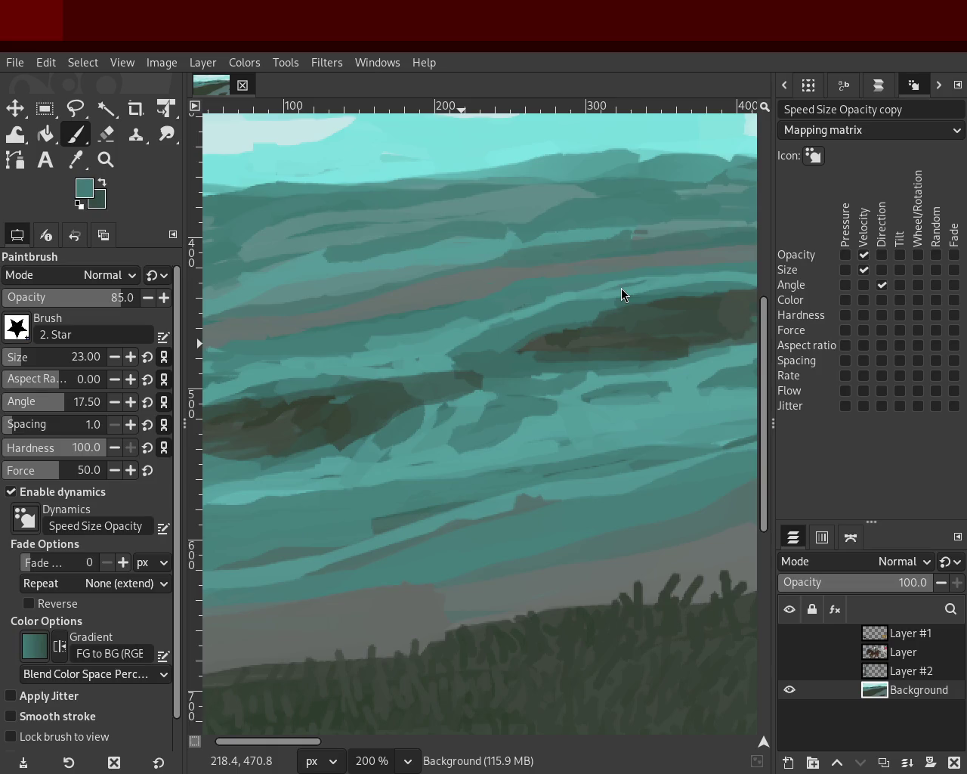
pyautogui.keyDown('ctrl'); pyautogui.click(418, 325); pyautogui.keyUp('ctrl')
pyautogui.keyDown('ctrl'); pyautogui.click(363, 305); pyautogui.keyUp('ctrl')
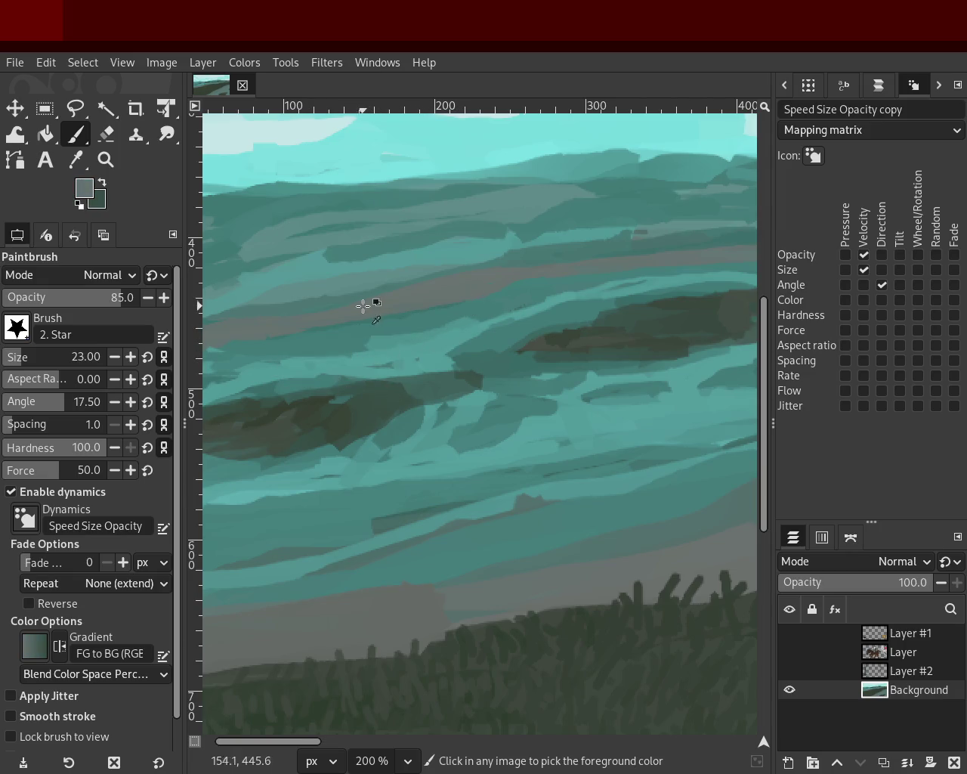
pyautogui.keyDown('ctrl'); pyautogui.click(457, 281); pyautogui.keyUp('ctrl')
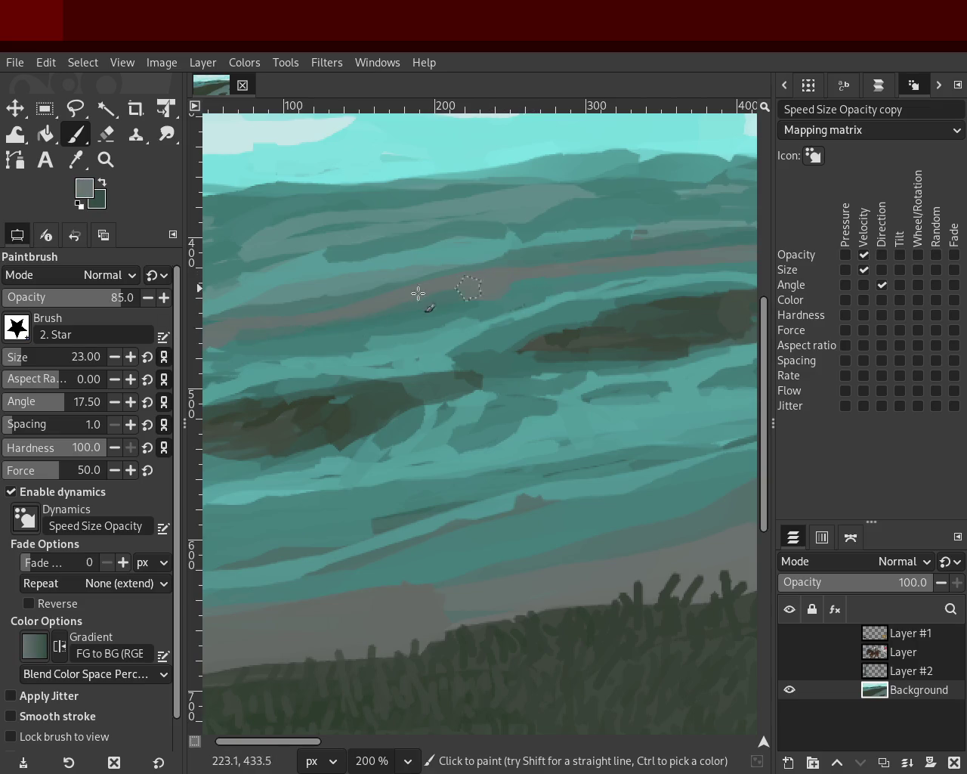
pyautogui.keyDown('ctrl'); pyautogui.click(354, 369); pyautogui.keyUp('ctrl')
pyautogui.keyDown('ctrl'); pyautogui.click(549, 358); pyautogui.keyUp('ctrl')
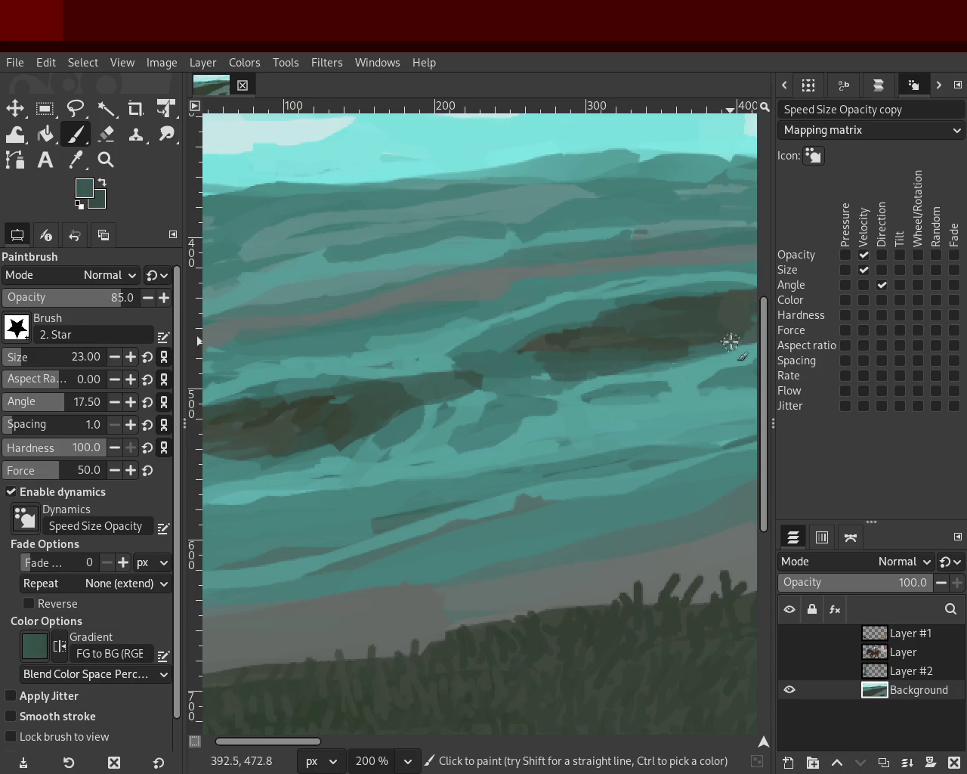
# - Paint dark green over the right patch and soften its edge with medium teal
pyautogui.moveTo(539, 356); pyautogui.dragTo(628, 372)
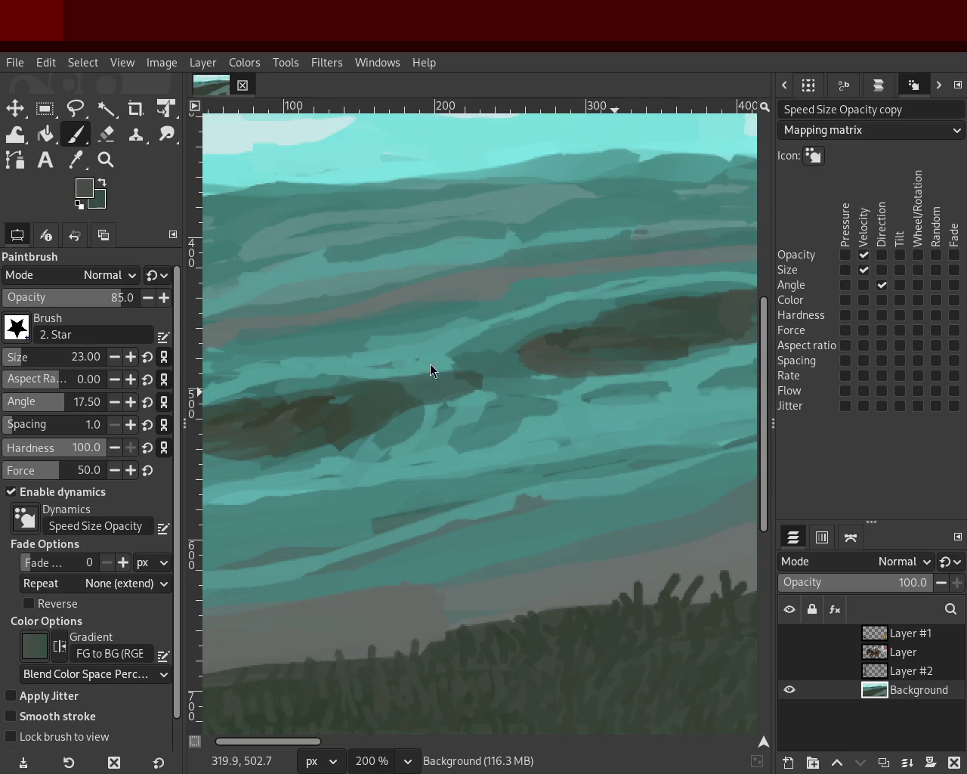
pyautogui.keyDown('ctrl'); pyautogui.click(671, 368); pyautogui.keyUp('ctrl')
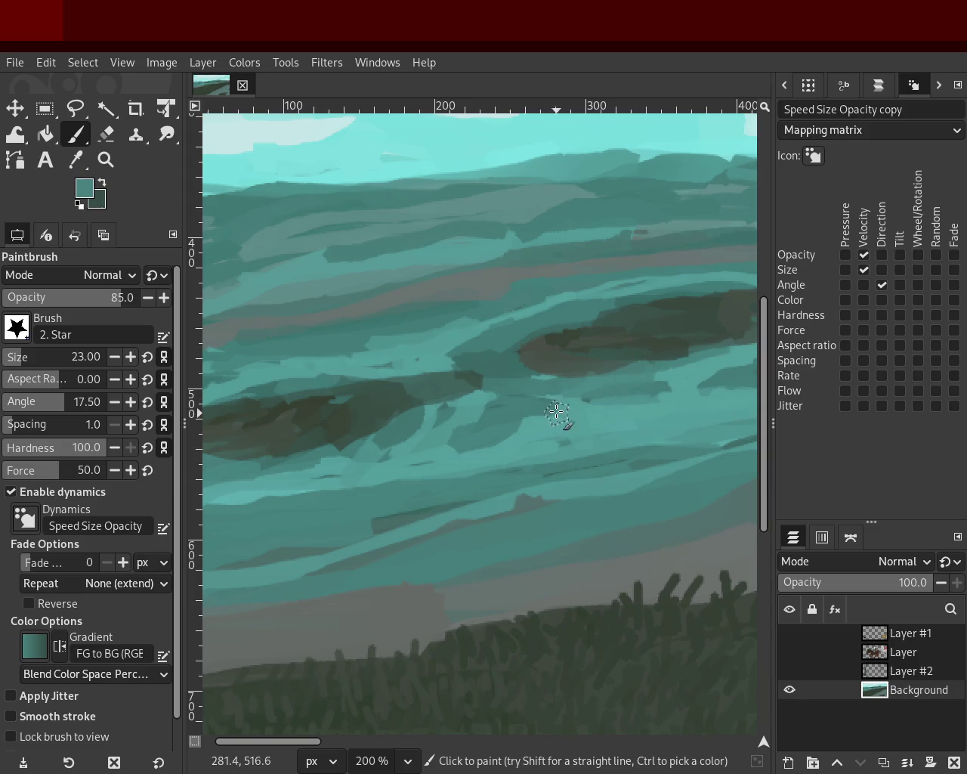
pyautogui.moveTo(656, 374); pyautogui.dragTo(583, 394)
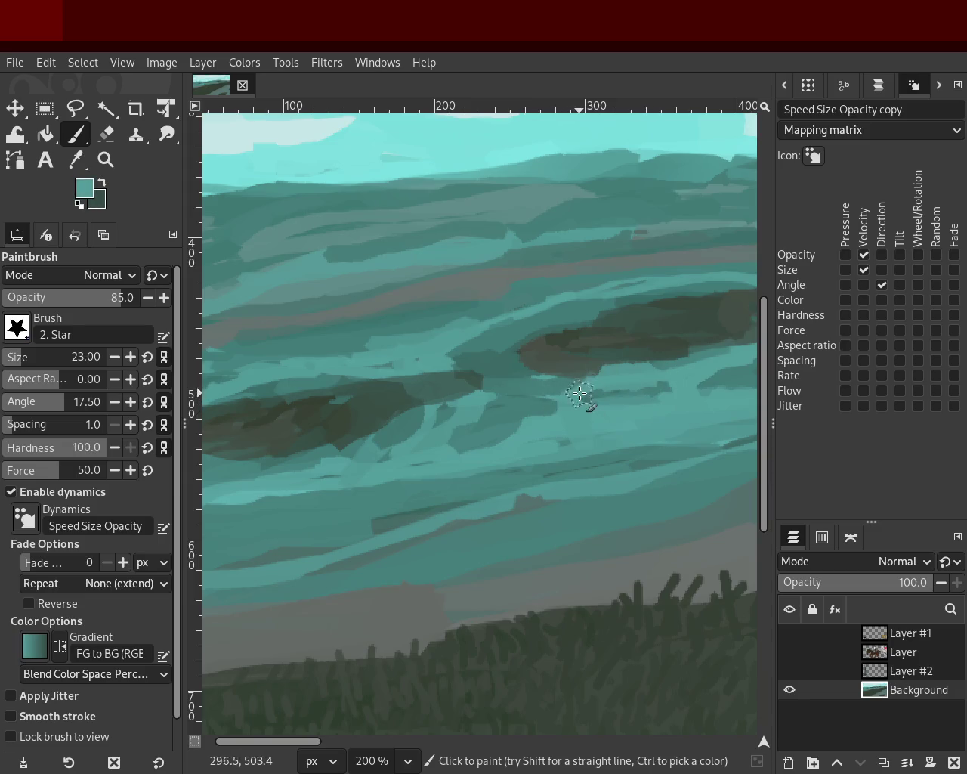
pyautogui.keyDown('ctrl'); pyautogui.click(402, 422); pyautogui.keyUp('ctrl')
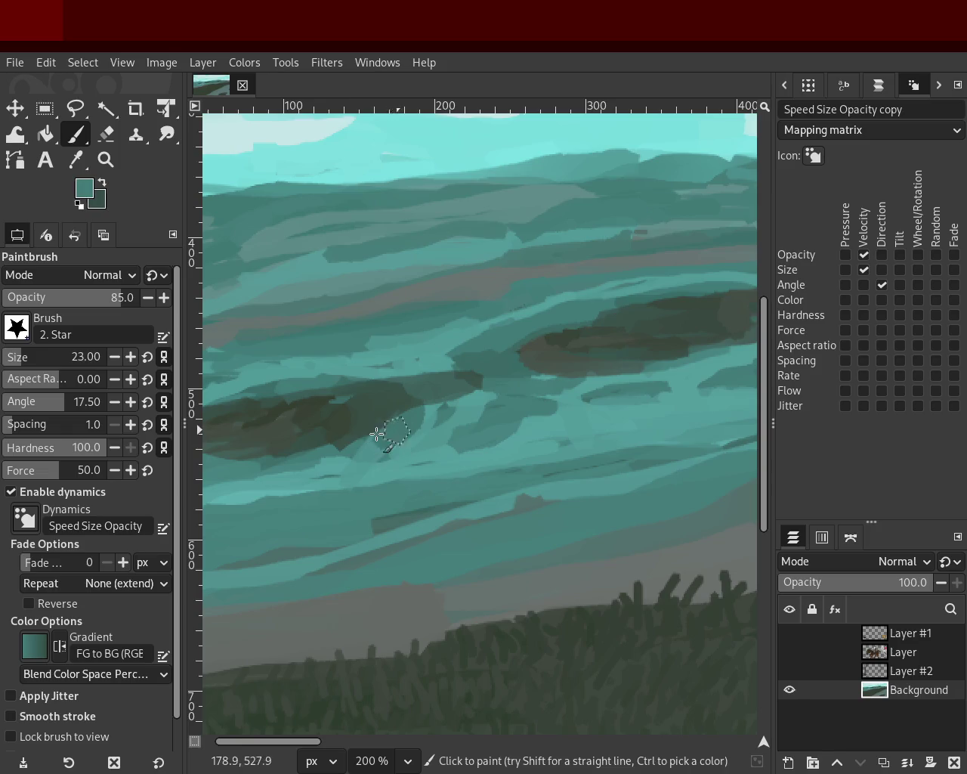
pyautogui.keyDown('ctrl'); pyautogui.click(399, 421); pyautogui.keyUp('ctrl')
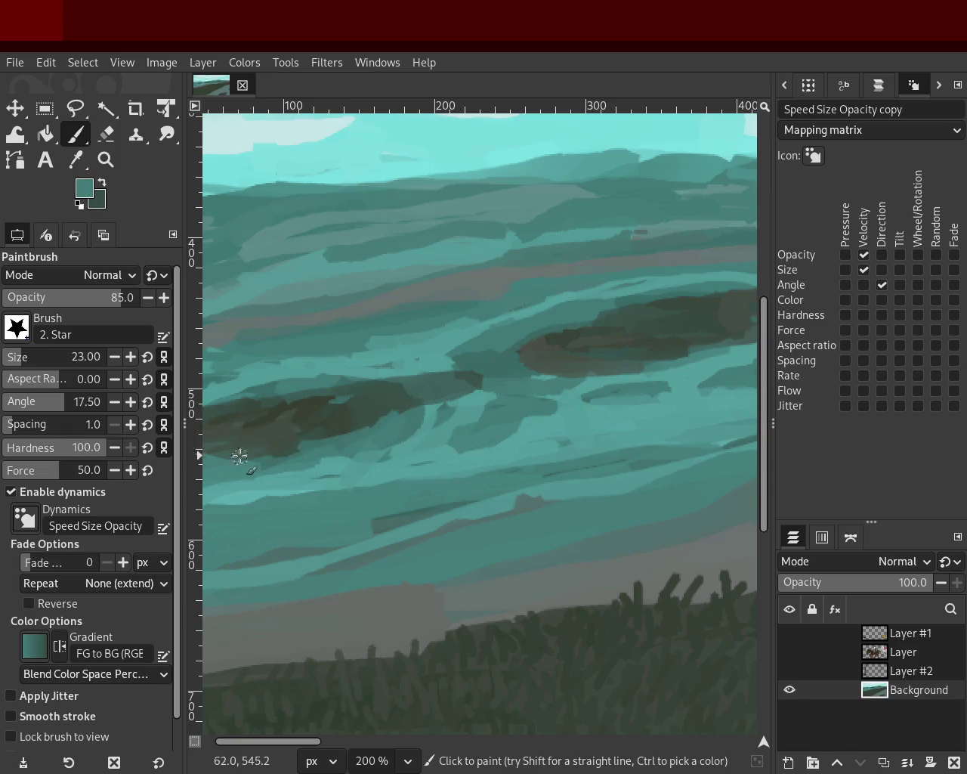
pyautogui.keyDown('ctrl'); pyautogui.click(399, 408); pyautogui.keyUp('ctrl')
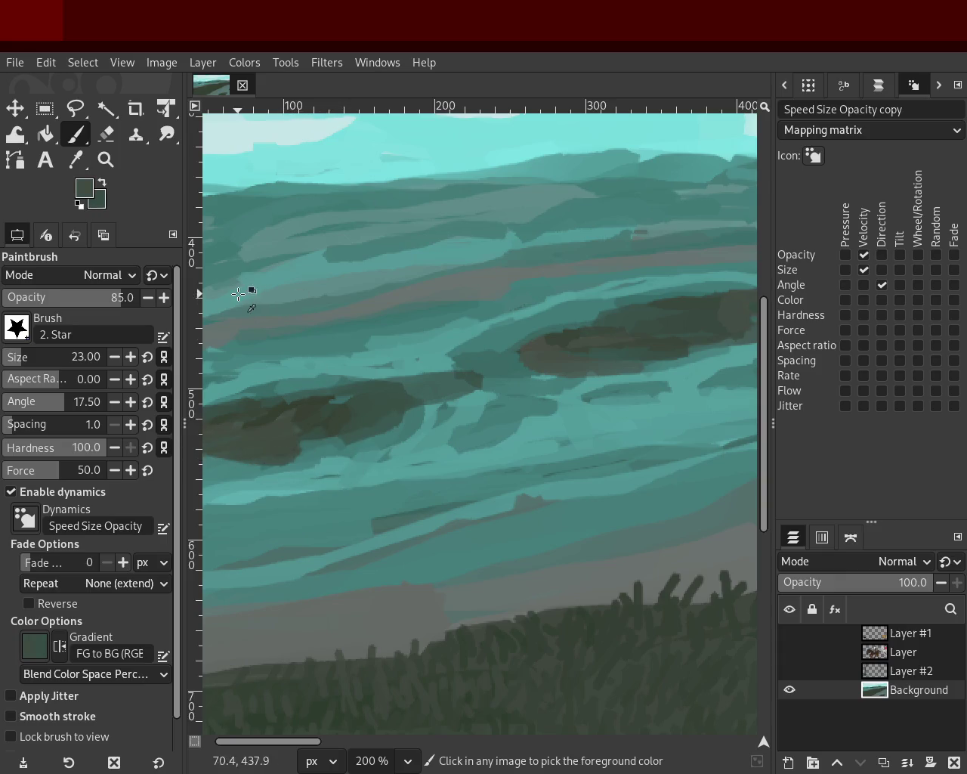
# - Zoom onto the left dark patch, pick a greyer light teal, and set brush size 43
pyautogui.click(106, 159)
pyautogui.press('1')
pyautogui.click(371, 372)
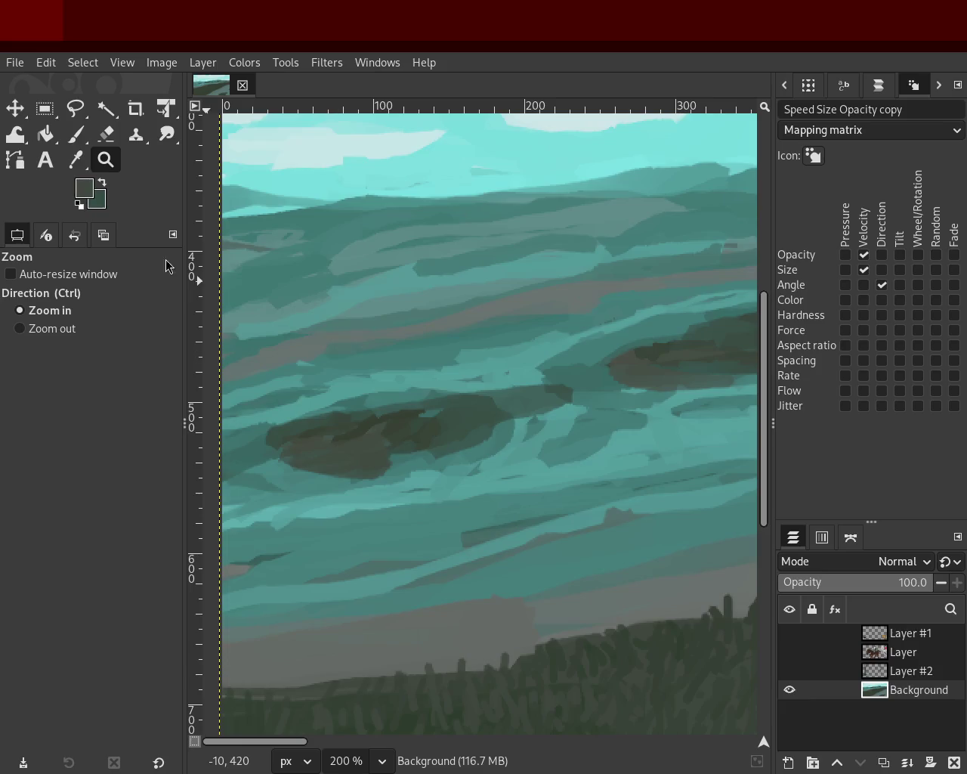
pyautogui.press('p')
pyautogui.keyDown('ctrl'); pyautogui.click(529, 295); pyautogui.keyUp('ctrl')
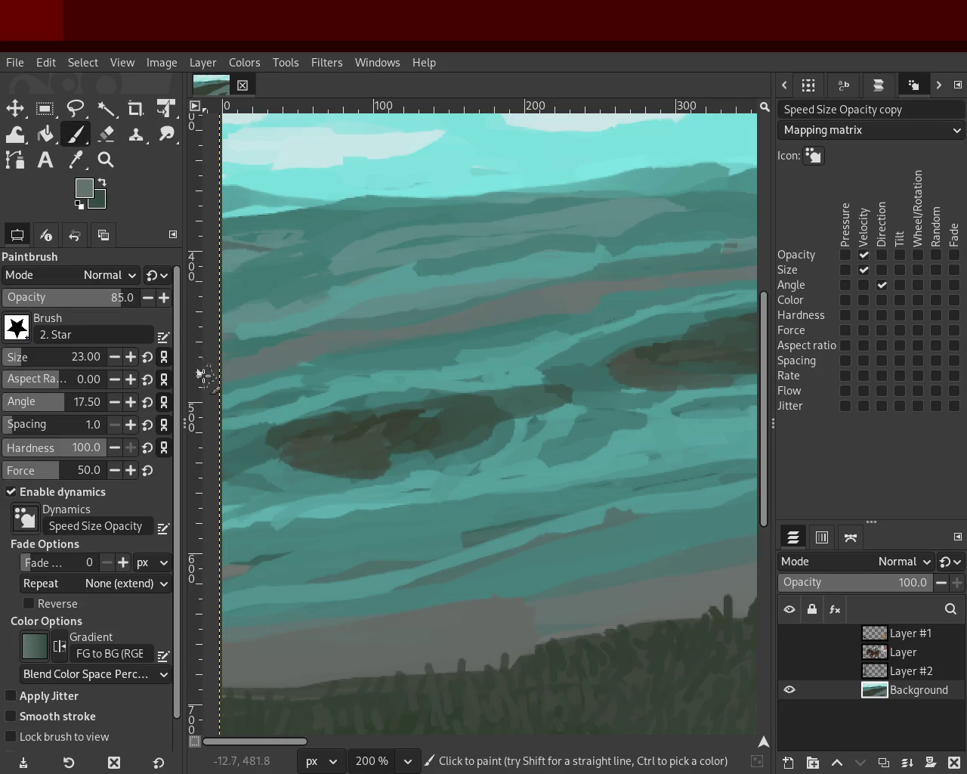
pyautogui.moveTo(45, 356); pyautogui.dragTo(60, 356)
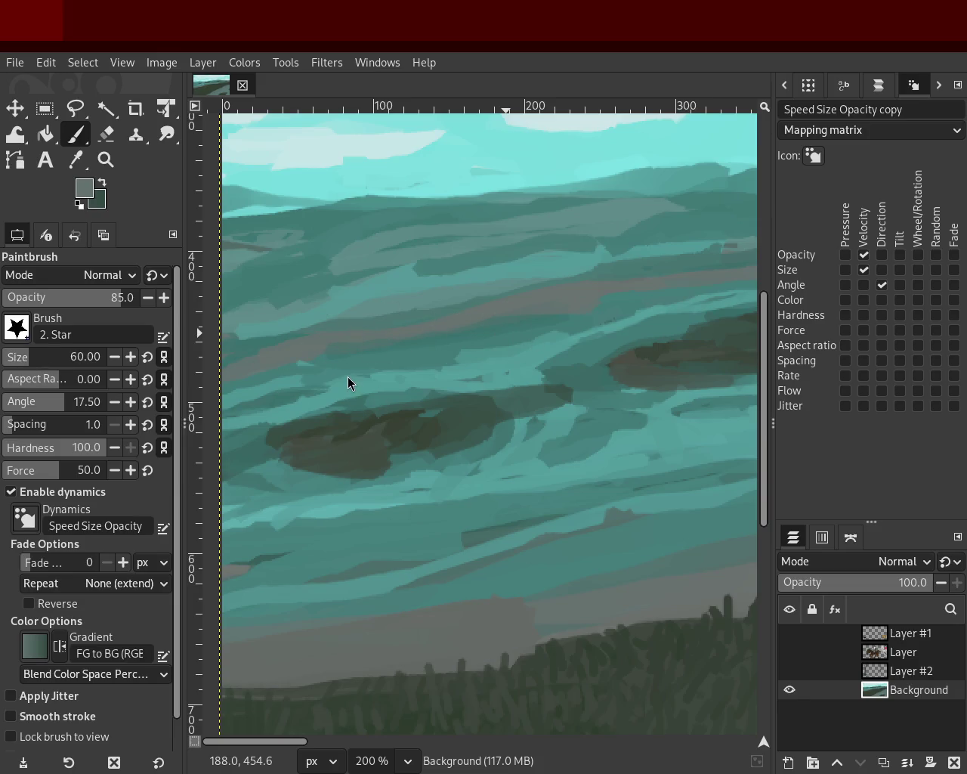
pyautogui.keyDown('ctrl'); pyautogui.click(377, 332); pyautogui.keyUp('ctrl')
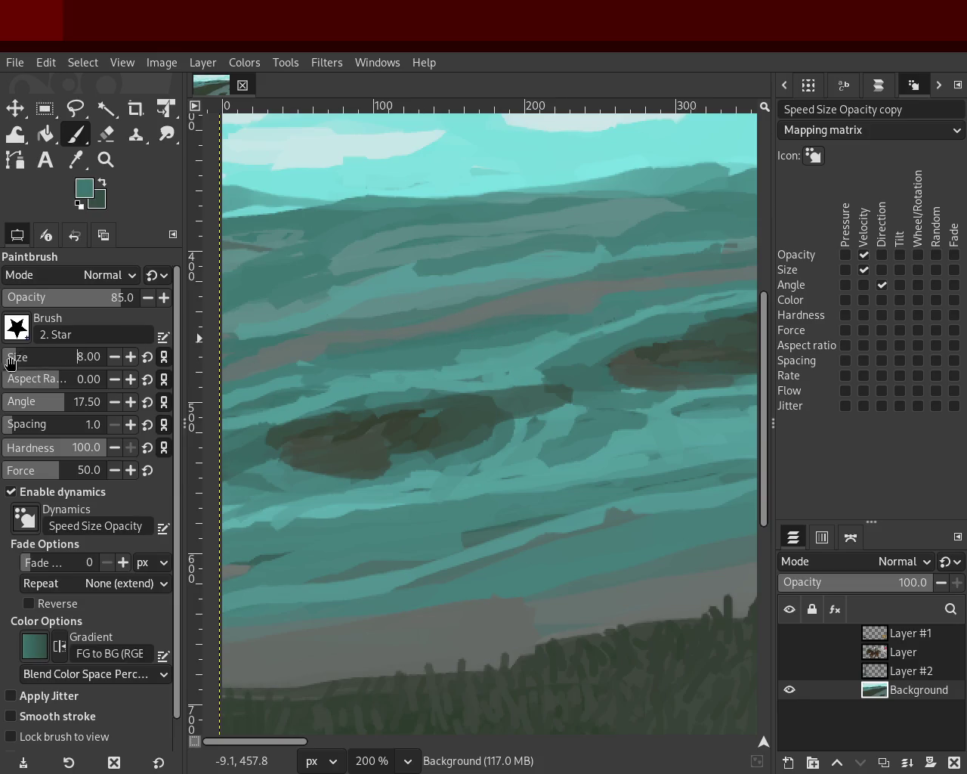
pyautogui.keyDown('ctrl'); pyautogui.click(557, 302); pyautogui.keyUp('ctrl')
pyautogui.moveTo(19, 363); pyautogui.dragTo(583, 291)
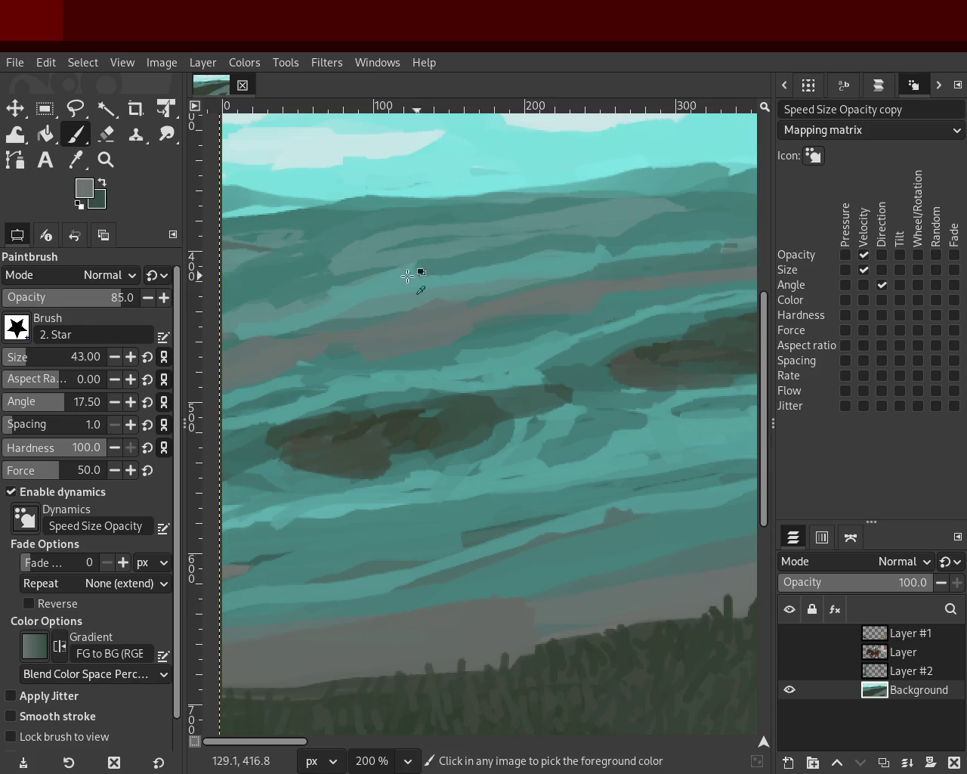
# - Zoom out to the whole landscape, then back in on the central dark patch
pyautogui.click(117, 163)
pyautogui.keyDown('ctrl'); pyautogui.click(414, 320); pyautogui.keyUp('ctrl')
pyautogui.keyDown('ctrl'); pyautogui.click(414, 320); pyautogui.keyUp('ctrl')
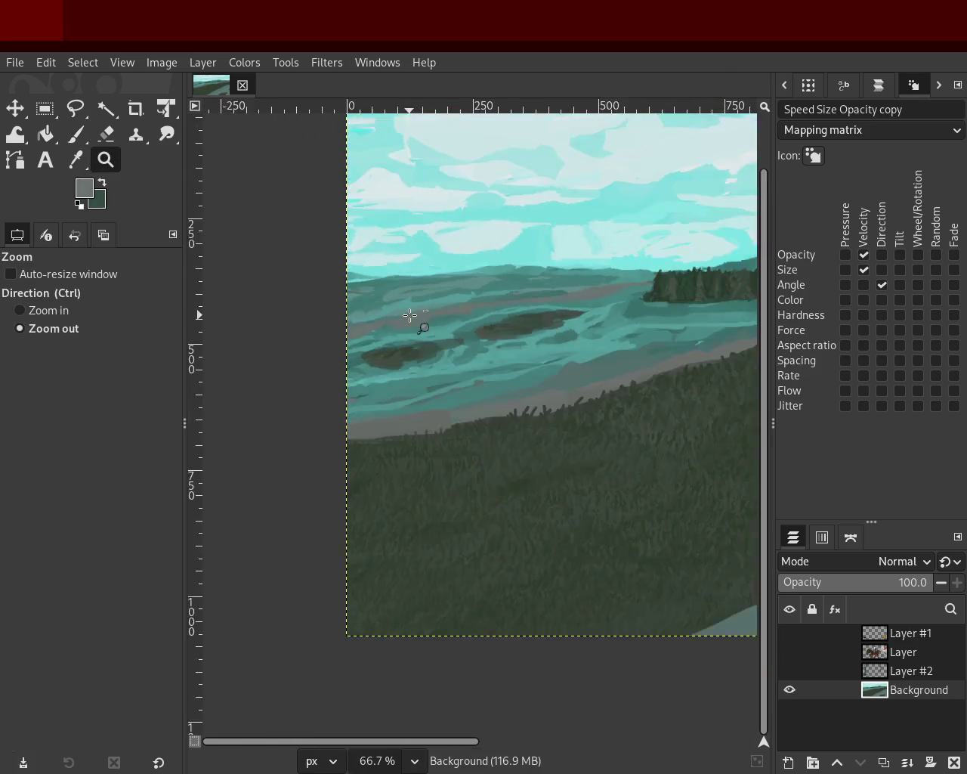
pyautogui.keyDown('ctrl'); pyautogui.click(491, 320); pyautogui.keyUp('ctrl')
pyautogui.click(486, 310)
pyautogui.click(486, 310)
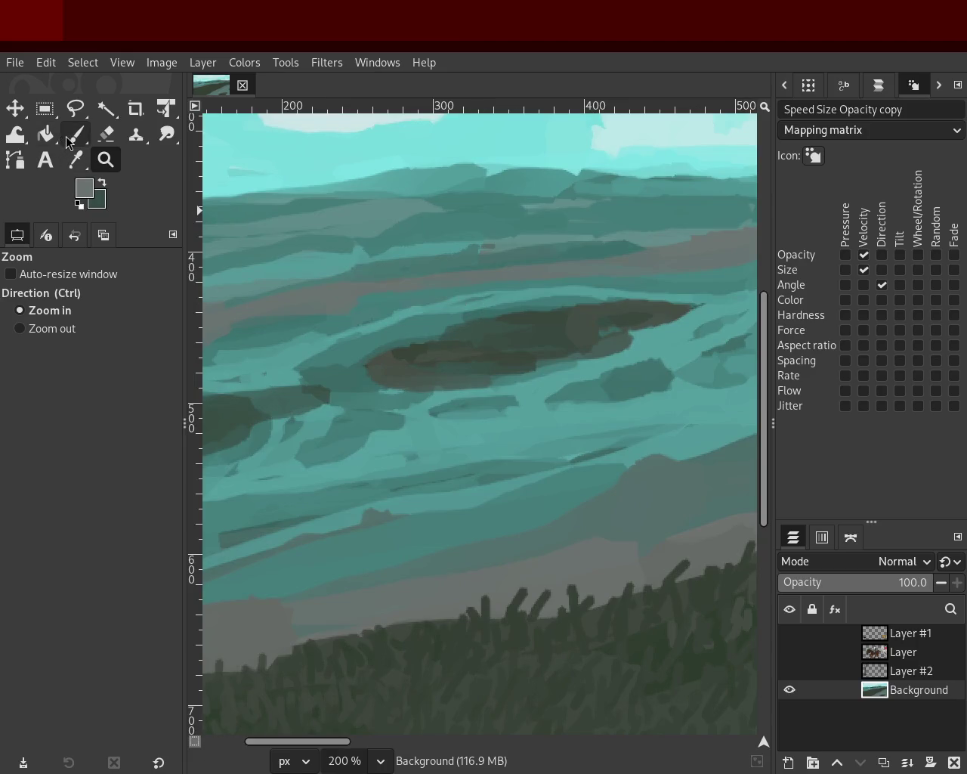
pyautogui.click(75, 134)
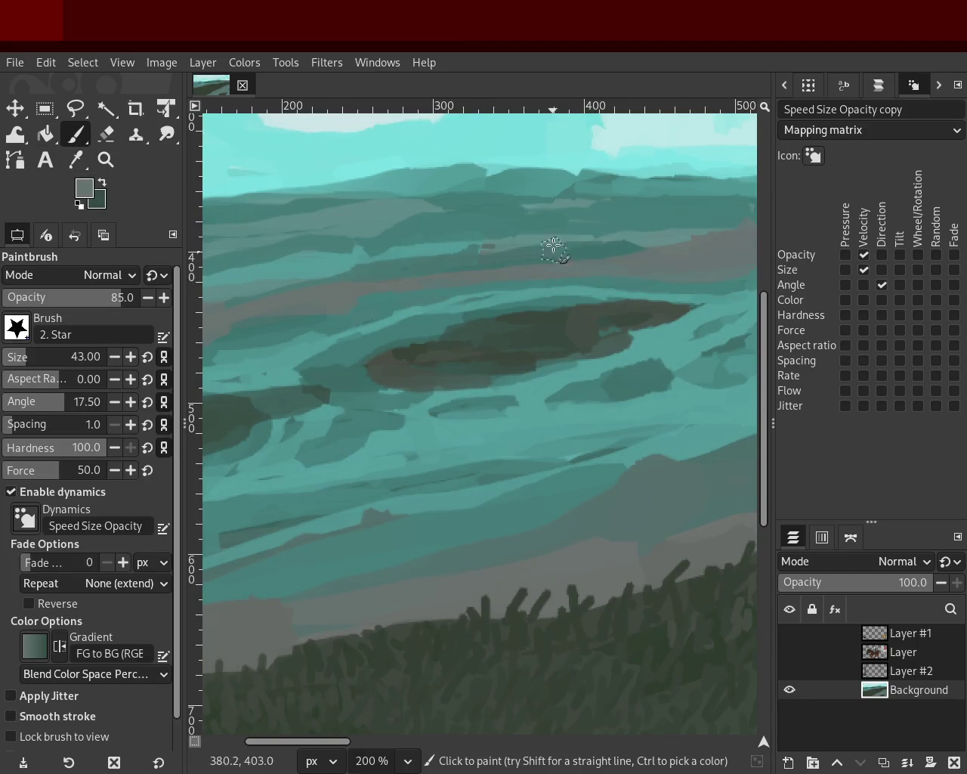
# - Zoom in on the left part of the landscape and shrink the brush to 27
pyautogui.click(105, 160)
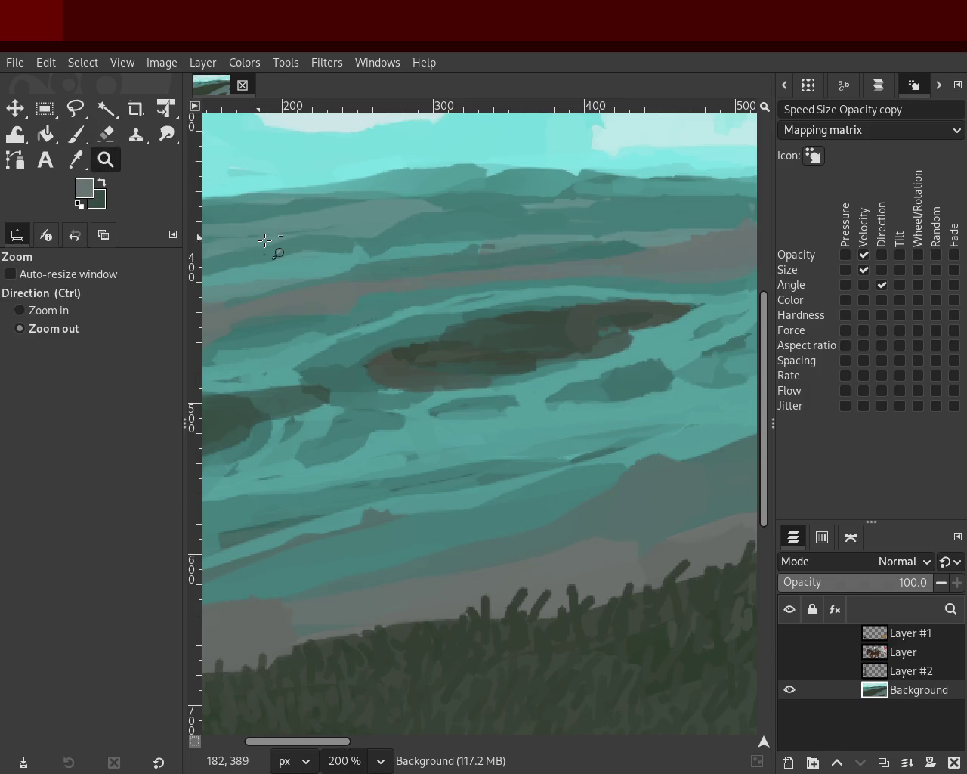
pyautogui.keyDown('ctrl'); pyautogui.click(261, 237); pyautogui.keyUp('ctrl')
pyautogui.click(445, 257)
pyautogui.keyDown('ctrl'); pyautogui.click(445, 257); pyautogui.keyUp('ctrl')
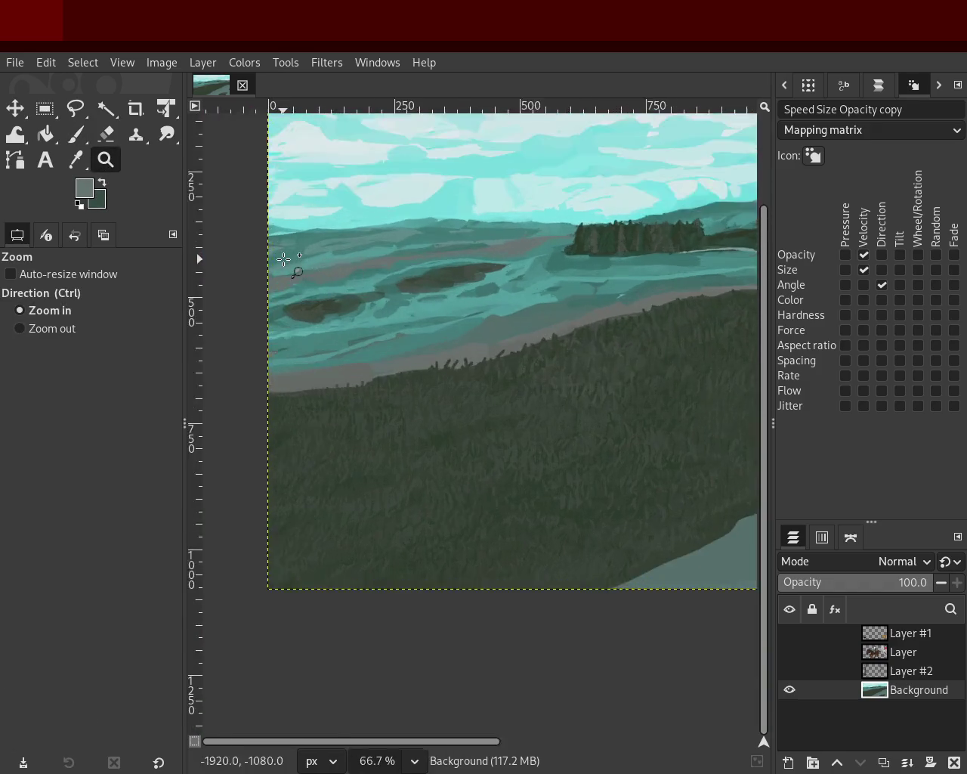
pyautogui.doubleClick(281, 259)
pyautogui.click(76, 136)
pyautogui.click(22, 357)
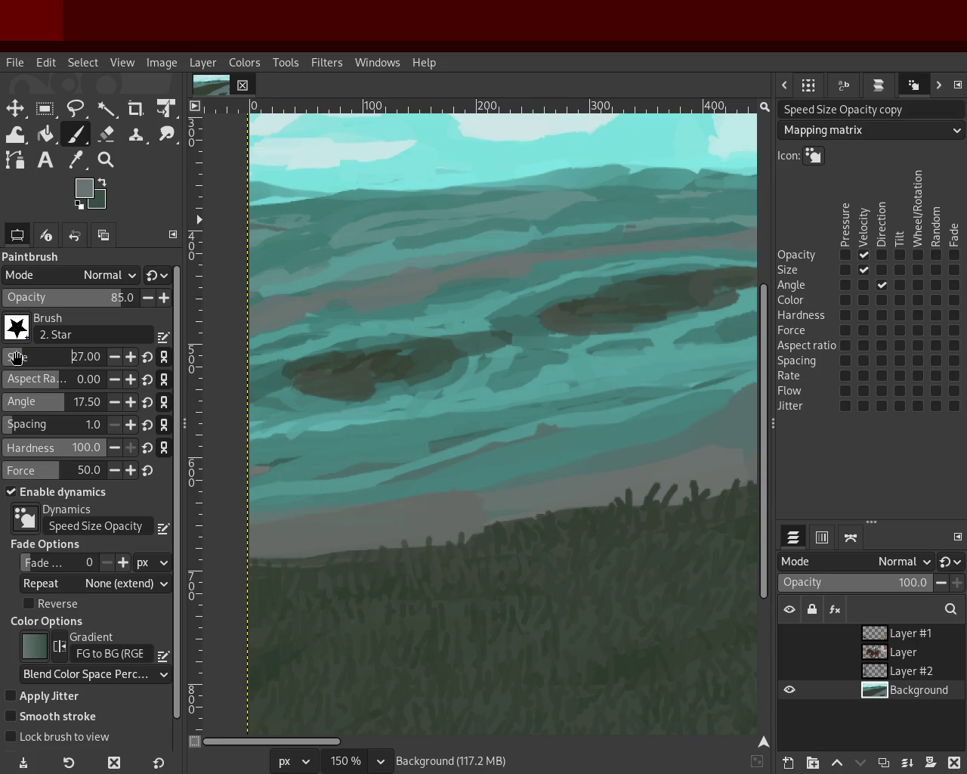
# - Sample several teals from the hills, ending on a muted grey
pyautogui.keyDown('ctrl'); pyautogui.click(546, 272); pyautogui.keyUp('ctrl')
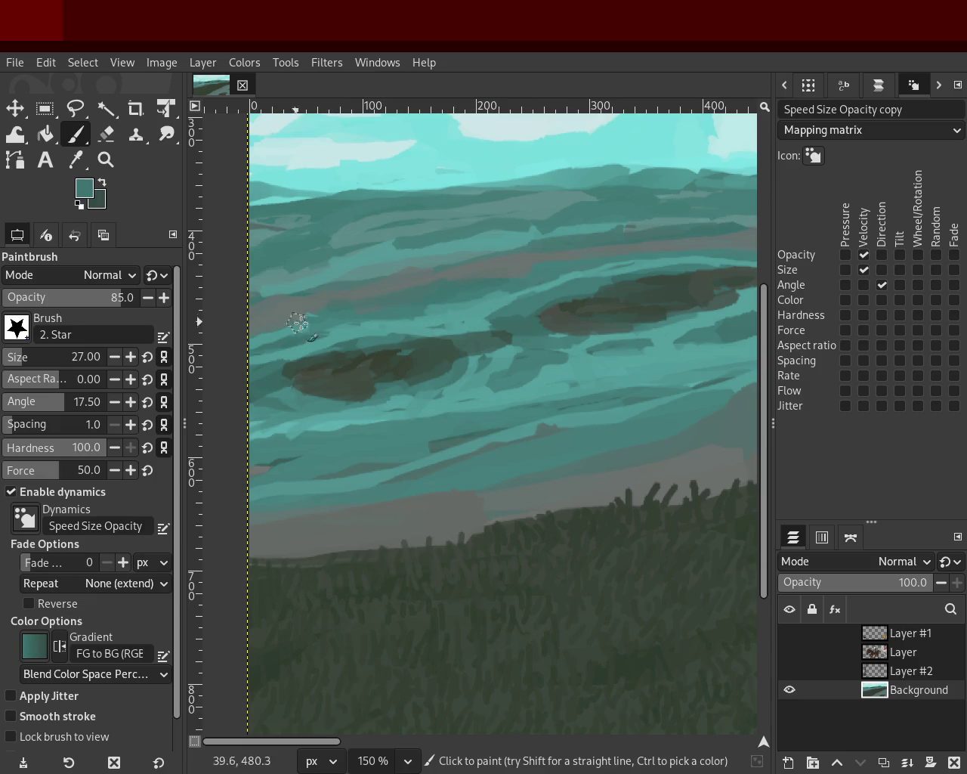
pyautogui.keyDown('ctrl'); pyautogui.click(393, 273); pyautogui.keyUp('ctrl')
pyautogui.keyDown('ctrl'); pyautogui.click(324, 317); pyautogui.keyUp('ctrl')
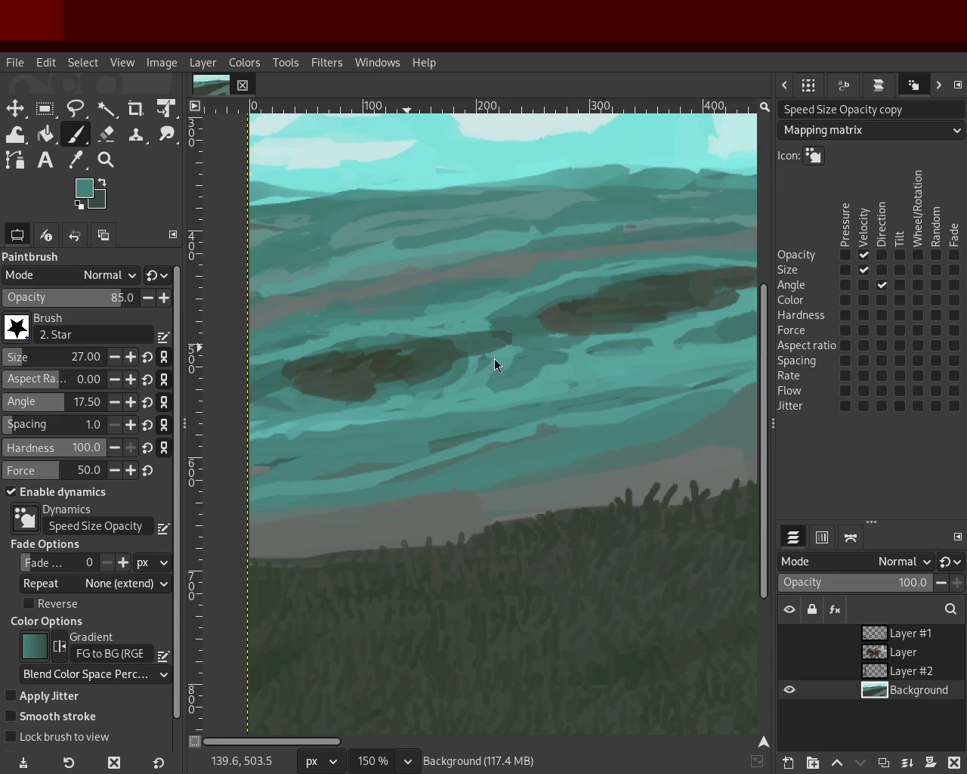
pyautogui.keyDown('ctrl'); pyautogui.click(355, 269); pyautogui.keyUp('ctrl')
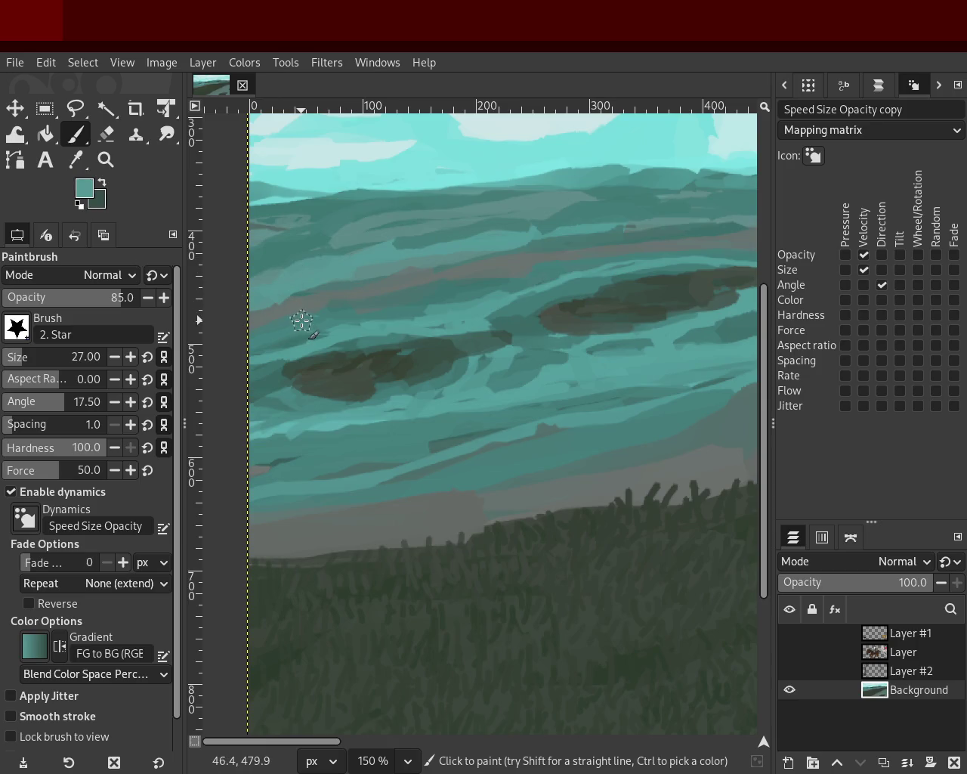
pyautogui.keyDown('ctrl'); pyautogui.click(725, 475); pyautogui.keyUp('ctrl')
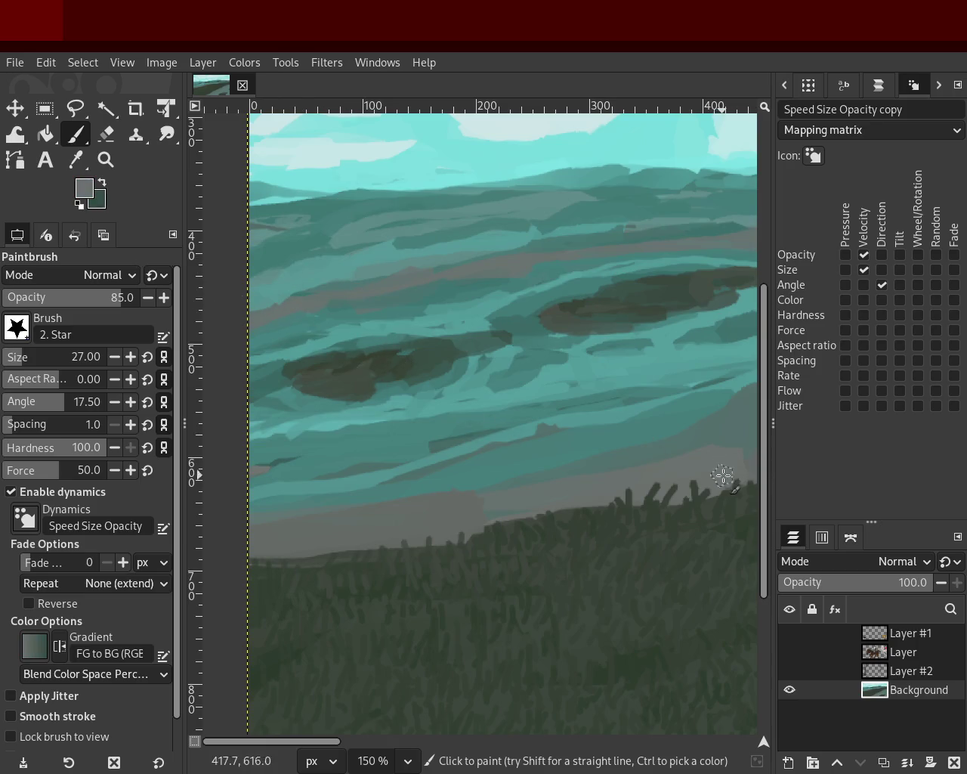
# - Paint dark grass blades along the slope's top edge, then sample hill teals
pyautogui.moveTo(692, 503)
pyautogui.mouseDown()
pyautogui.moveTo(699, 480)
pyautogui.moveTo(627, 476)
pyautogui.mouseUp()
pyautogui.keyDown('ctrl'); pyautogui.click(590, 393); pyautogui.keyUp('ctrl')
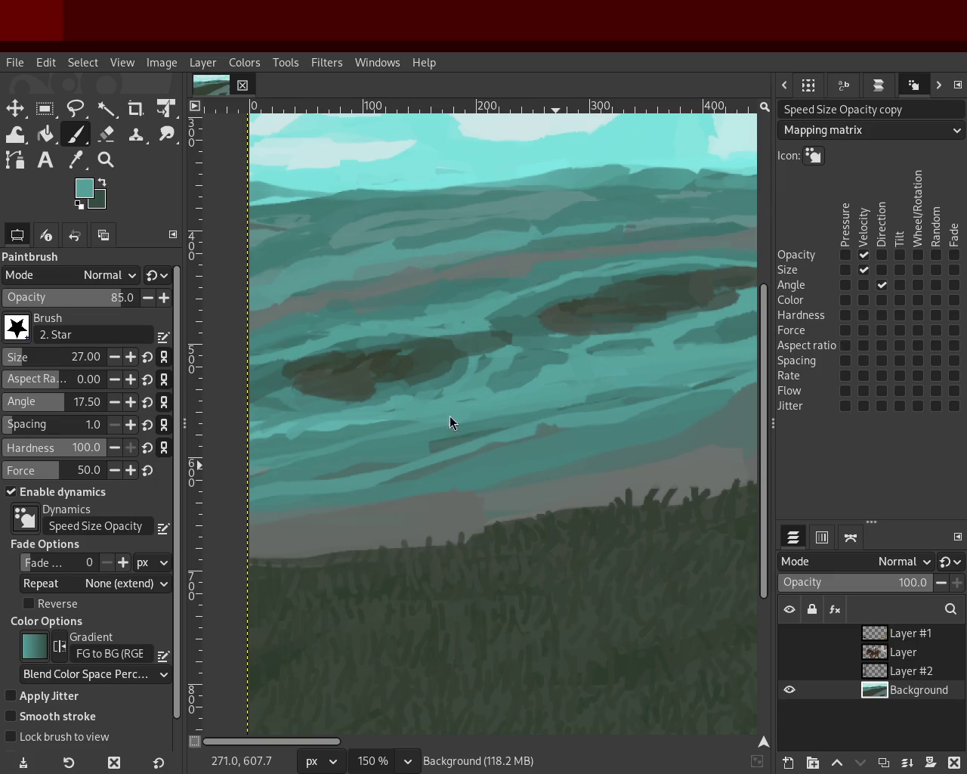
pyautogui.keyDown('ctrl'); pyautogui.click(386, 253); pyautogui.keyUp('ctrl')
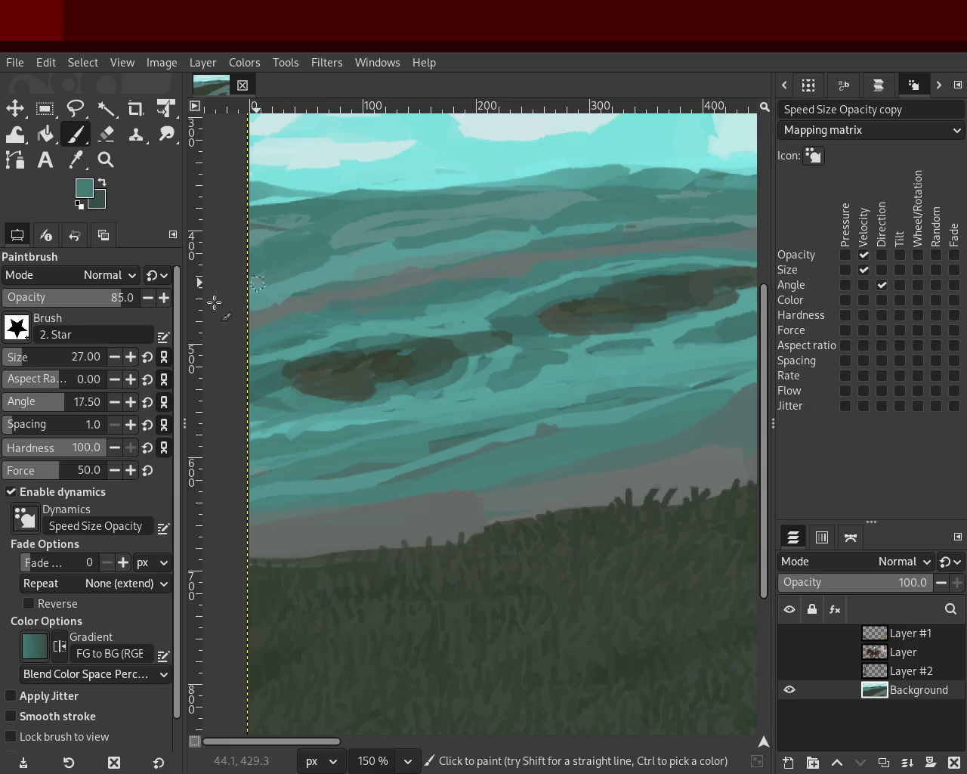
pyautogui.keyDown('ctrl'); pyautogui.click(333, 283); pyautogui.keyUp('ctrl')
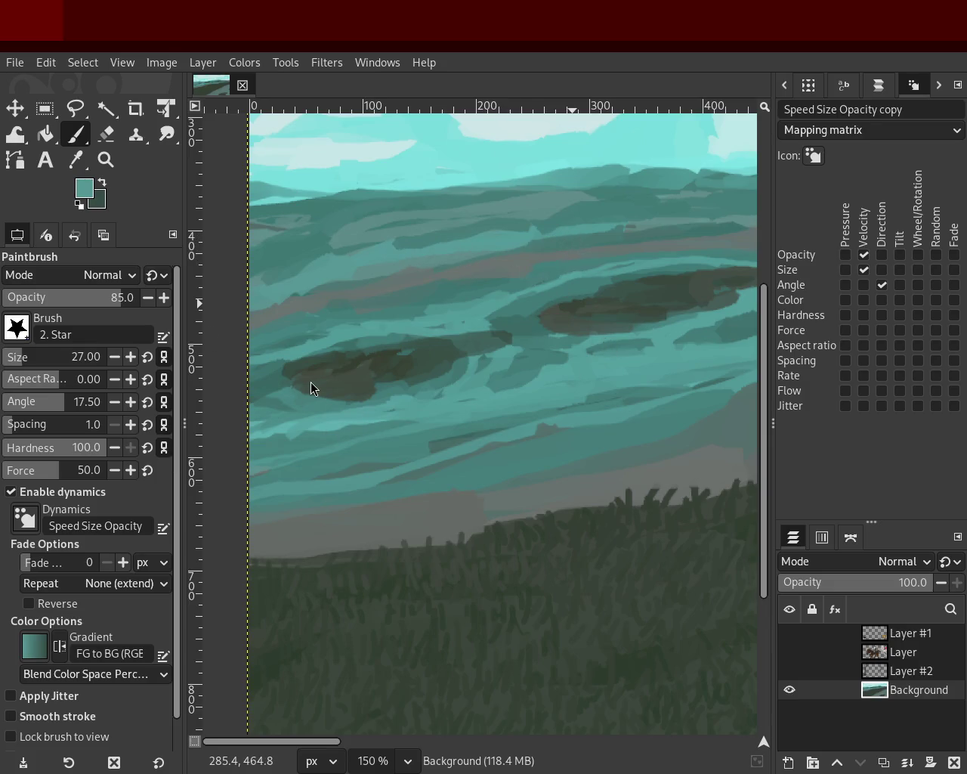
# - Sample darker, brighter and island-dark teals, ending on a brighter teal
pyautogui.keyDown('ctrl'); pyautogui.click(318, 405); pyautogui.keyUp('ctrl')
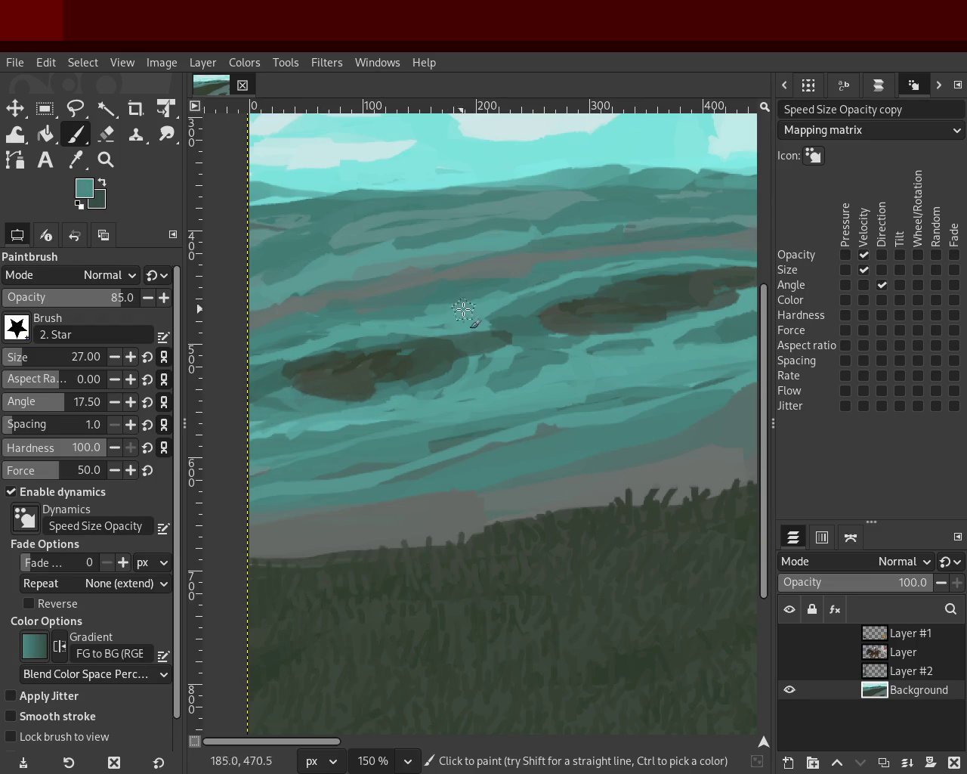
pyautogui.keyDown('ctrl'); pyautogui.click(506, 309); pyautogui.keyUp('ctrl')
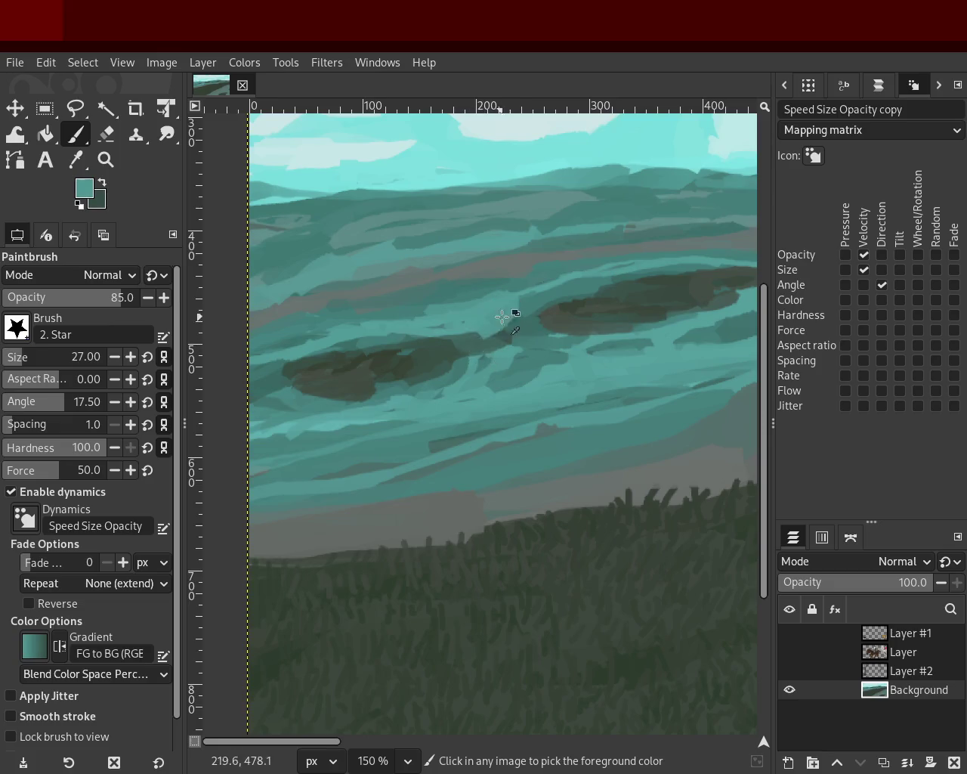
pyautogui.keyDown('ctrl'); pyautogui.click(289, 368); pyautogui.keyUp('ctrl')
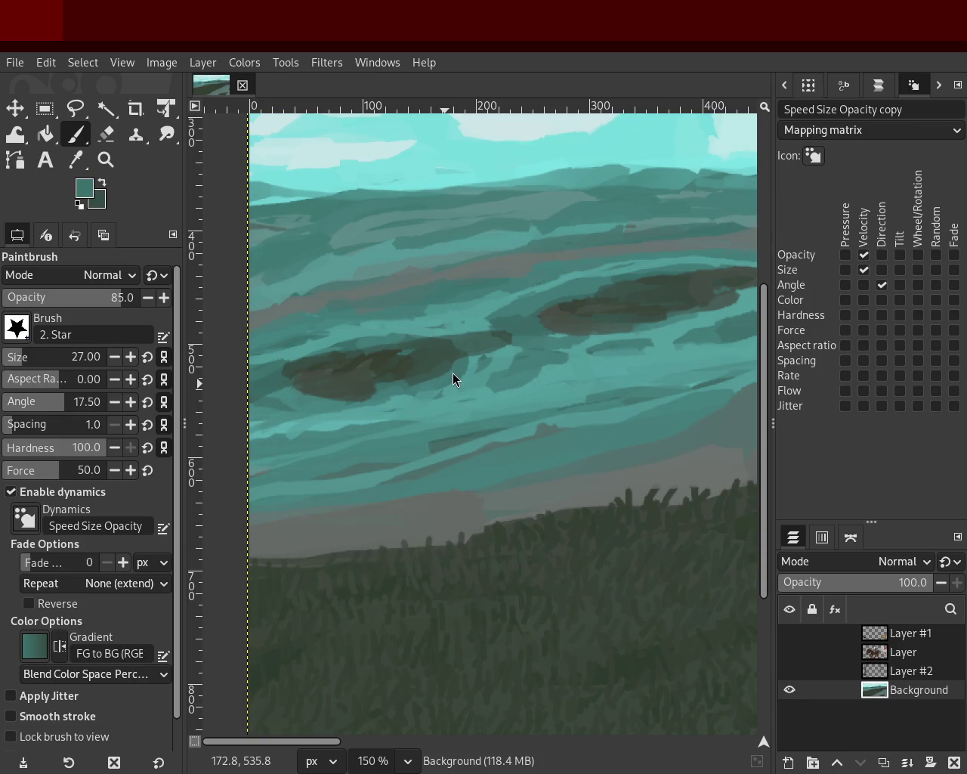
pyautogui.keyDown('ctrl'); pyautogui.click(499, 386); pyautogui.keyUp('ctrl')
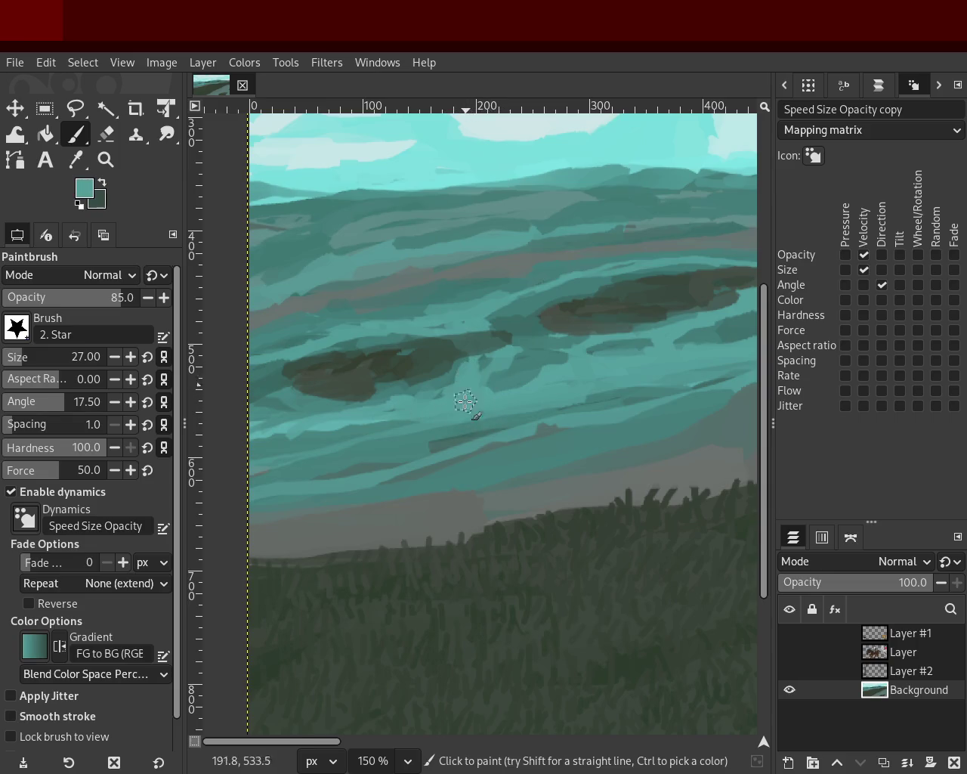
# - Zoom in on the water's central island and pick a darker green
pyautogui.click(106, 159)
pyautogui.keyDown('ctrl'); pyautogui.click(388, 399); pyautogui.keyUp('ctrl')
pyautogui.keyDown('ctrl'); pyautogui.click(609, 371); pyautogui.keyUp('ctrl')
pyautogui.click(448, 356)
pyautogui.click(448, 356)
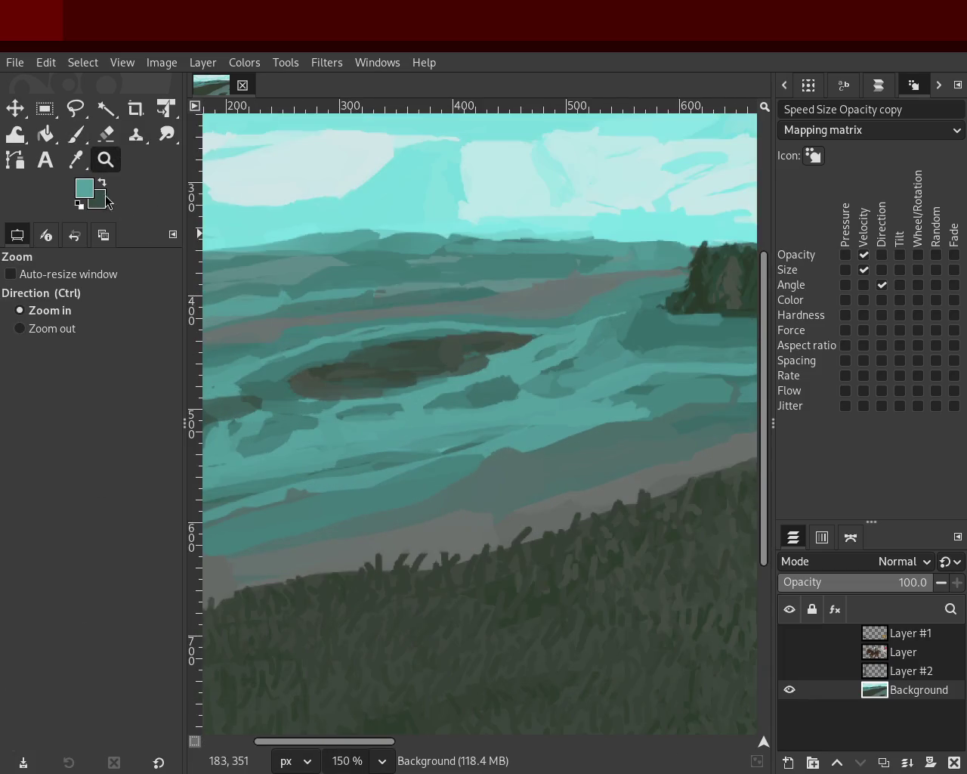
pyautogui.click(76, 133)
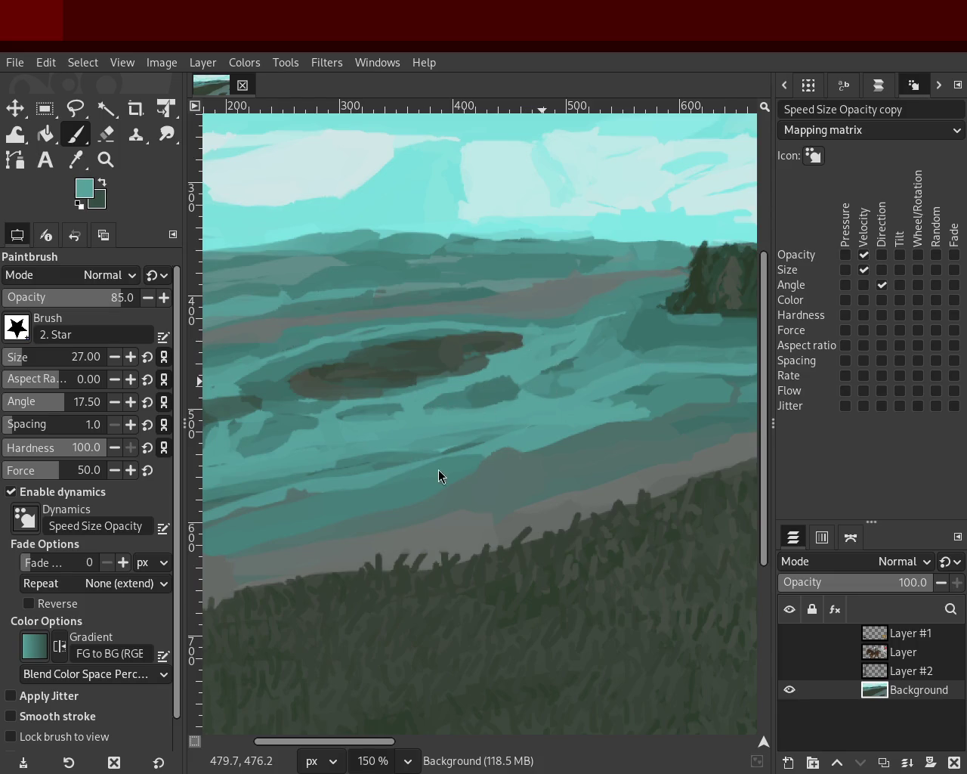
pyautogui.keyDown('ctrl'); pyautogui.click(513, 351); pyautogui.keyUp('ctrl')
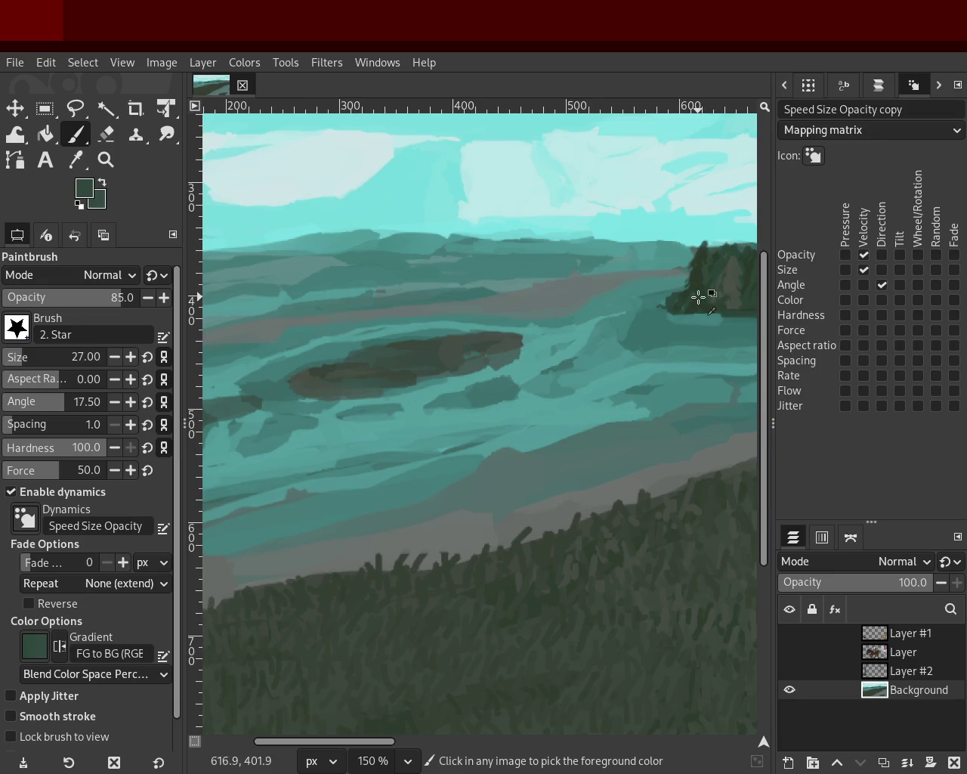
# - Try arched and flat dark green strokes over the rock top, undoing them
pyautogui.moveTo(369, 373)
pyautogui.mouseDown()
pyautogui.moveTo(454, 325)
pyautogui.moveTo(471, 329)
pyautogui.moveTo(386, 340)
pyautogui.mouseUp()
pyautogui.hotkey('ctrl', 'z')
pyautogui.hotkey('ctrl', 'z')
pyautogui.moveTo(492, 328)
pyautogui.mouseDown()
pyautogui.moveTo(494, 318)
pyautogui.moveTo(431, 335)
pyautogui.moveTo(386, 353)
pyautogui.moveTo(447, 352)
pyautogui.moveTo(360, 378)
pyautogui.moveTo(474, 345)
pyautogui.moveTo(369, 361)
pyautogui.mouseUp()
pyautogui.hotkey('ctrl', 'z')
pyautogui.hotkey('ctrl', 'z')
pyautogui.hotkey('ctrl', 'z')
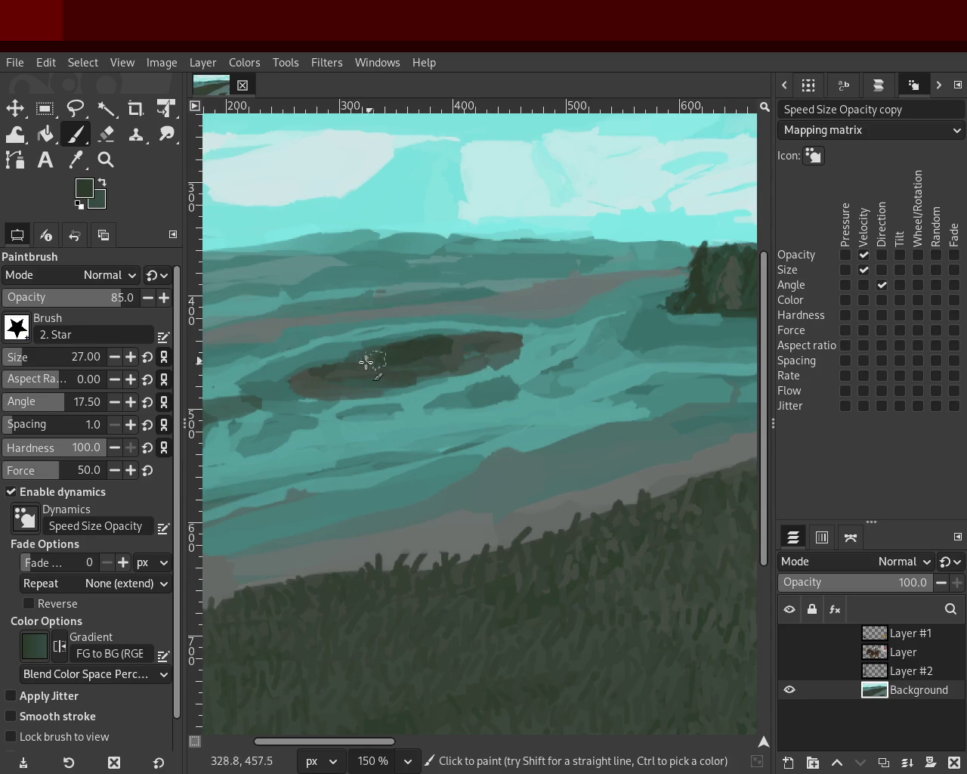
pyautogui.hotkey('ctrl', 'z')
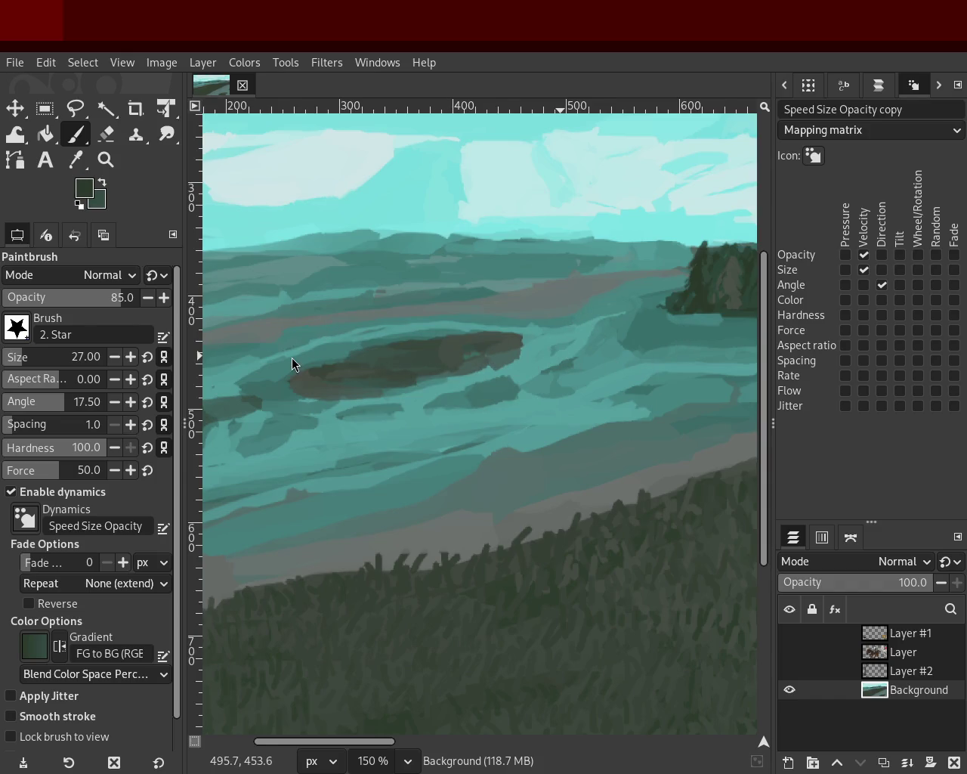
# - Pick a lighter grey-green from the water as the paint colour
pyautogui.press('ctrl')
pyautogui.press('ctrl')
pyautogui.keyDown('ctrl'); pyautogui.click(529, 346); pyautogui.keyUp('ctrl')
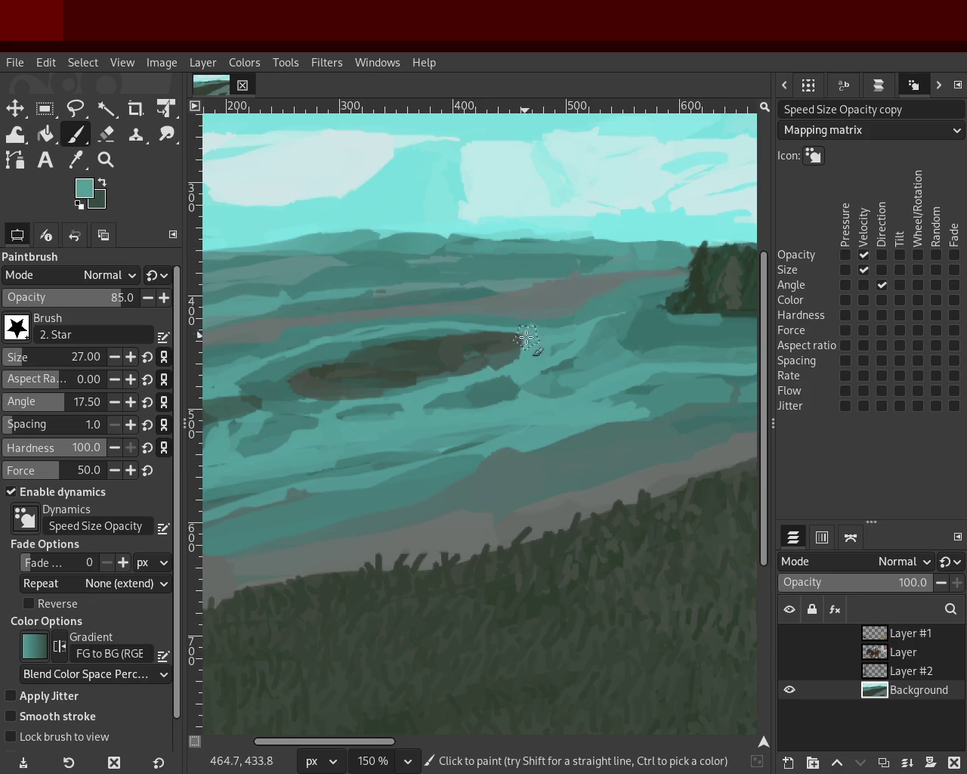
# - Restroke the island patch's right part, resample the water teal, and zoom out
pyautogui.keyDown('ctrl'); pyautogui.click(502, 355); pyautogui.keyUp('ctrl')
pyautogui.moveTo(496, 361); pyautogui.dragTo(332, 390)
pyautogui.keyDown('ctrl'); pyautogui.click(395, 379); pyautogui.keyUp('ctrl')
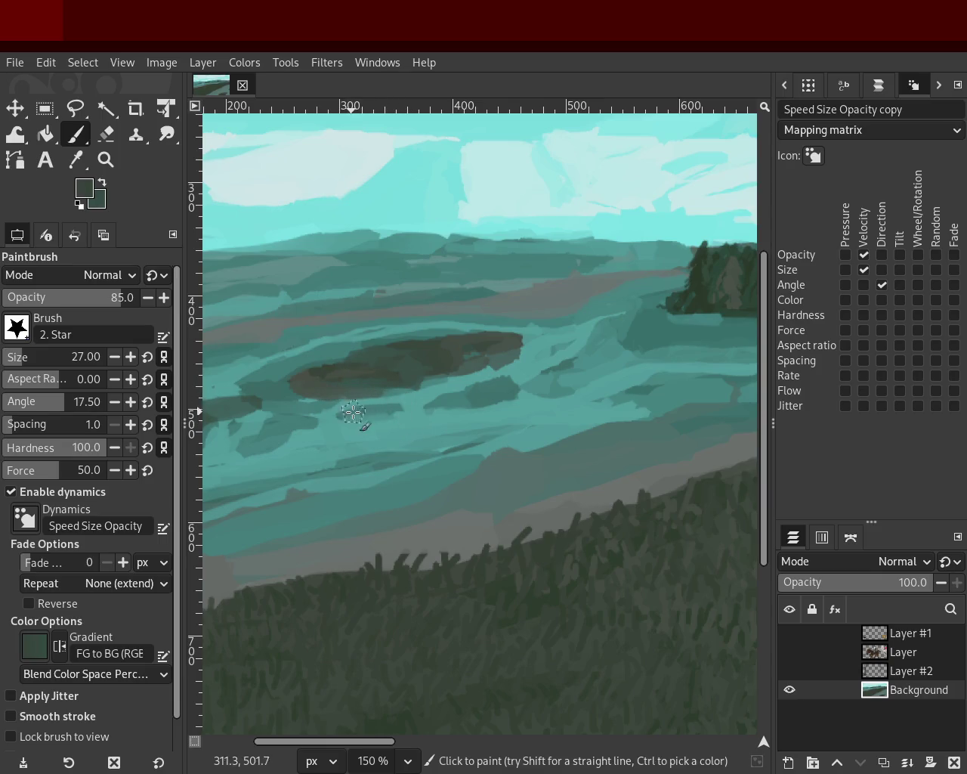
pyautogui.keyDown('ctrl'); pyautogui.click(413, 401); pyautogui.keyUp('ctrl')
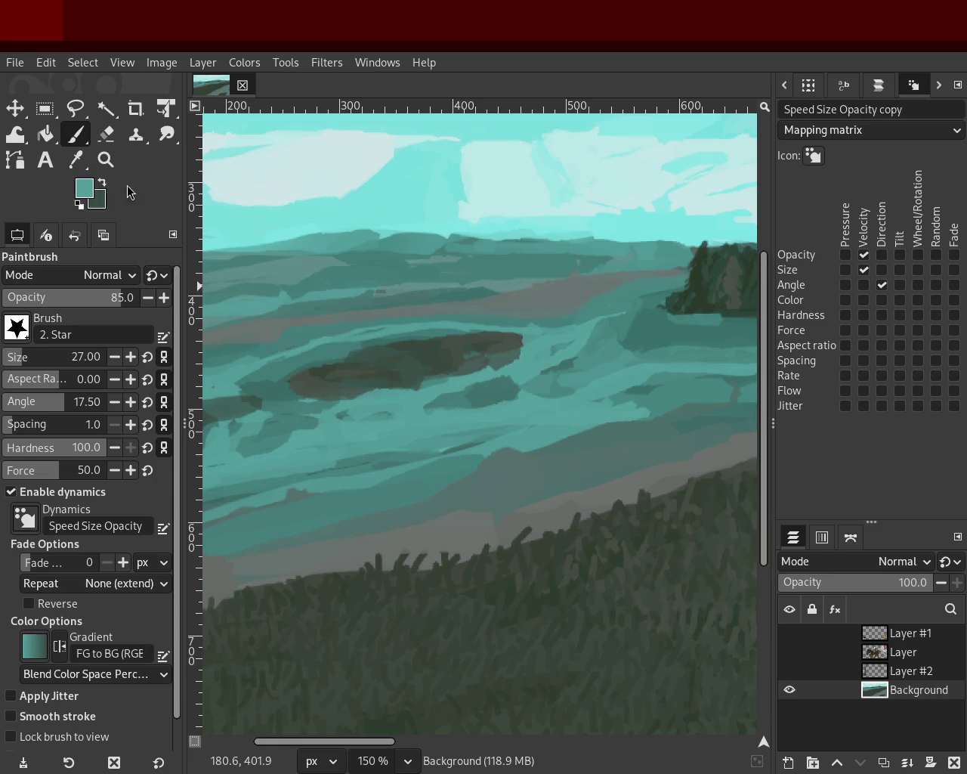
pyautogui.press('z')
pyautogui.press('-')
pyautogui.press('-')
# - Zoom in on the dark patches and dab the blob with its own sampled dark colour
pyautogui.click(384, 347)
pyautogui.click(384, 347)
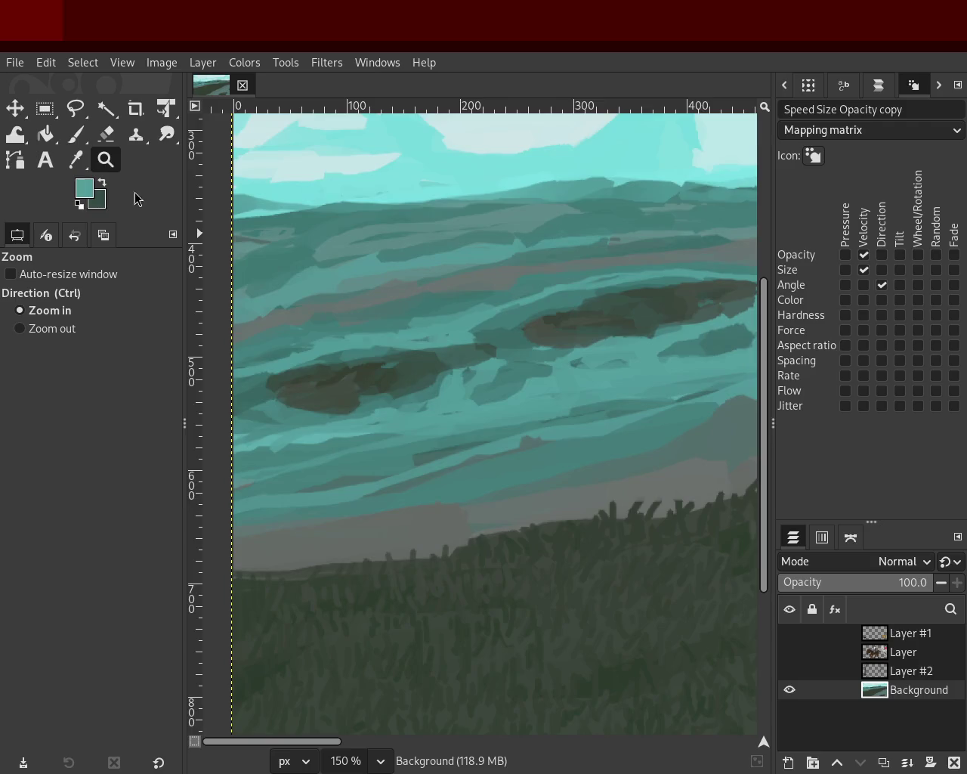
pyautogui.click(75, 134)
pyautogui.keyDown('ctrl'); pyautogui.click(446, 332); pyautogui.keyUp('ctrl')
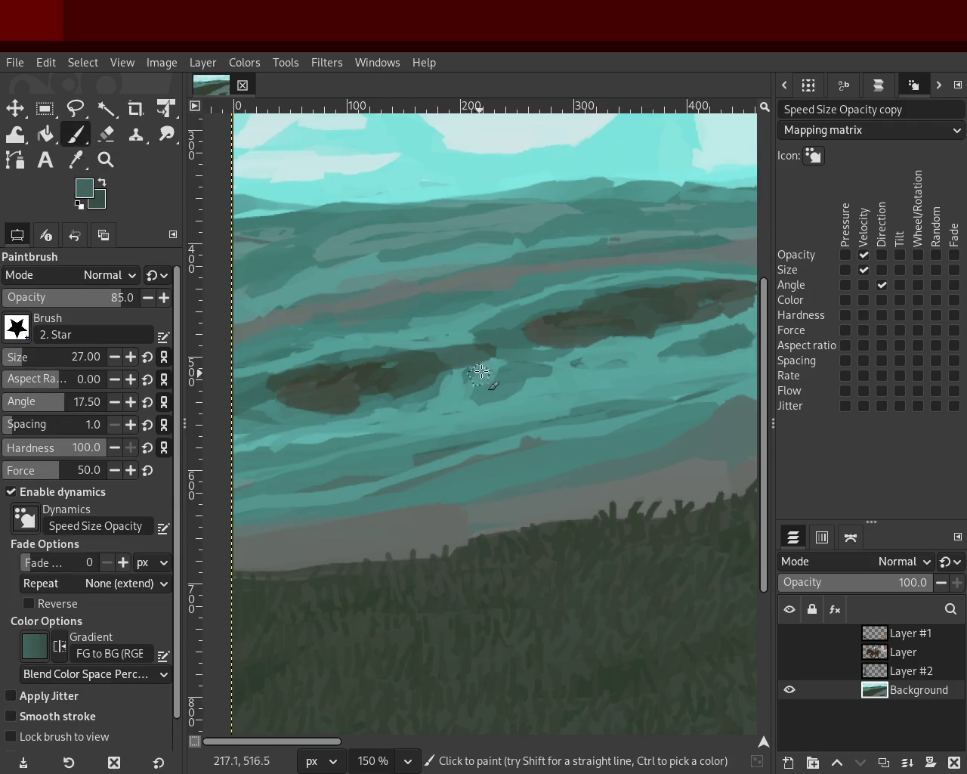
pyautogui.keyDown('ctrl'); pyautogui.click(292, 376); pyautogui.keyUp('ctrl')
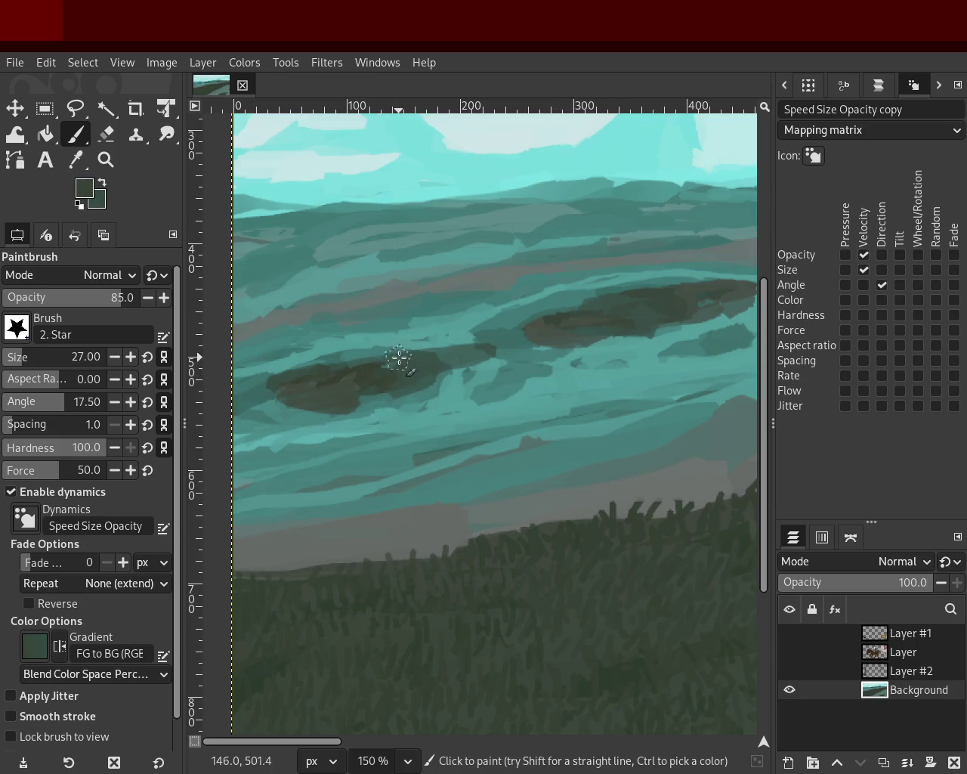
pyautogui.moveTo(385, 365); pyautogui.dragTo(362, 375)
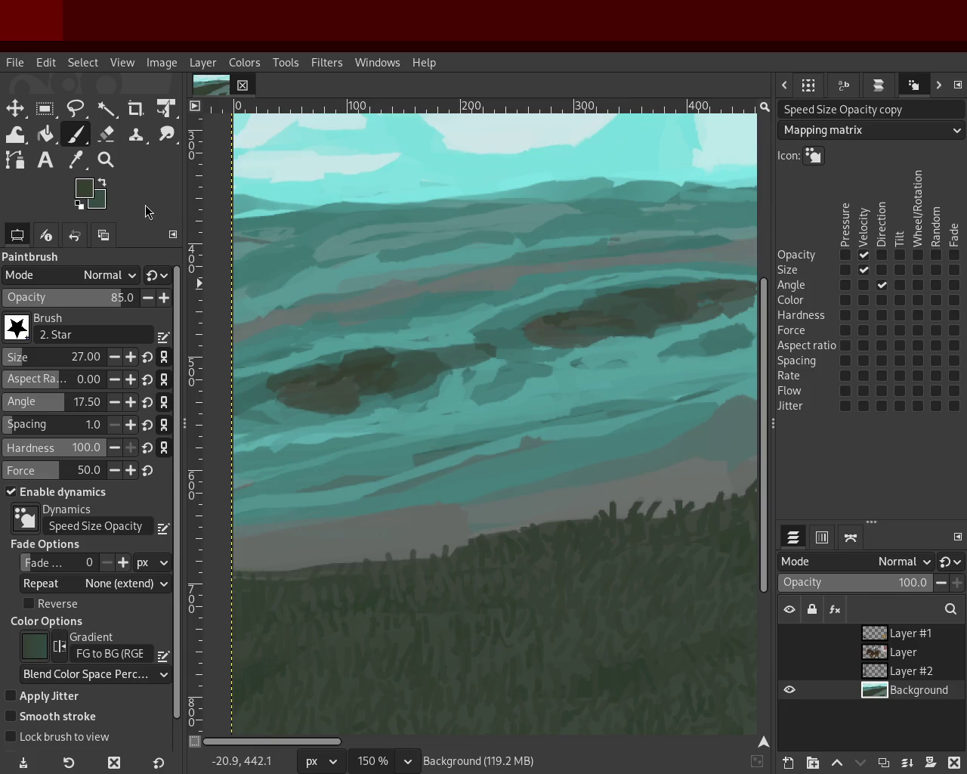
# - Zoom out to view the landscape, then zoom back in on the dark island patch
pyautogui.click(106, 160)
pyautogui.keyDown('ctrl'); pyautogui.click(417, 313); pyautogui.keyUp('ctrl')
pyautogui.keyDown('ctrl'); pyautogui.click(460, 339); pyautogui.keyUp('ctrl')
pyautogui.click(497, 325)
pyautogui.click(496, 325)
pyautogui.click(497, 325)
pyautogui.click(496, 325)
pyautogui.click(76, 134)
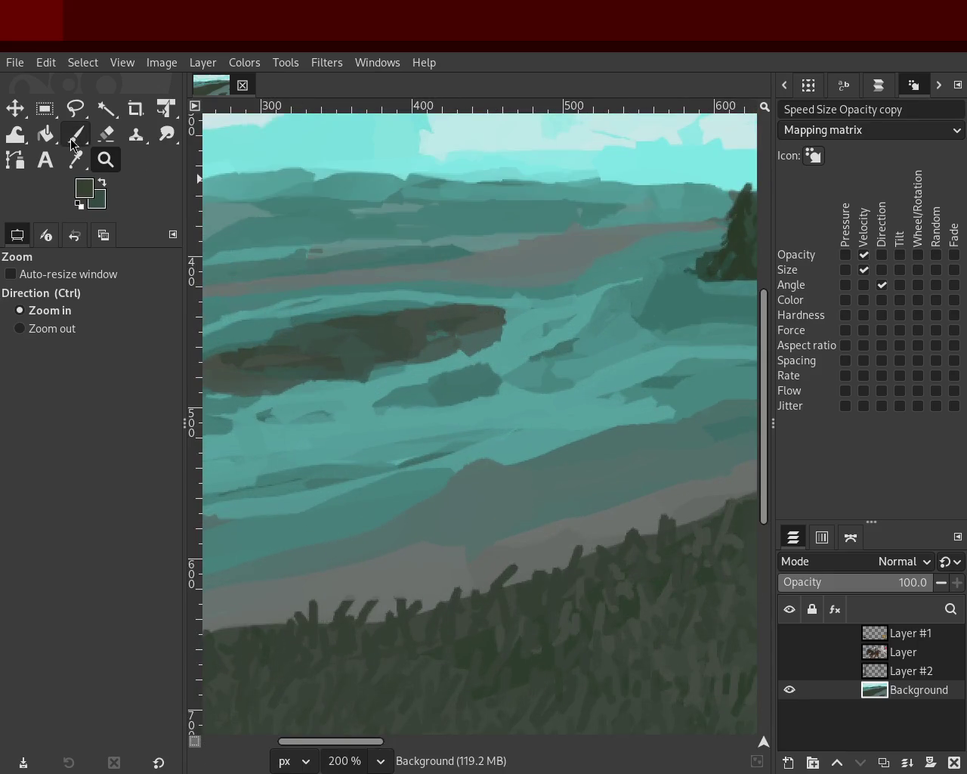
# - Paint the water's sampled teal across the patch's lower edge, retrying the stroke, then sample dark green
pyautogui.keyDown('ctrl'); pyautogui.click(525, 315); pyautogui.keyUp('ctrl')
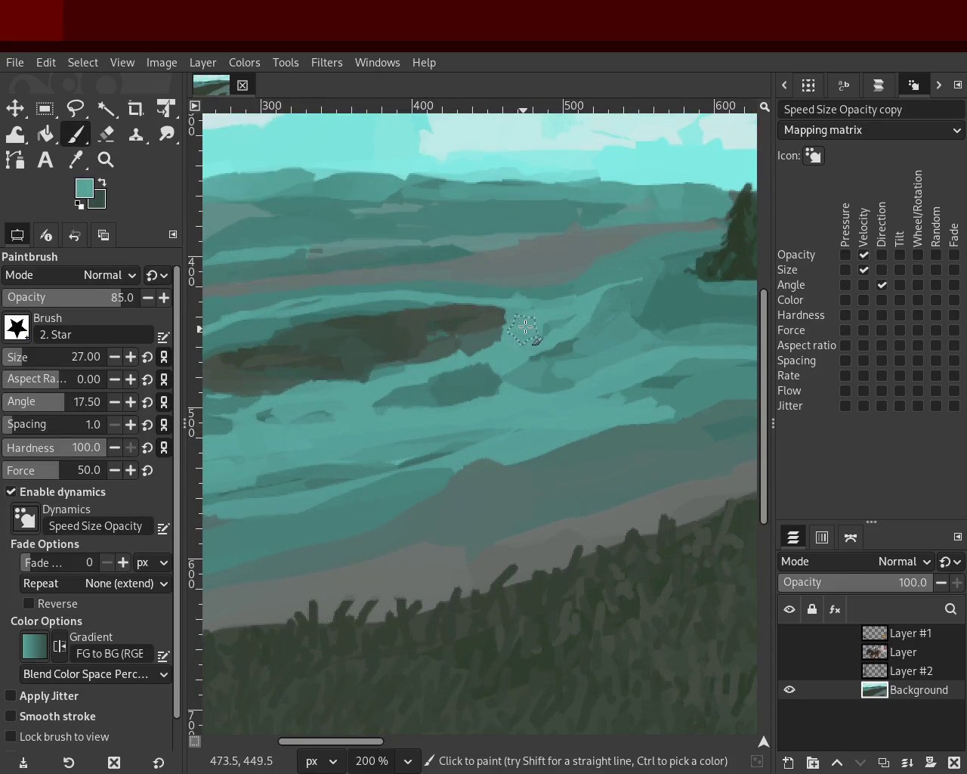
pyautogui.moveTo(507, 330); pyautogui.dragTo(348, 382)
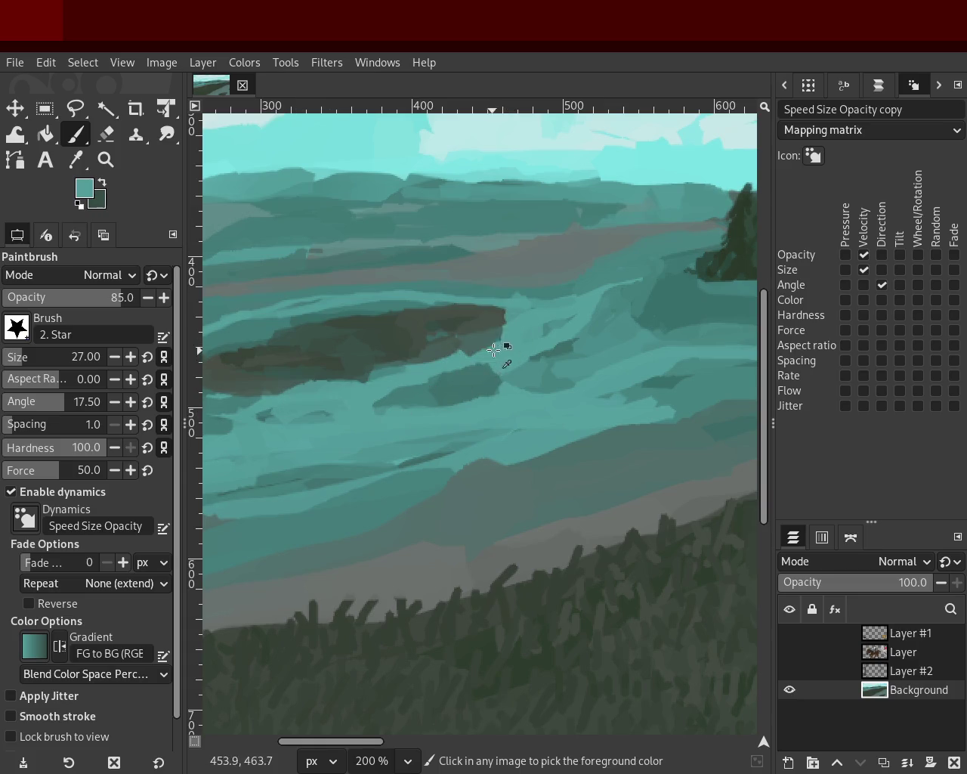
pyautogui.hotkey('ctrl', 'z')
pyautogui.moveTo(500, 346); pyautogui.dragTo(291, 389)
pyautogui.hotkey('ctrl', 'z')
pyautogui.moveTo(514, 326); pyautogui.dragTo(374, 408)
pyautogui.hotkey('ctrl', 'z')
pyautogui.moveTo(520, 325); pyautogui.dragTo(300, 403)
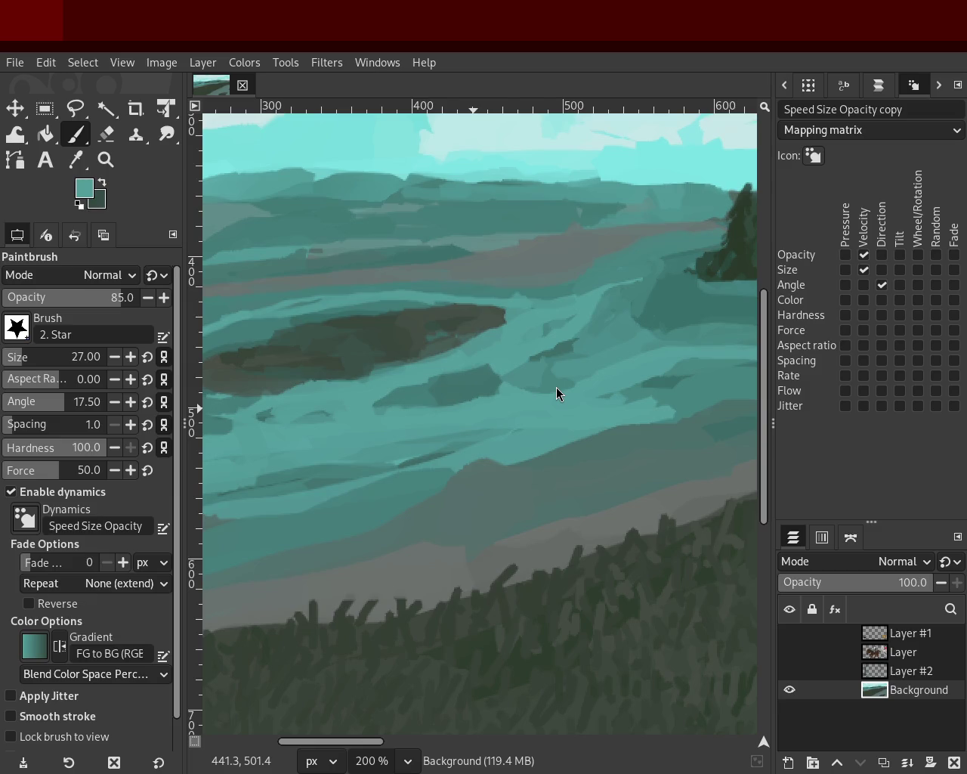
pyautogui.keyDown('ctrl'); pyautogui.click(448, 335); pyautogui.keyUp('ctrl')
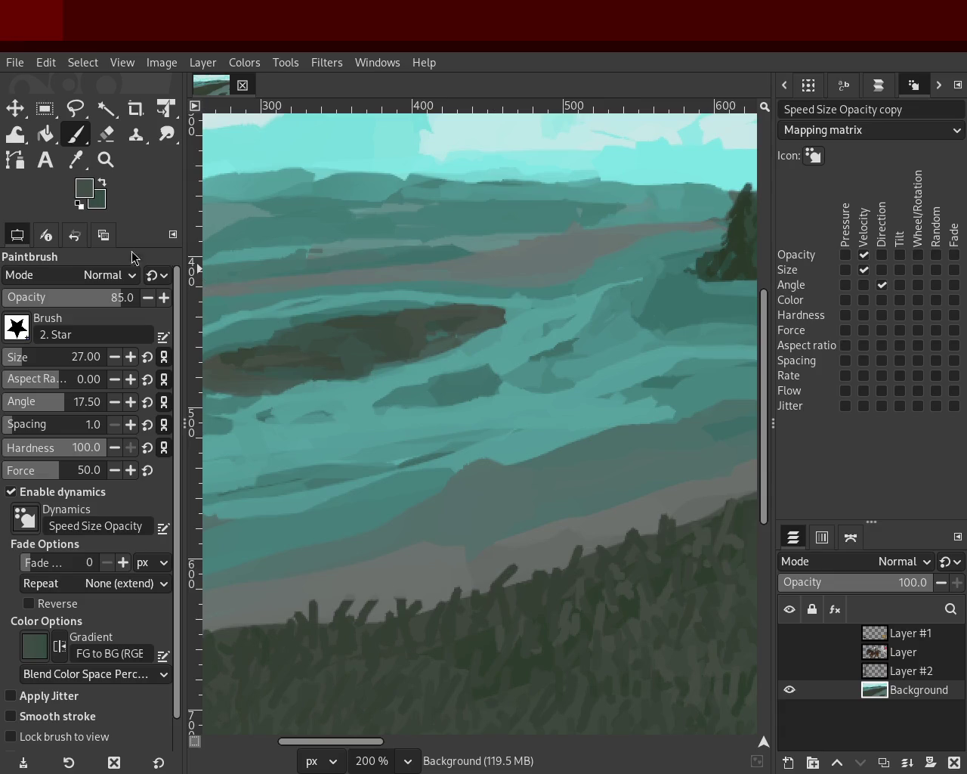
# - Zoom out to check the painting, then zoom back in close on the dark patches
pyautogui.press('z')
pyautogui.keyDown('ctrl'); pyautogui.click(493, 287); pyautogui.keyUp('ctrl')
pyautogui.click(345, 324)
pyautogui.click(356, 324)
pyautogui.keyDown('ctrl'); pyautogui.click(356, 324); pyautogui.keyUp('ctrl')
pyautogui.click(403, 301)
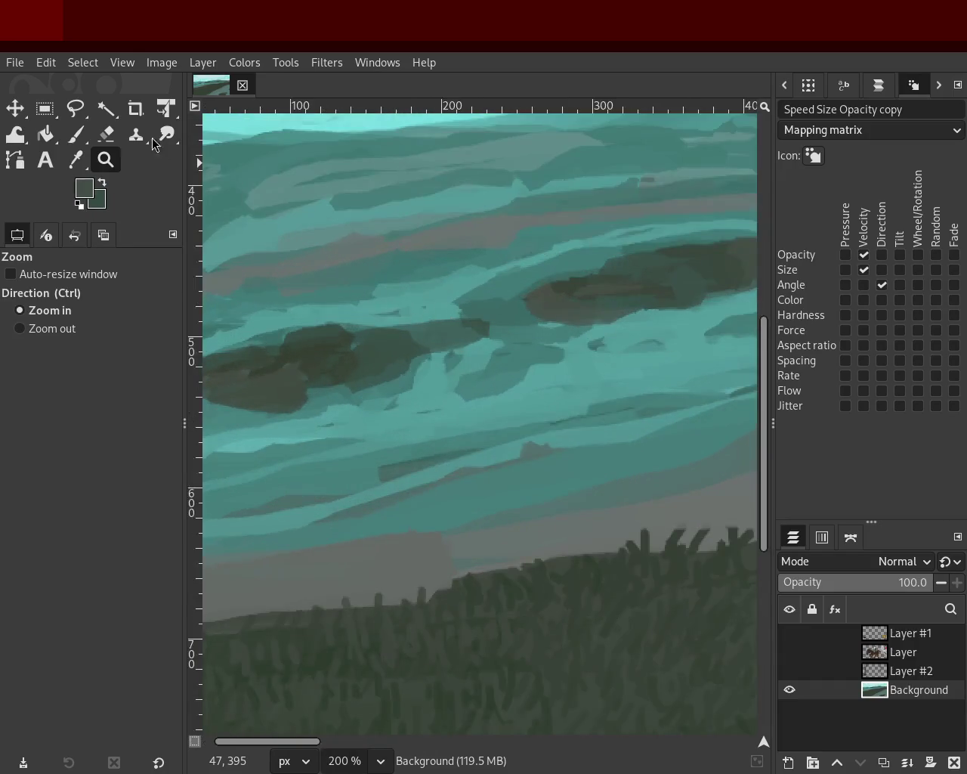
pyautogui.press('p')
# - Sample a light teal from the water and reduce the brush size to 26
pyautogui.keyDown('ctrl'); pyautogui.click(452, 304); pyautogui.keyUp('ctrl')
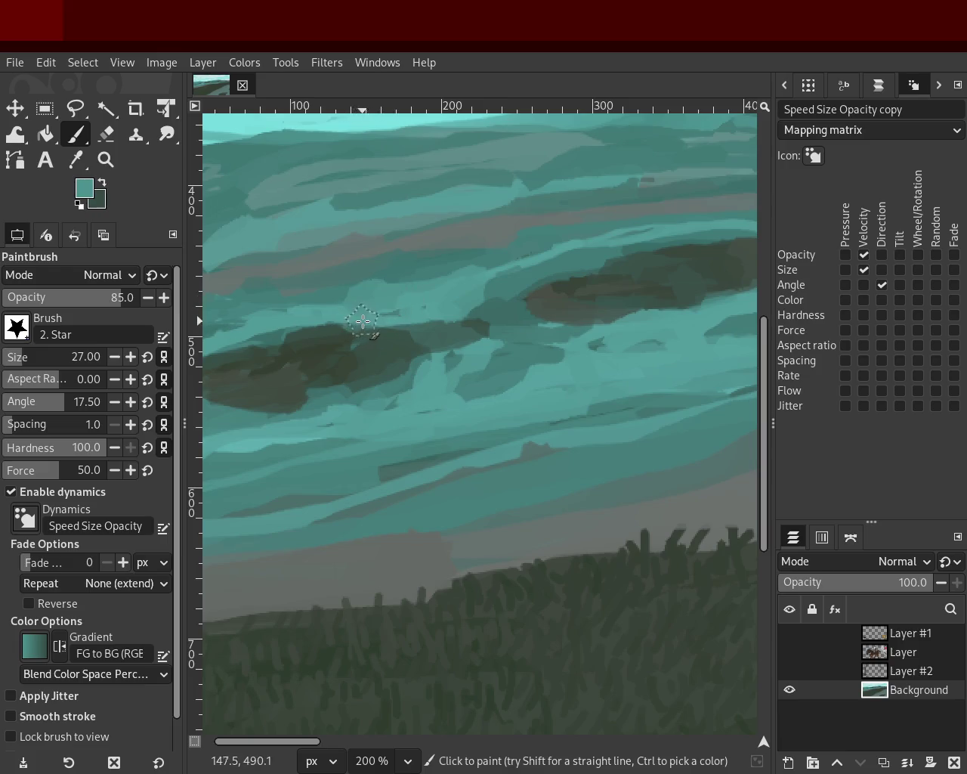
pyautogui.keyDown('ctrl'); pyautogui.click(374, 297); pyautogui.keyUp('ctrl')
pyautogui.keyDown('ctrl'); pyautogui.click(459, 234); pyautogui.keyUp('ctrl')
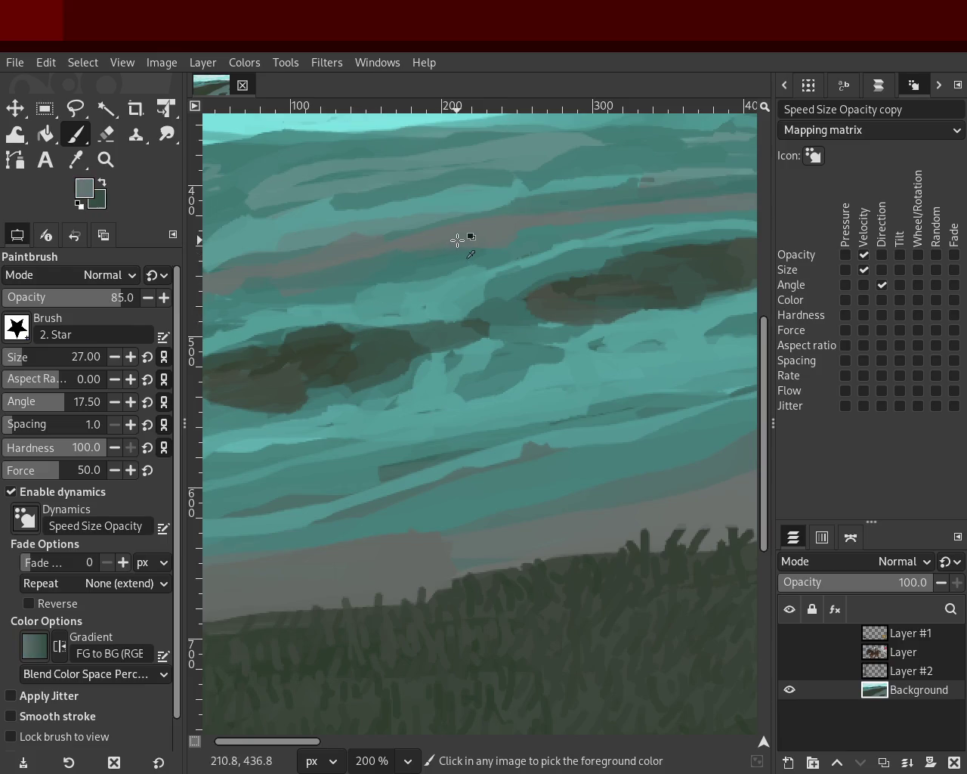
pyautogui.scroll(-1, 38, 357)
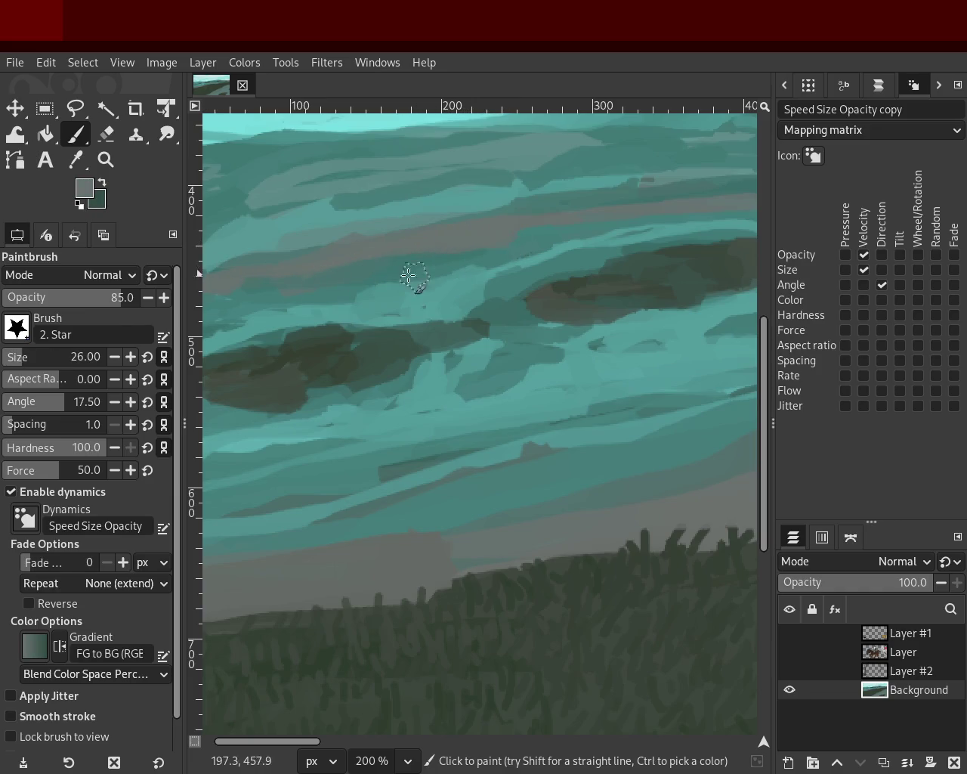
pyautogui.keyDown('ctrl'); pyautogui.click(405, 224); pyautogui.keyUp('ctrl')
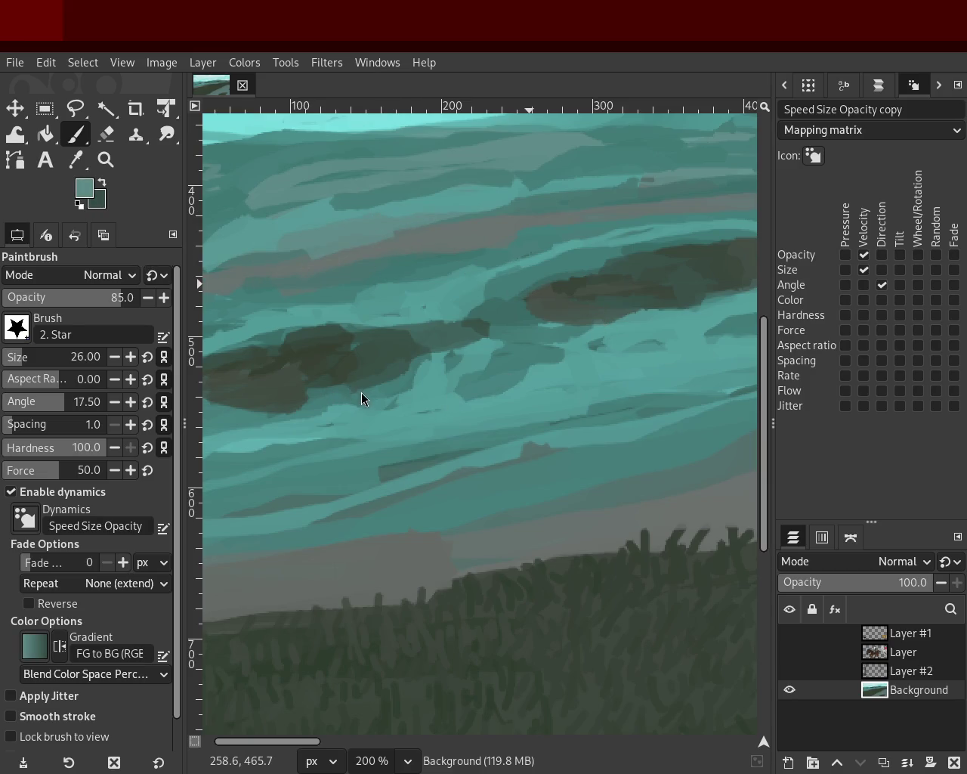
pyautogui.click(105, 159)
pyautogui.tripleClick(436, 258)
# - Zoom in on the left of the painting and sample a muted teal from the water
pyautogui.doubleClick(436, 259)
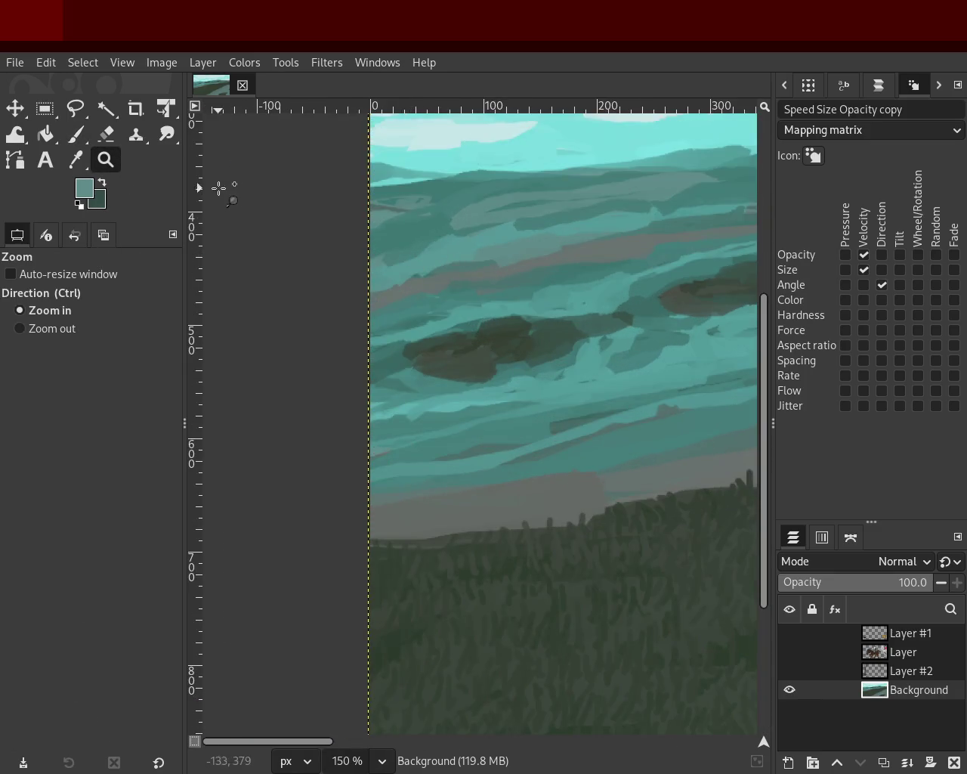
pyautogui.click(76, 134)
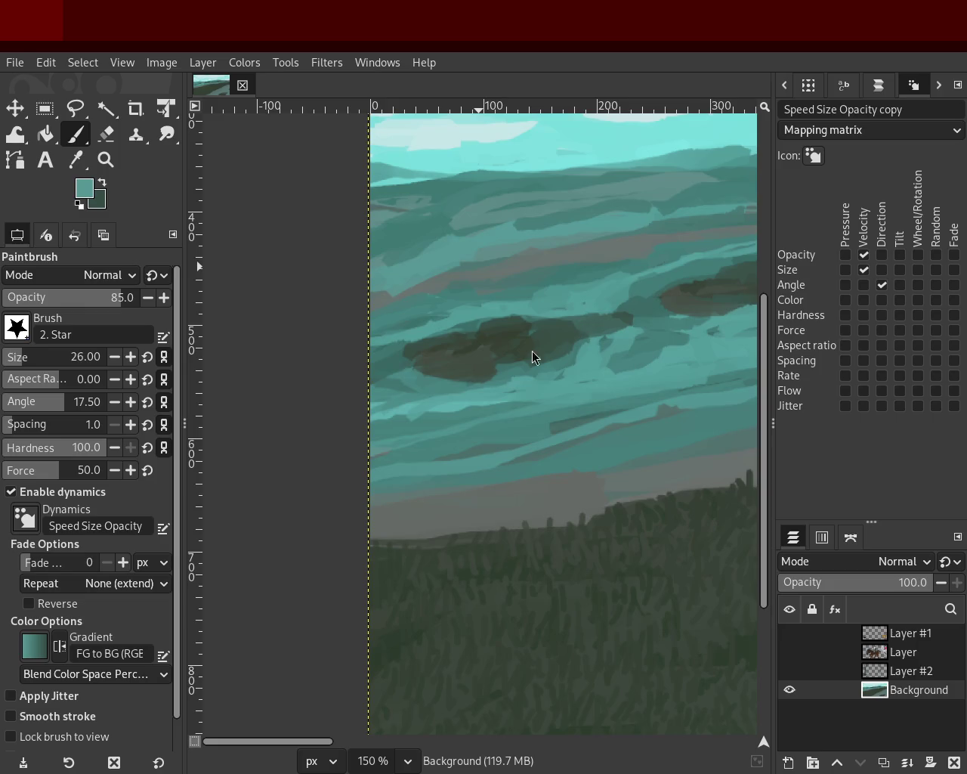
pyautogui.keyDown('ctrl'); pyautogui.click(428, 233); pyautogui.keyUp('ctrl')
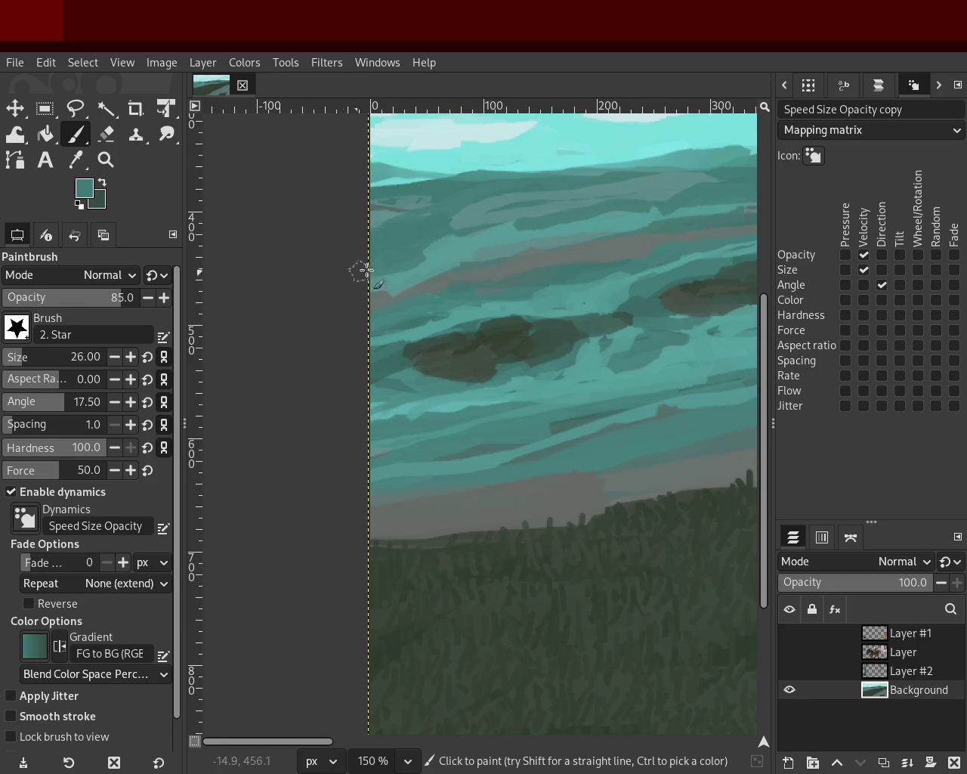
pyautogui.keyDown('ctrl'); pyautogui.click(454, 256); pyautogui.keyUp('ctrl')
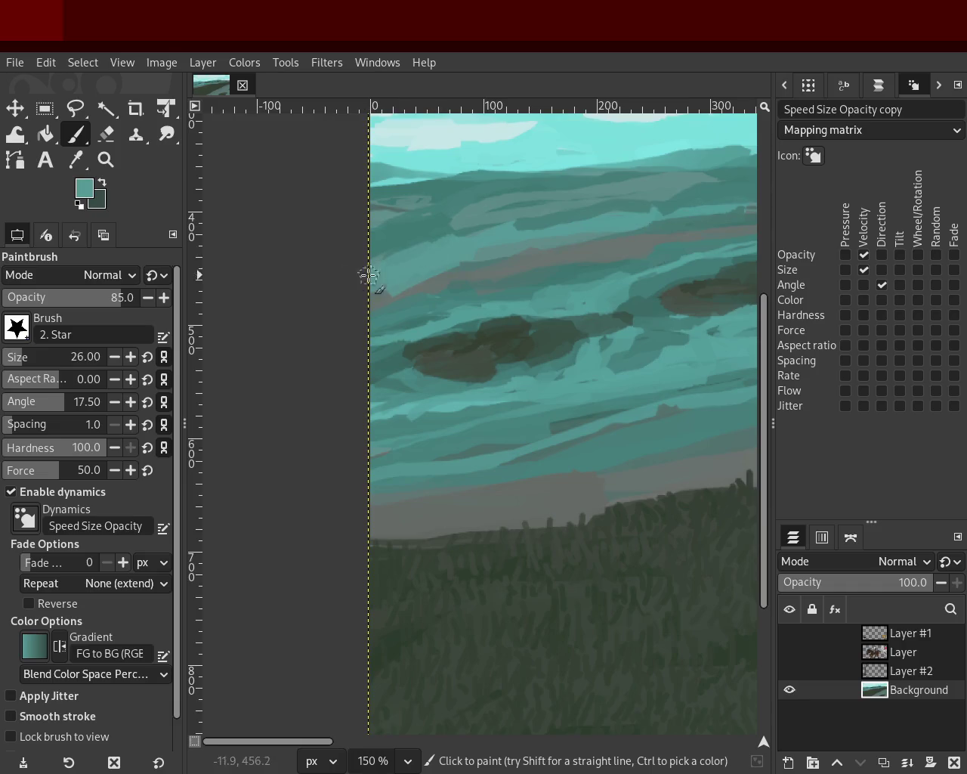
pyautogui.keyDown('ctrl'); pyautogui.click(432, 232); pyautogui.keyUp('ctrl')
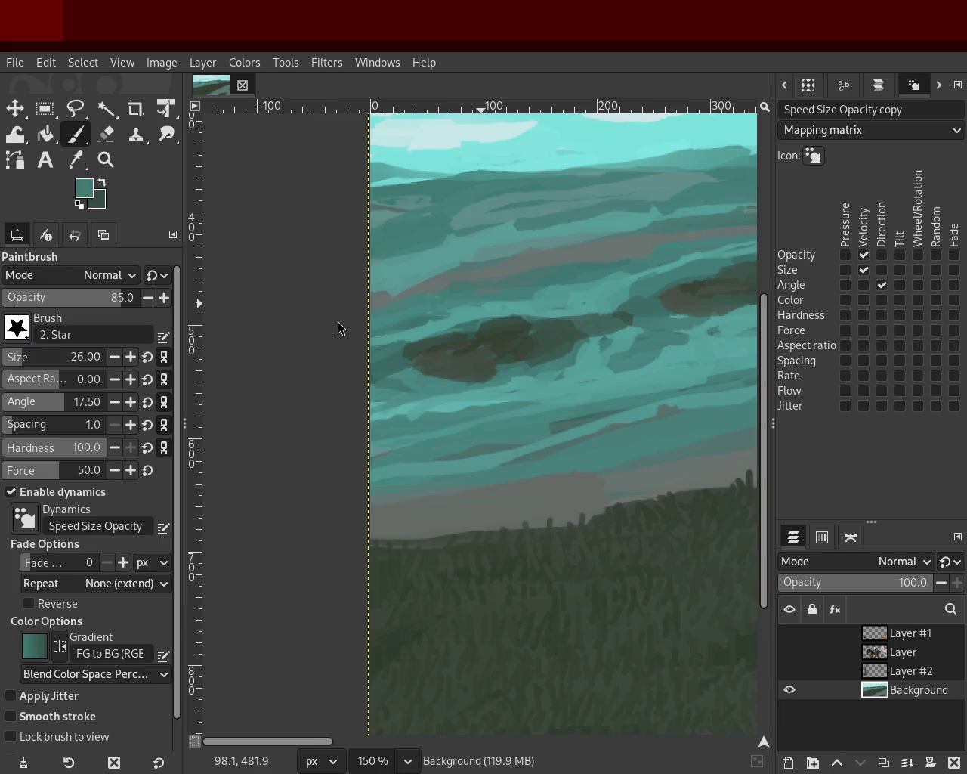
pyautogui.keyDown('ctrl'); pyautogui.click(459, 254); pyautogui.keyUp('ctrl')
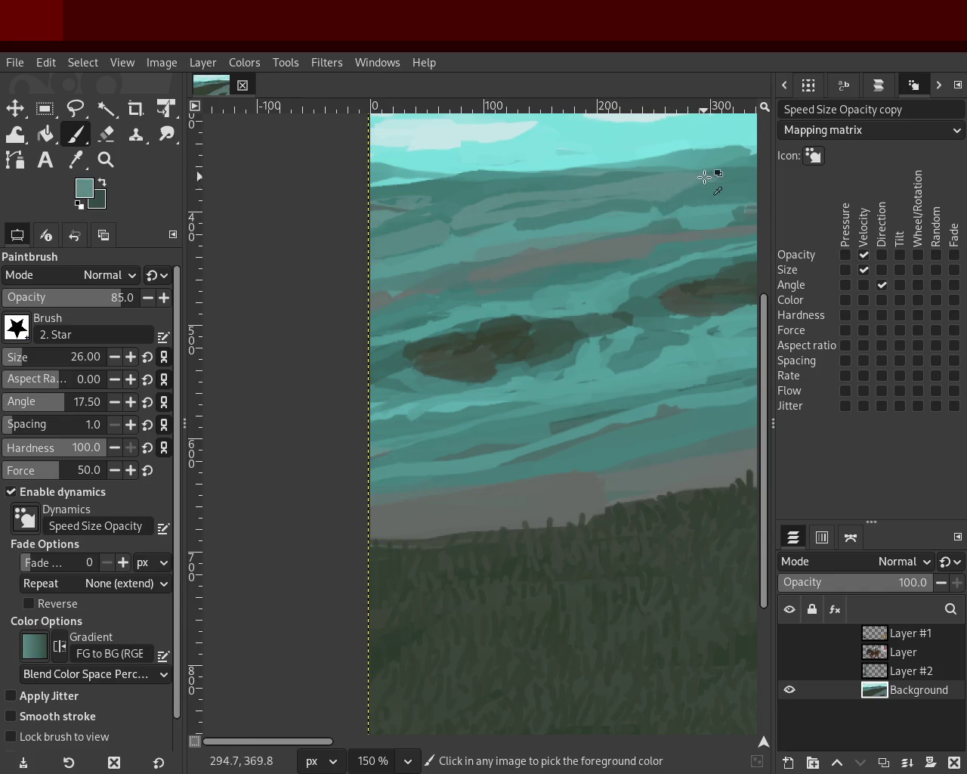
# - Pick a dark grey-green from the canvas with the Color Picker
pyautogui.click(76, 159)
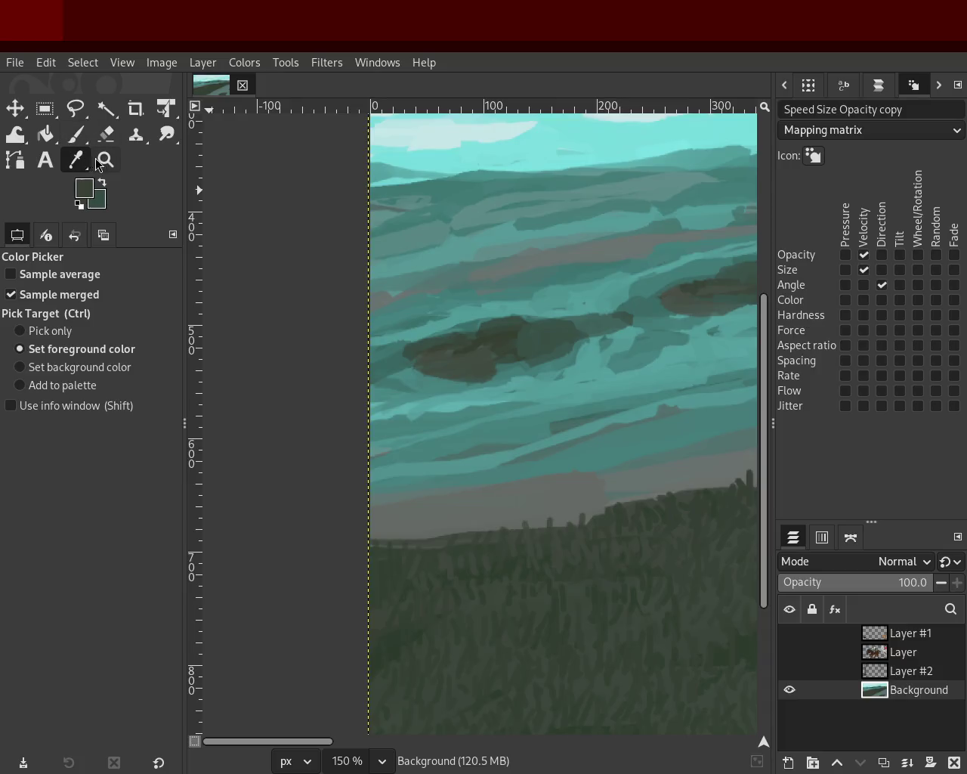
# - Zoom out and recentre the view to show the whole landscape
pyautogui.click(97, 159)
pyautogui.press('-')
pyautogui.press('-')
pyautogui.press('-')
pyautogui.click(337, 270)
pyautogui.keyDown('ctrl'); pyautogui.click(371, 273); pyautogui.keyUp('ctrl')
pyautogui.click(378, 276)
pyautogui.keyDown('ctrl'); pyautogui.click(362, 268); pyautogui.keyUp('ctrl')
pyautogui.keyDown('ctrl'); pyautogui.click(361, 268); pyautogui.keyUp('ctrl')
pyautogui.click(564, 278)
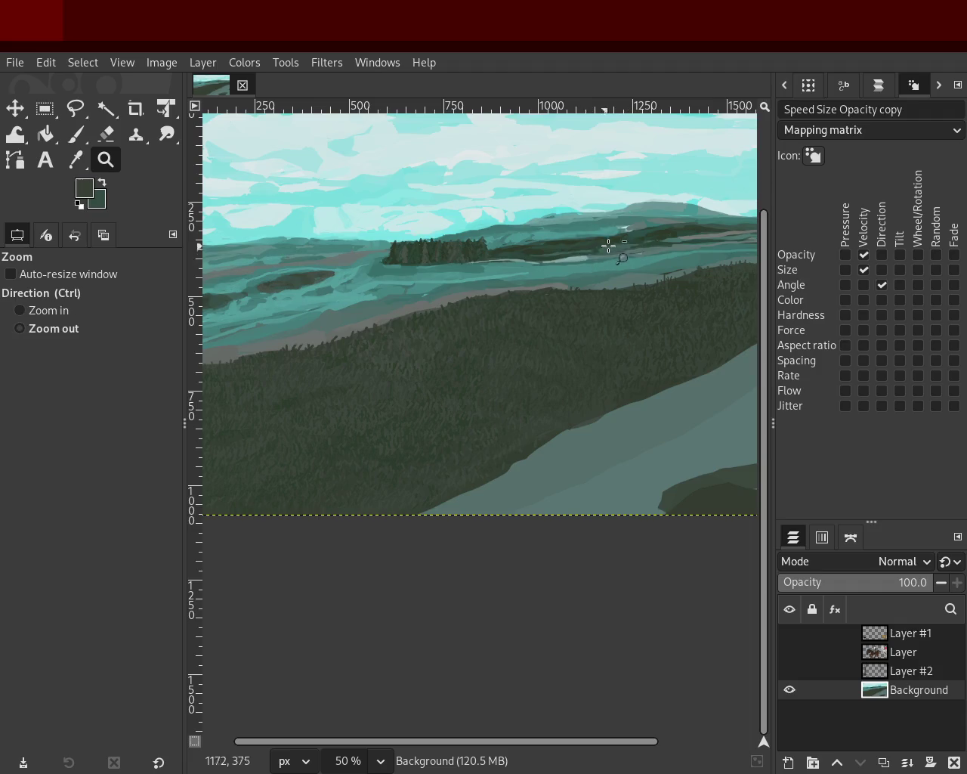
pyautogui.keyDown('ctrl'); pyautogui.click(537, 241); pyautogui.keyUp('ctrl')
pyautogui.click(425, 263)
pyautogui.click(421, 261)
pyautogui.keyDown('ctrl'); pyautogui.click(425, 265); pyautogui.keyUp('ctrl')
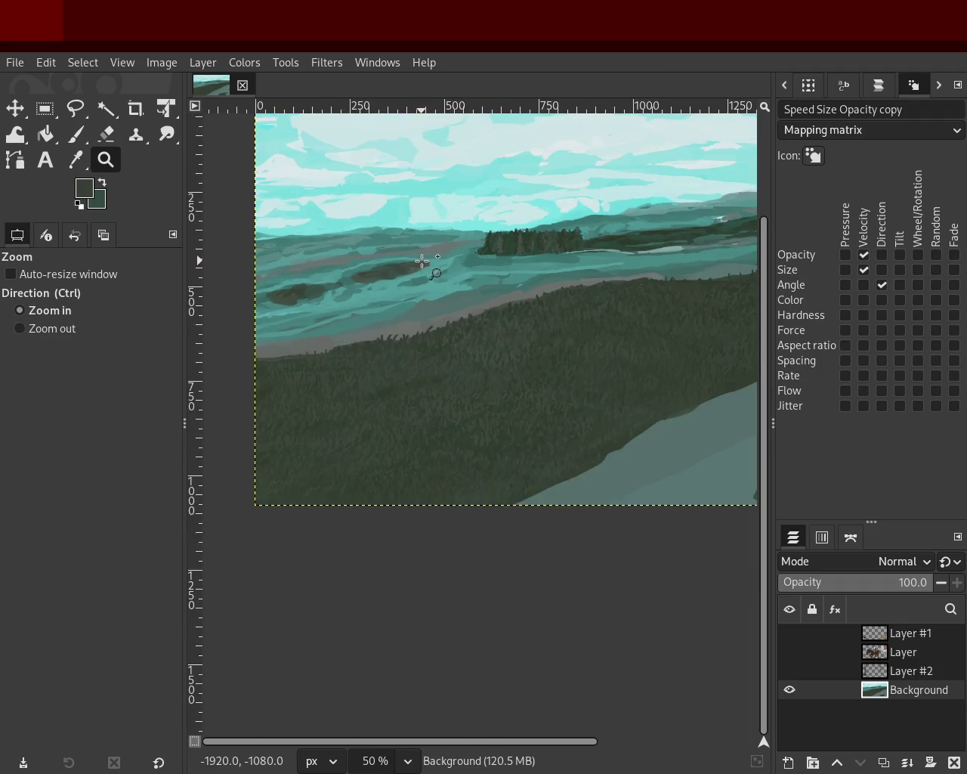
# - Frame the dark island patches at 150% and return to the Paintbrush
pyautogui.keyDown('ctrl'); pyautogui.click(421, 257); pyautogui.keyUp('ctrl')
pyautogui.click(393, 276)
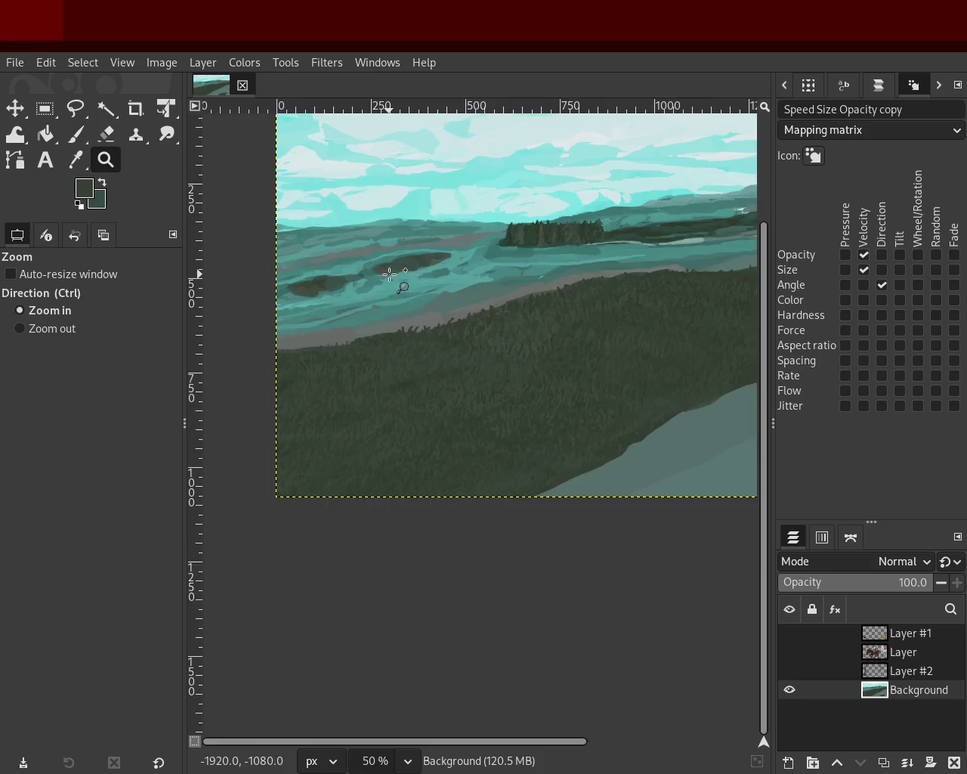
pyautogui.doubleClick(388, 274)
pyautogui.keyDown('ctrl'); pyautogui.click(388, 274); pyautogui.keyUp('ctrl')
pyautogui.click(454, 231)
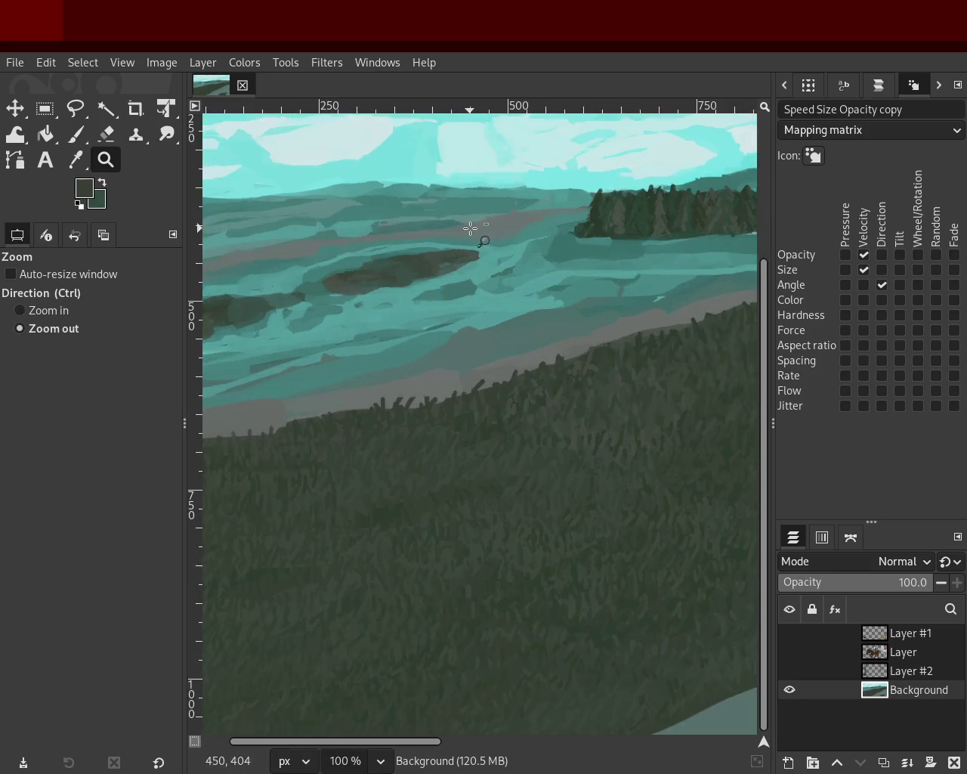
pyautogui.keyDown('ctrl'); pyautogui.click(477, 227); pyautogui.keyUp('ctrl')
pyautogui.keyDown('ctrl'); pyautogui.click(535, 226); pyautogui.keyUp('ctrl')
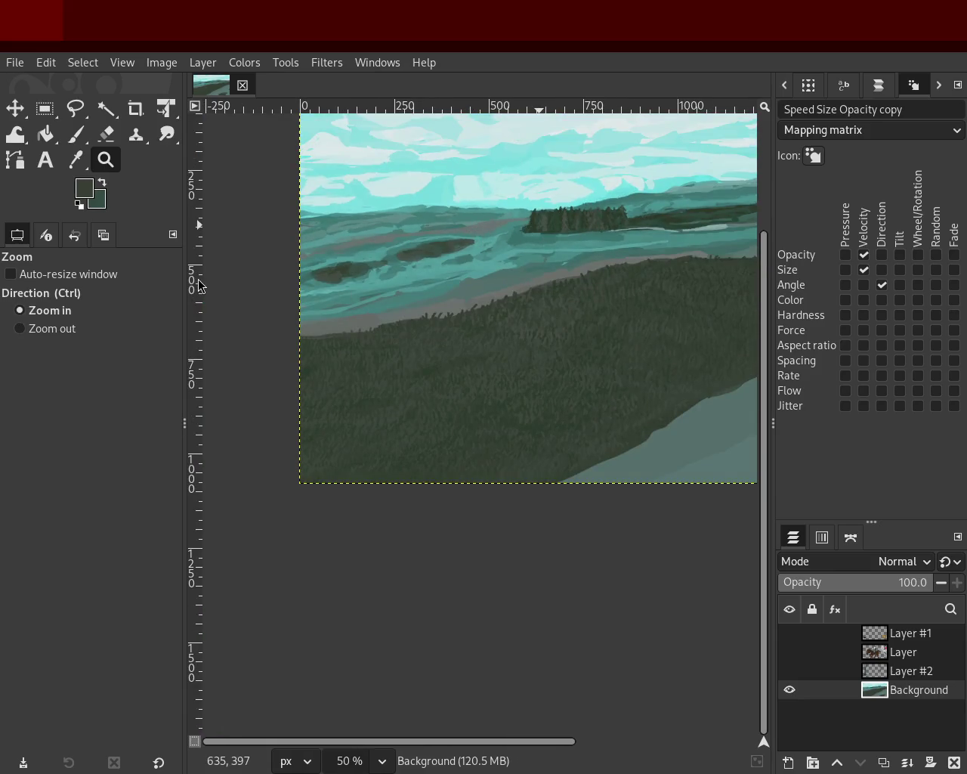
pyautogui.scroll(-1, 257, 330)
pyautogui.scroll(-2, 257, 330)
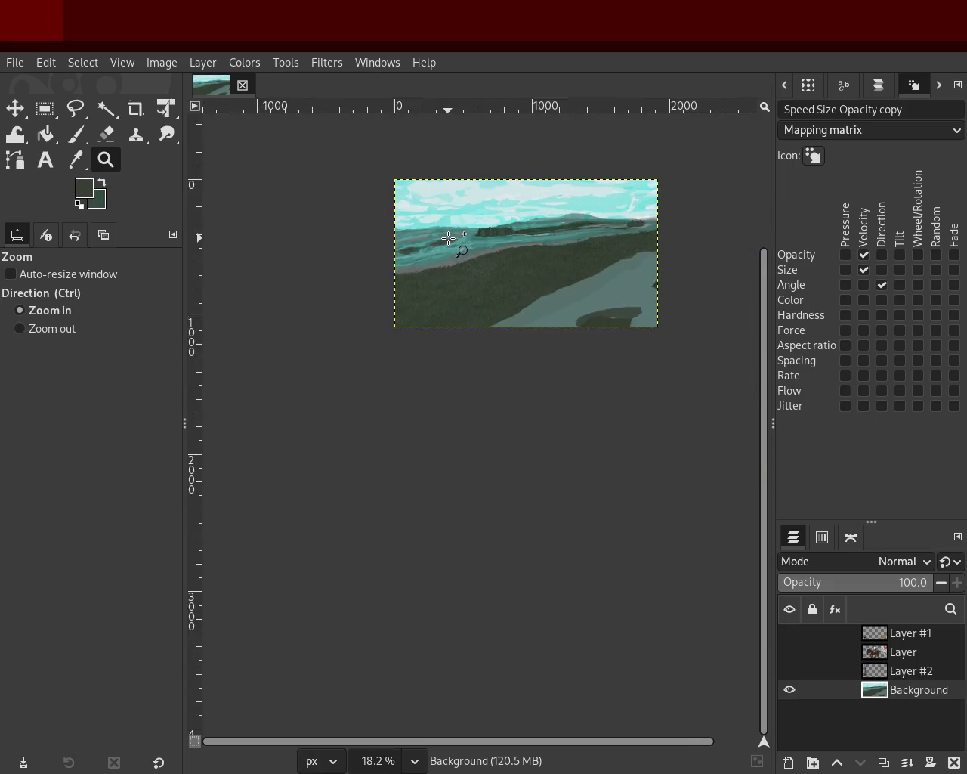
pyautogui.scroll(3, 449, 238)
pyautogui.scroll(3, 449, 238)
pyautogui.click(449, 238)
pyautogui.keyDown('ctrl'); pyautogui.click(429, 218); pyautogui.keyUp('ctrl')
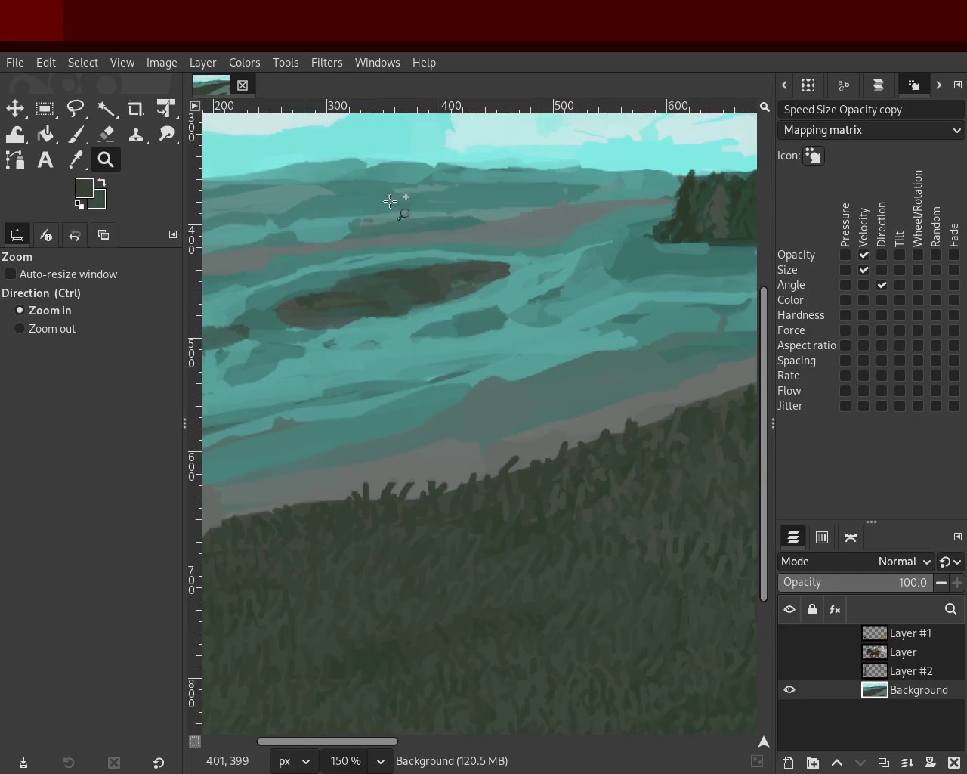
pyautogui.click(77, 135)
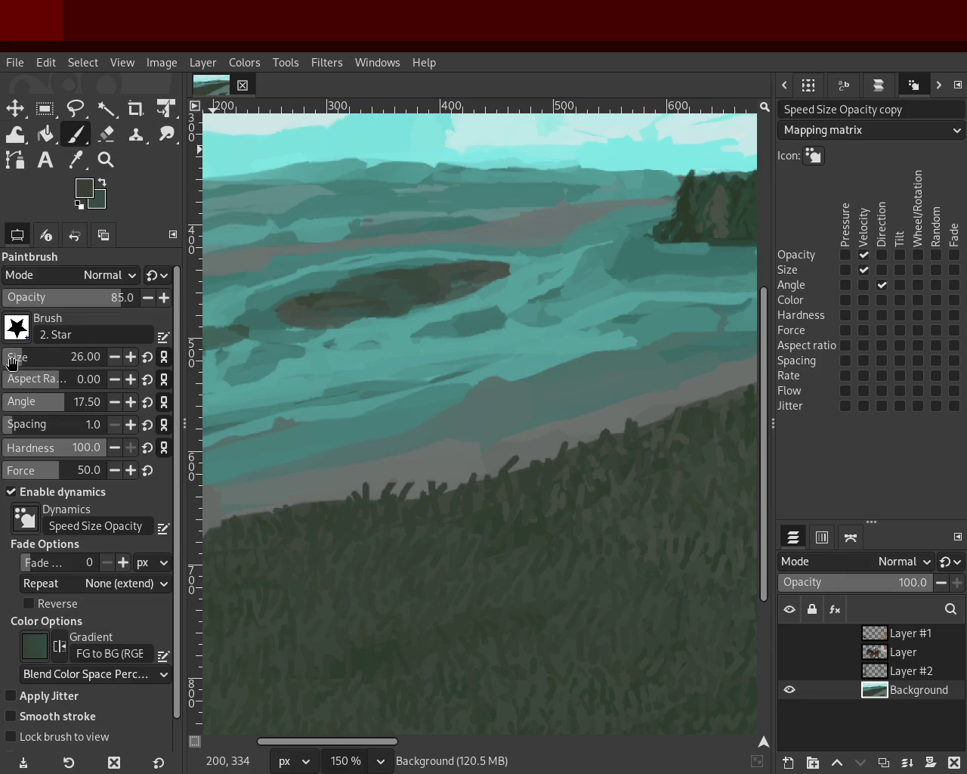
# - Shrink the brush to size 7, sample the tree clump's dark green, and try a trunk stroke
pyautogui.click(114, 358)
pyautogui.click(113, 359)
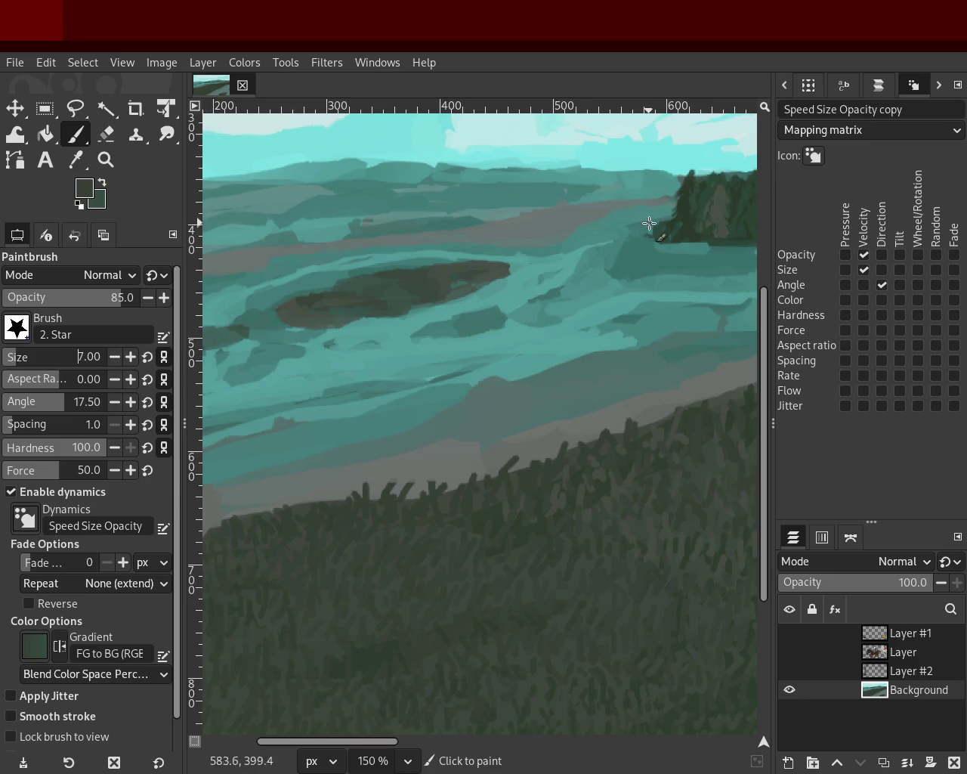
pyautogui.keyDown('ctrl'); pyautogui.click(685, 207); pyautogui.keyUp('ctrl')
pyautogui.moveTo(488, 240); pyautogui.dragTo(476, 259)
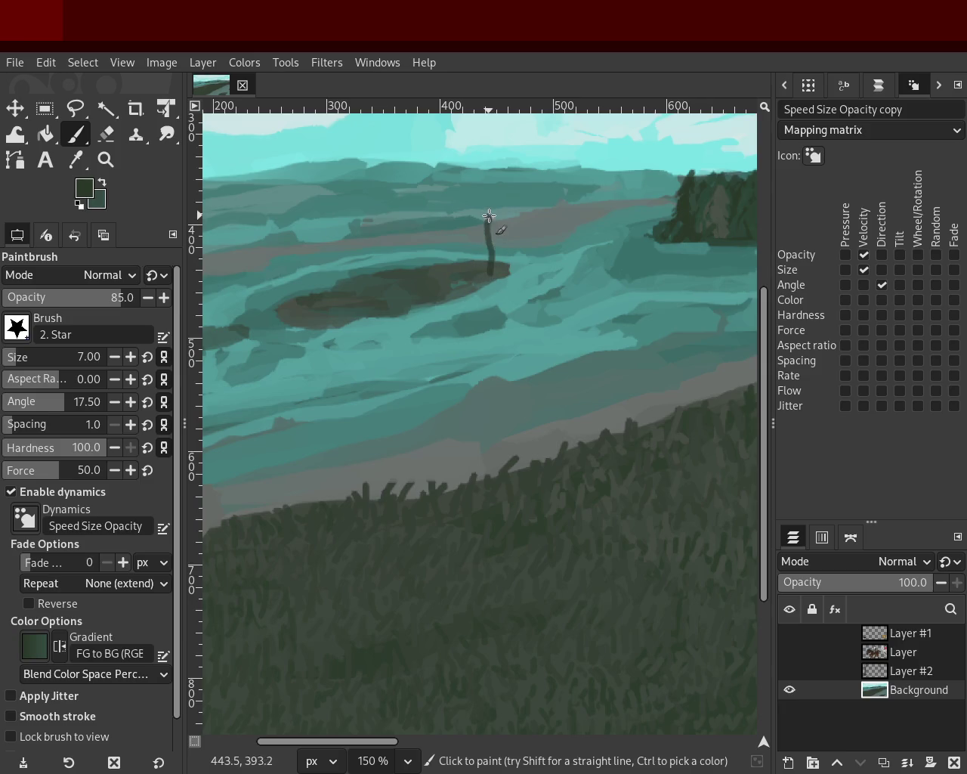
pyautogui.hotkey('ctrl', 'z')
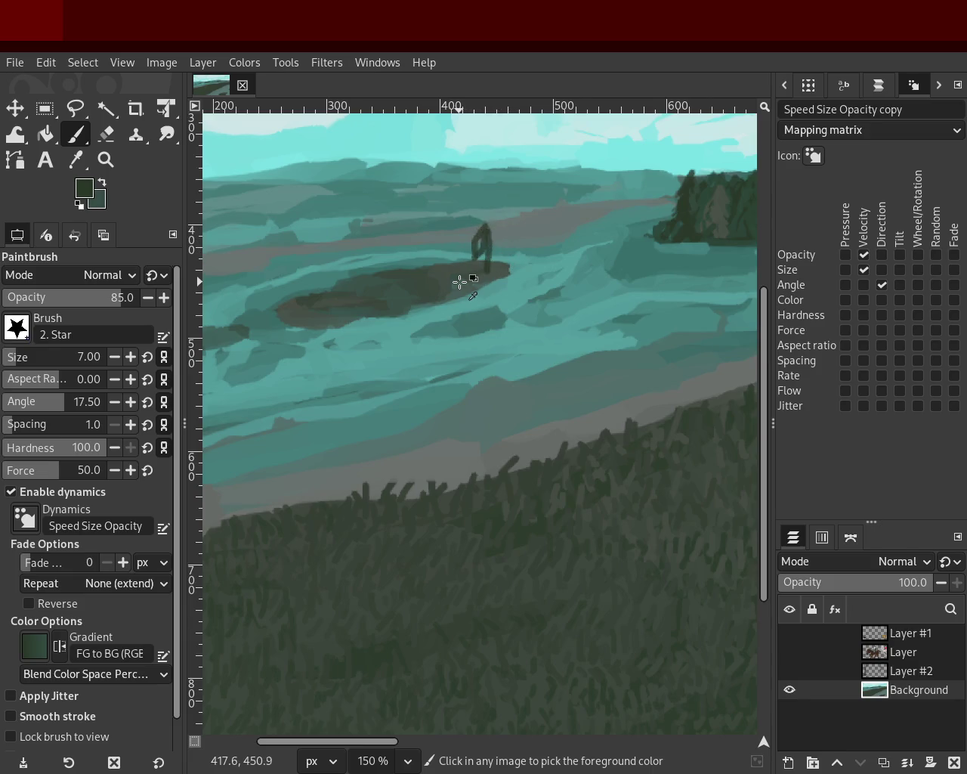
# - Add thin branches to the tree at size 2, undoing the stray strokes
pyautogui.press('z')
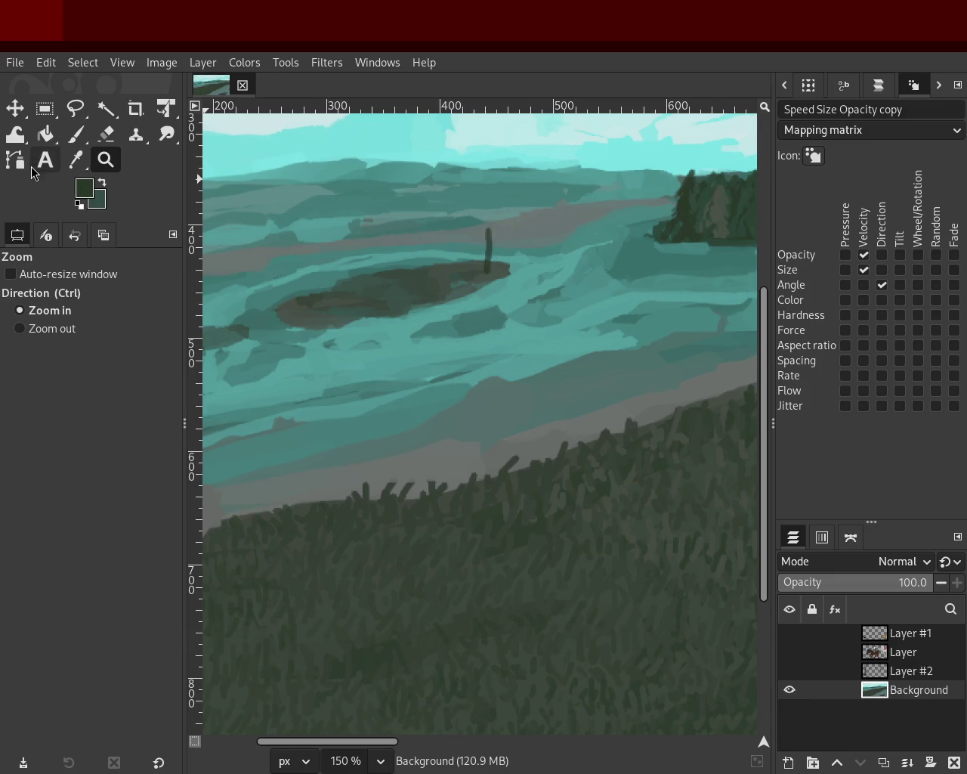
pyautogui.click(75, 134)
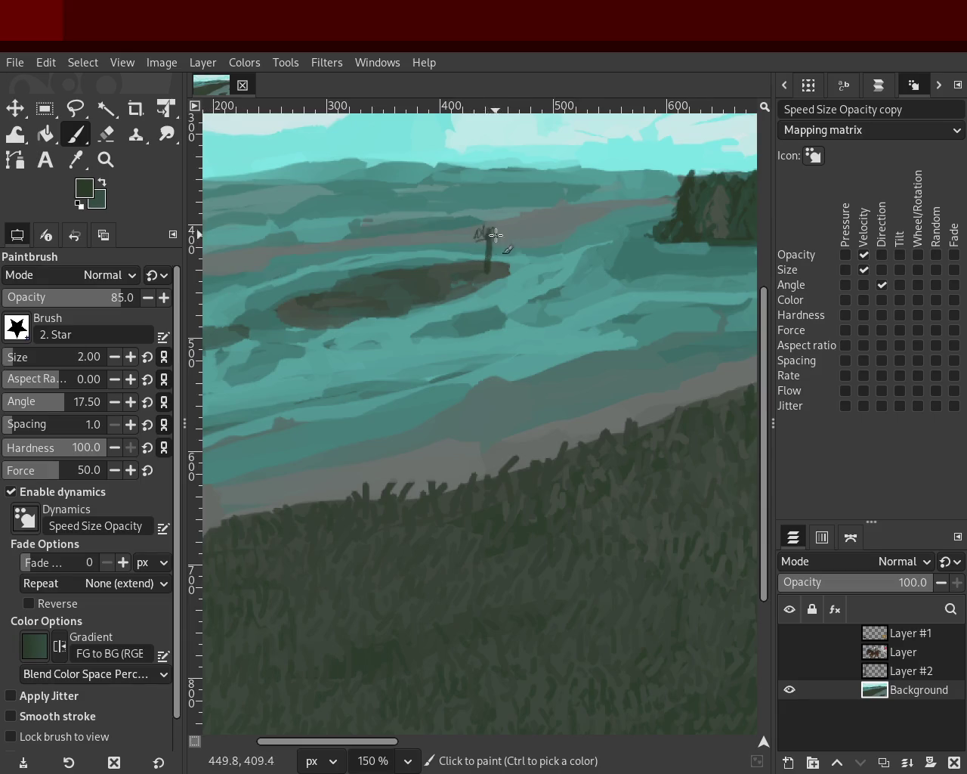
pyautogui.moveTo(495, 237); pyautogui.dragTo(500, 251)
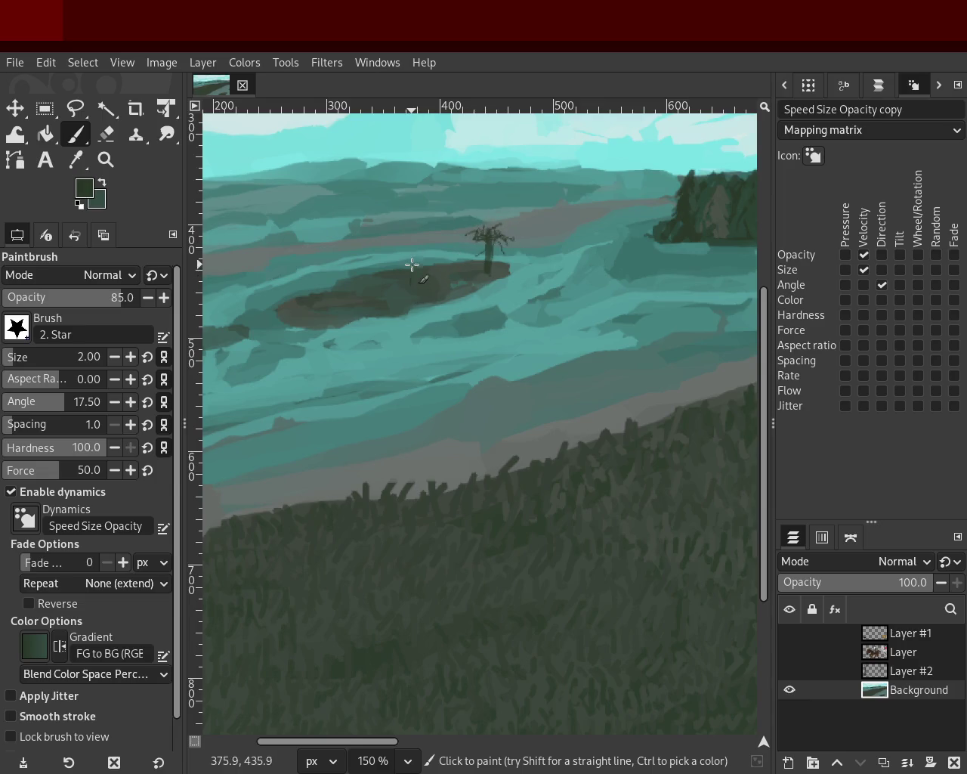
pyautogui.moveTo(400, 250); pyautogui.dragTo(406, 250)
pyautogui.hotkey('ctrl', 'z')
pyautogui.hotkey('ctrl', 'z')
# - Zoom around the islands and close in on the small tree at 300%
pyautogui.click(105, 159)
pyautogui.keyDown('ctrl'); pyautogui.click(399, 287); pyautogui.keyUp('ctrl')
pyautogui.keyDown('ctrl'); pyautogui.click(412, 282); pyautogui.keyUp('ctrl')
pyautogui.keyDown('ctrl'); pyautogui.click(423, 276); pyautogui.keyUp('ctrl')
pyautogui.click(460, 262)
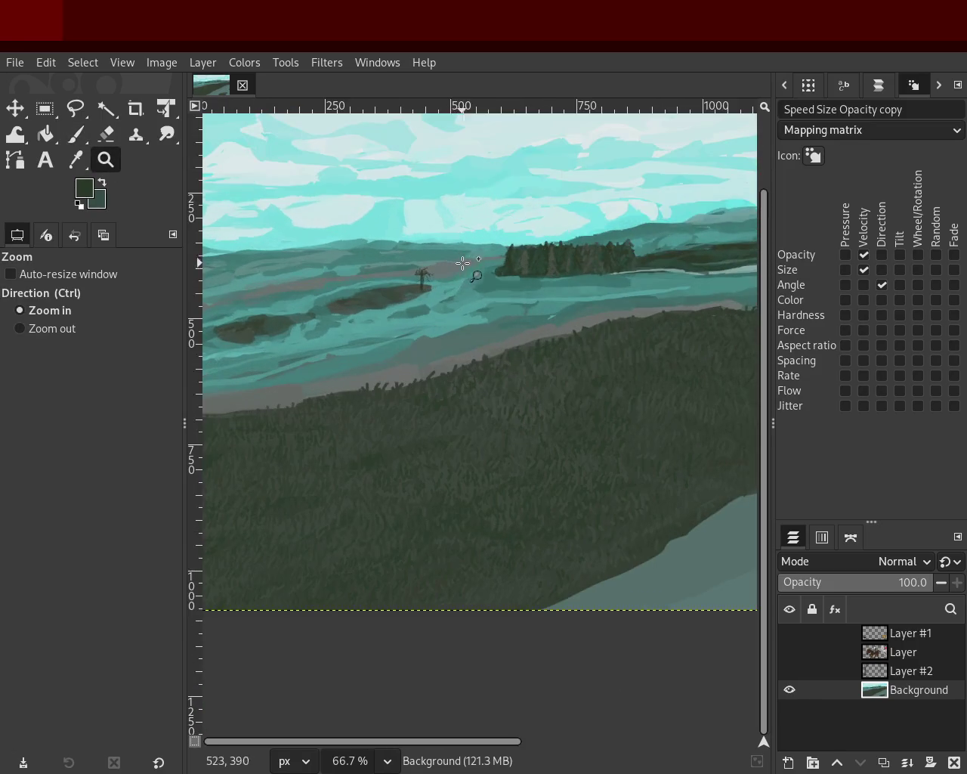
pyautogui.keyDown('ctrl'); pyautogui.click(507, 305); pyautogui.keyUp('ctrl')
pyautogui.click(453, 296)
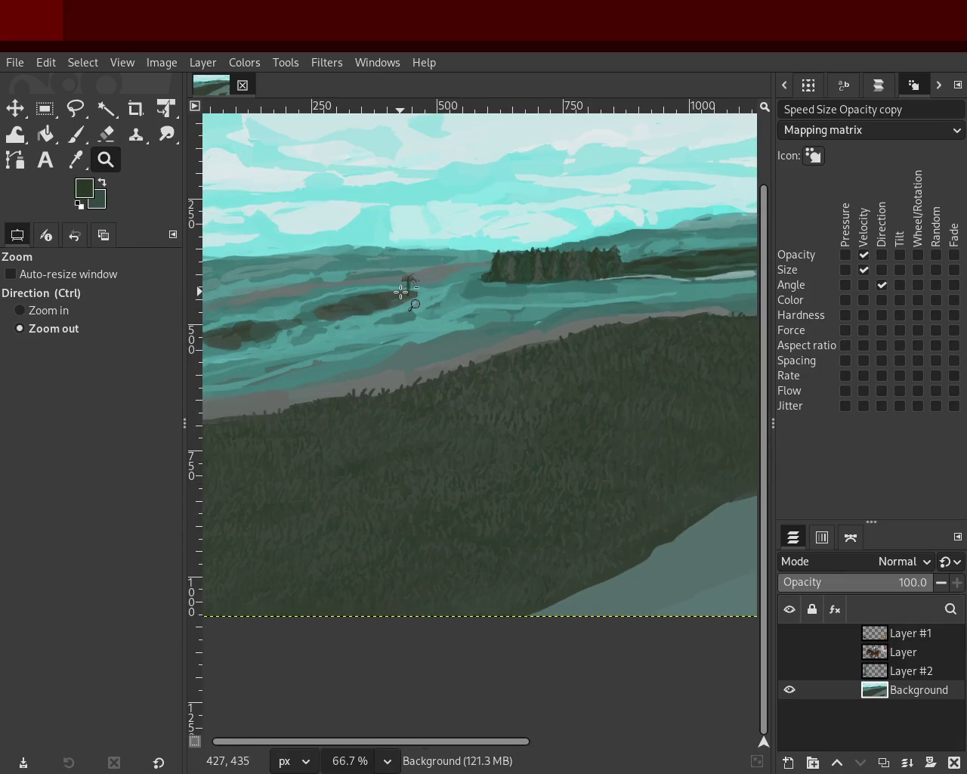
pyautogui.keyDown('ctrl'); pyautogui.click(401, 292); pyautogui.keyUp('ctrl')
pyautogui.click(401, 284)
pyautogui.click(403, 289)
pyautogui.click(406, 294)
pyautogui.click(405, 293)
pyautogui.click(401, 289)
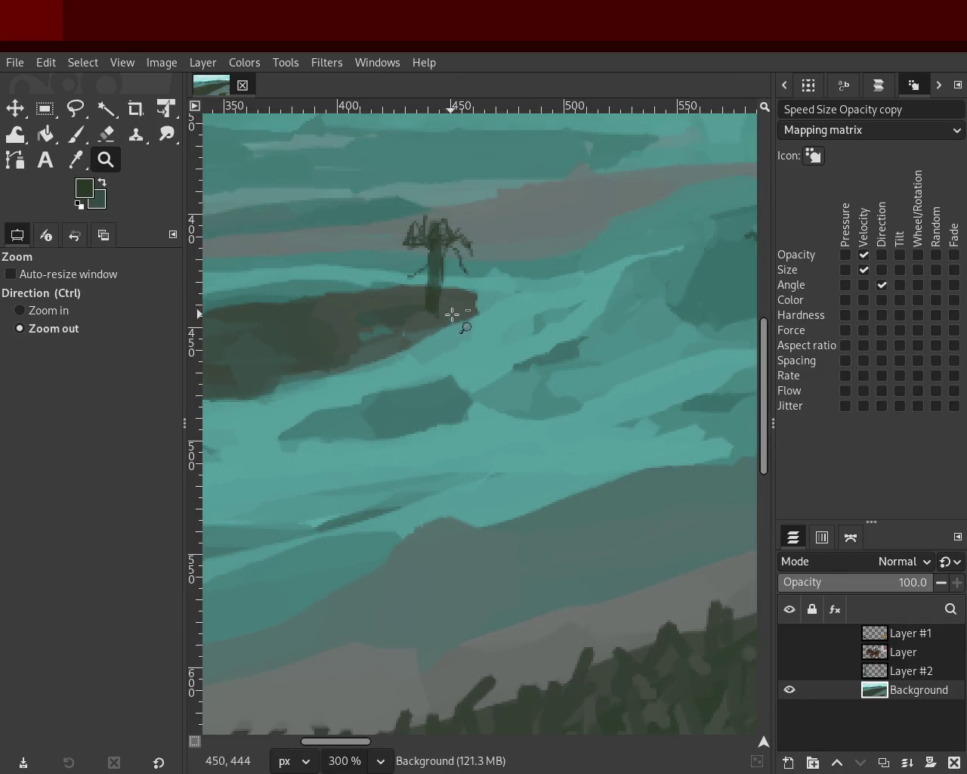
# - Undo the tree, zoom back out to the whole image, and reselect the Paintbrush
pyautogui.hotkey('ctrl', 'z')
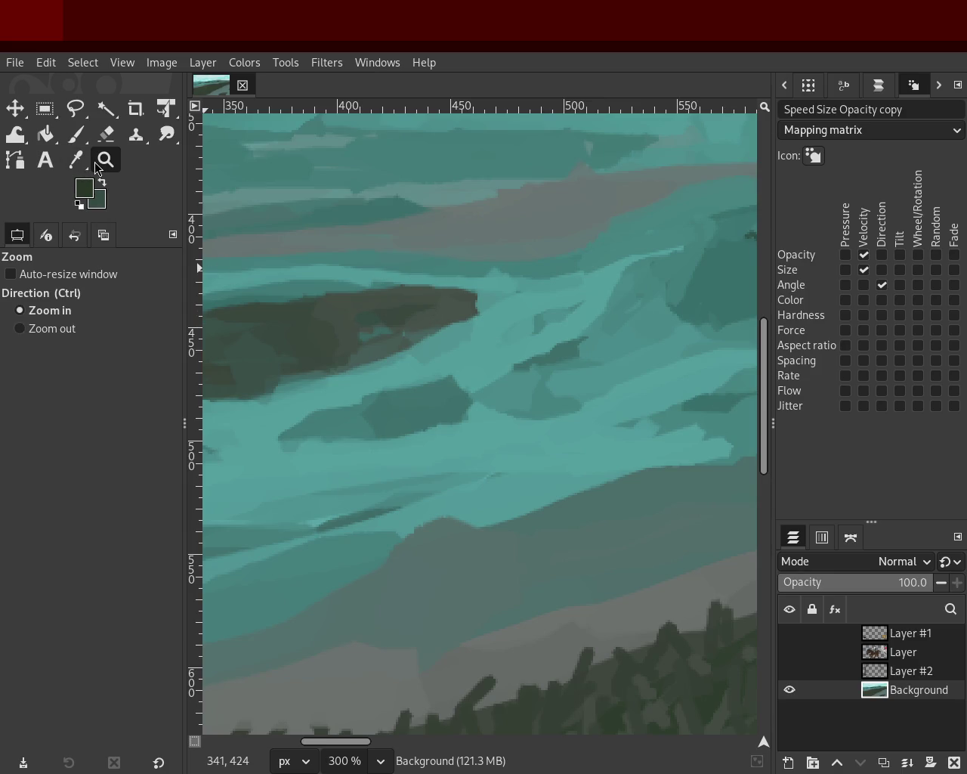
pyautogui.keyDown('ctrl'); pyautogui.click(445, 302); pyautogui.keyUp('ctrl')
pyautogui.keyDown('ctrl'); pyautogui.click(445, 302); pyautogui.keyUp('ctrl')
pyautogui.keyDown('ctrl'); pyautogui.click(446, 303); pyautogui.keyUp('ctrl')
pyautogui.keyDown('ctrl'); pyautogui.click(446, 304); pyautogui.keyUp('ctrl')
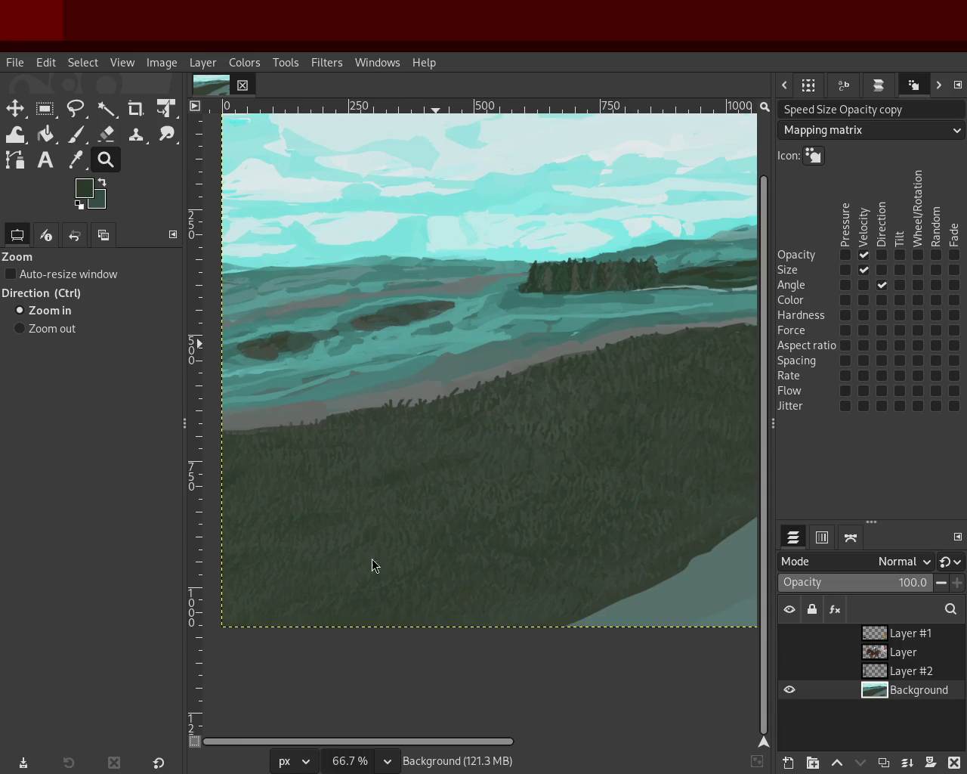
pyautogui.scroll(-1, 416, 335)
pyautogui.scroll(3, 417, 335)
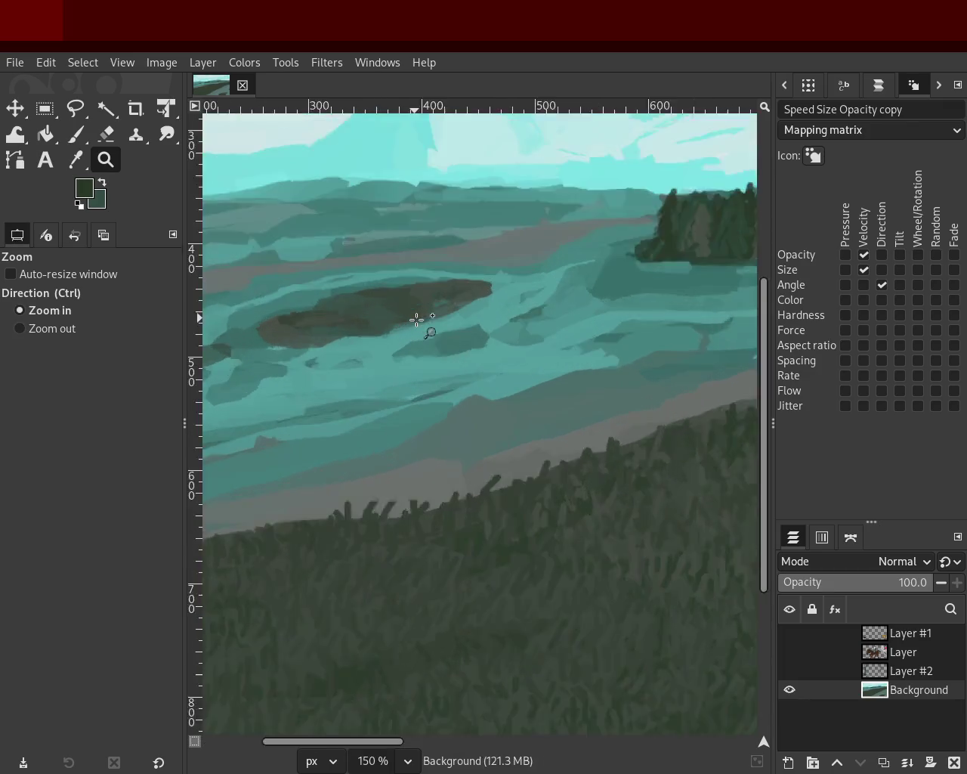
pyautogui.scroll(1, 417, 335)
pyautogui.click(76, 134)
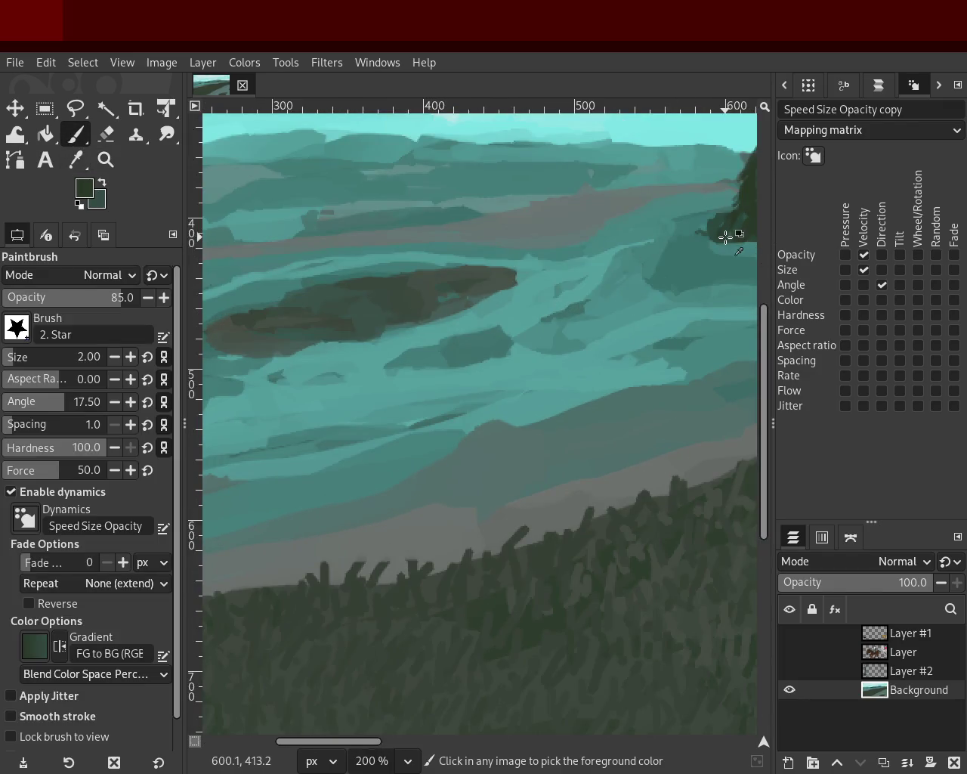
# - Set the brush size to 18 and sample the central island patch's dark green
pyautogui.moveTo(473, 268); pyautogui.dragTo(473, 227)
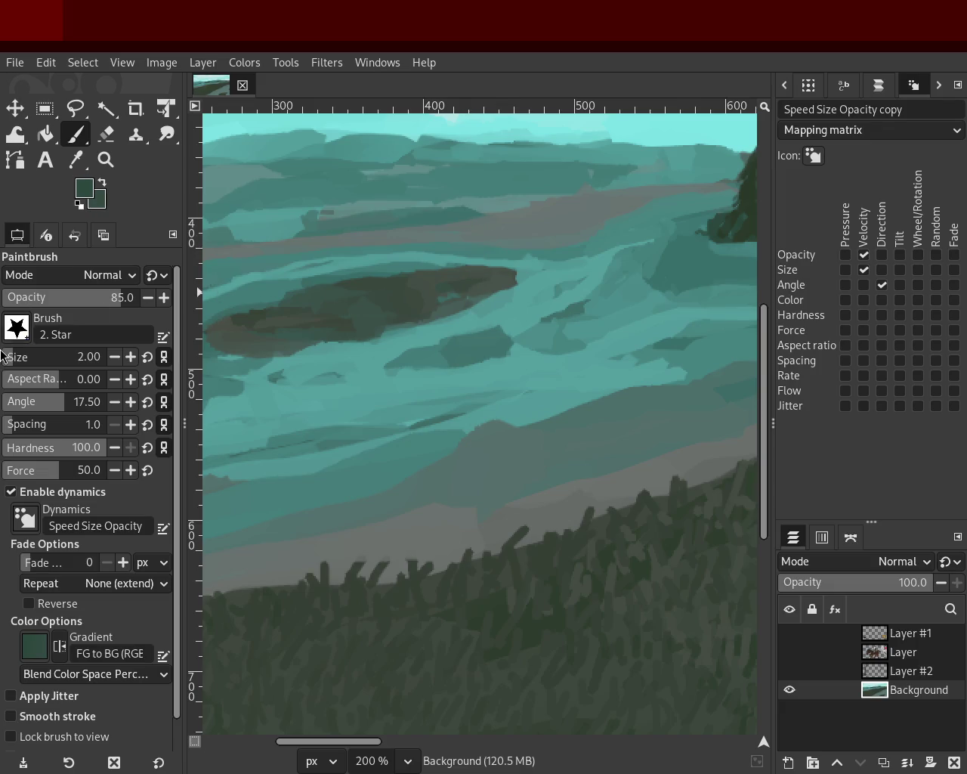
pyautogui.write('18')
pyautogui.press('Return')
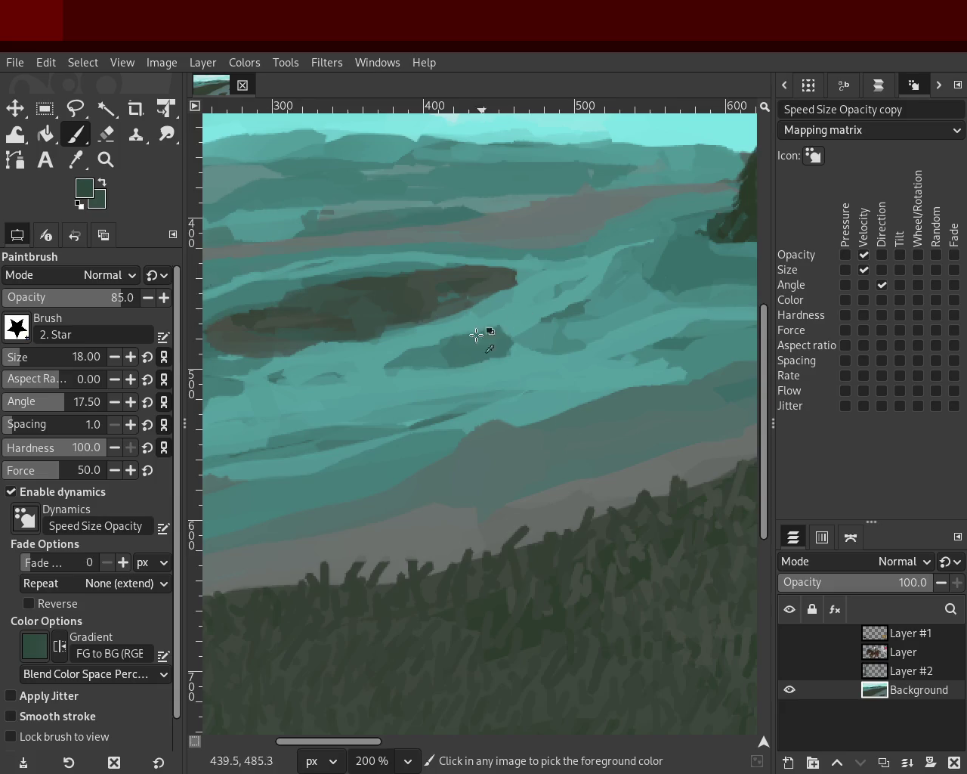
pyautogui.keyDown('ctrl'); pyautogui.click(648, 289); pyautogui.keyUp('ctrl')
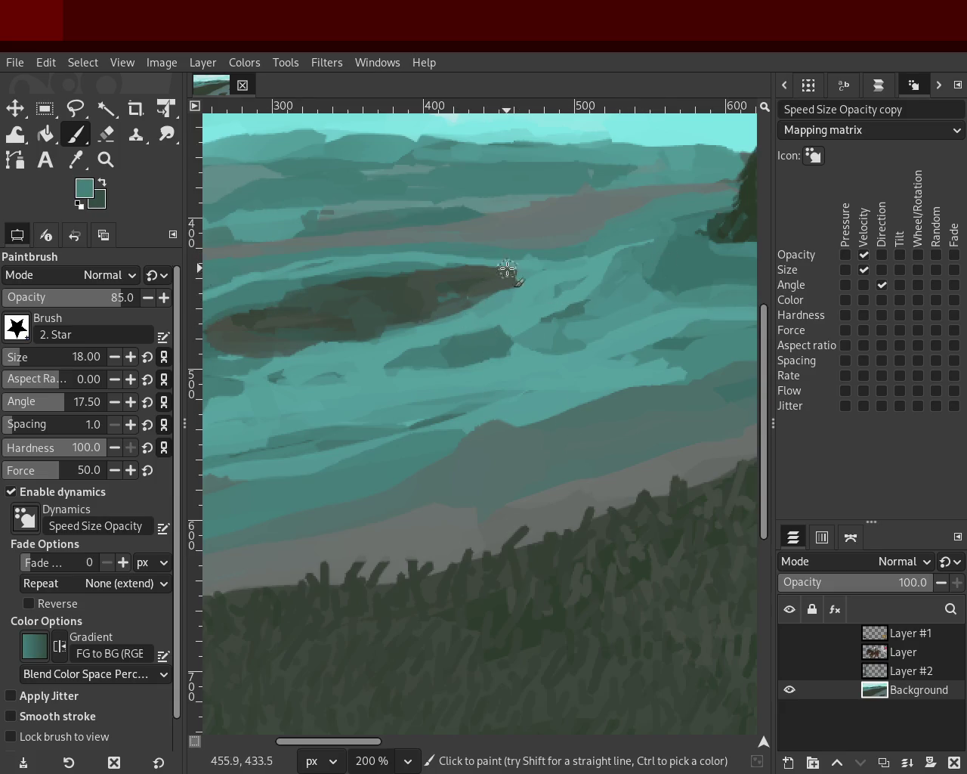
pyautogui.keyDown('ctrl'); pyautogui.click(463, 287); pyautogui.keyUp('ctrl')
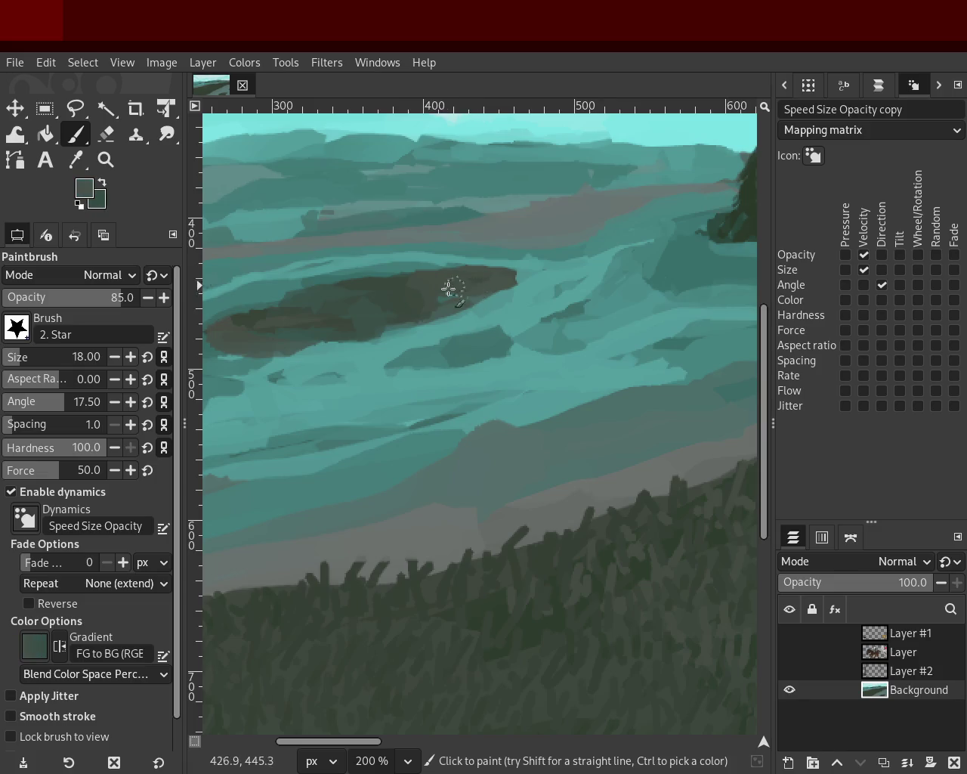
# - Zoom out to view the whole landscape and save the image
pyautogui.click(106, 160)
pyautogui.click(386, 308)
pyautogui.click(385, 308)
pyautogui.keyDown('ctrl'); pyautogui.click(335, 303); pyautogui.keyUp('ctrl')
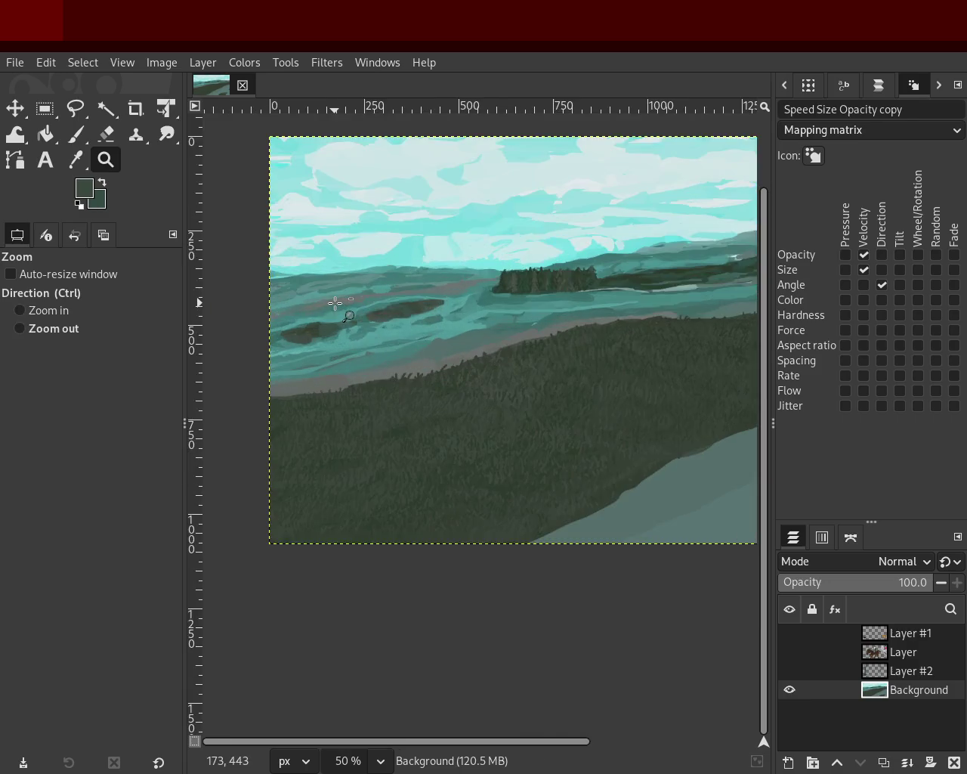
pyautogui.click(414, 302)
pyautogui.hotkey('ctrl', 's')
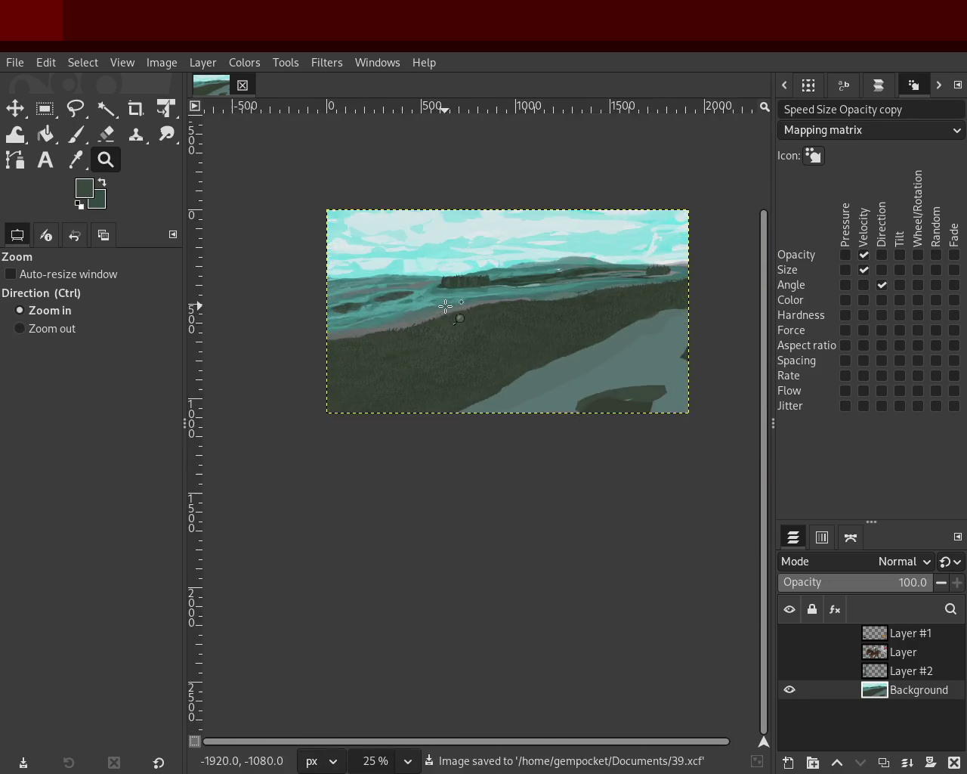
# - Zoom in on the right-hand hills and the hillside edge
pyautogui.keyDown('ctrl'); pyautogui.click(334, 309); pyautogui.keyUp('ctrl')
pyautogui.keyDown('ctrl'); pyautogui.click(335, 309); pyautogui.keyUp('ctrl')
pyautogui.click(363, 275)
pyautogui.keyDown('ctrl'); pyautogui.click(372, 265); pyautogui.keyUp('ctrl')
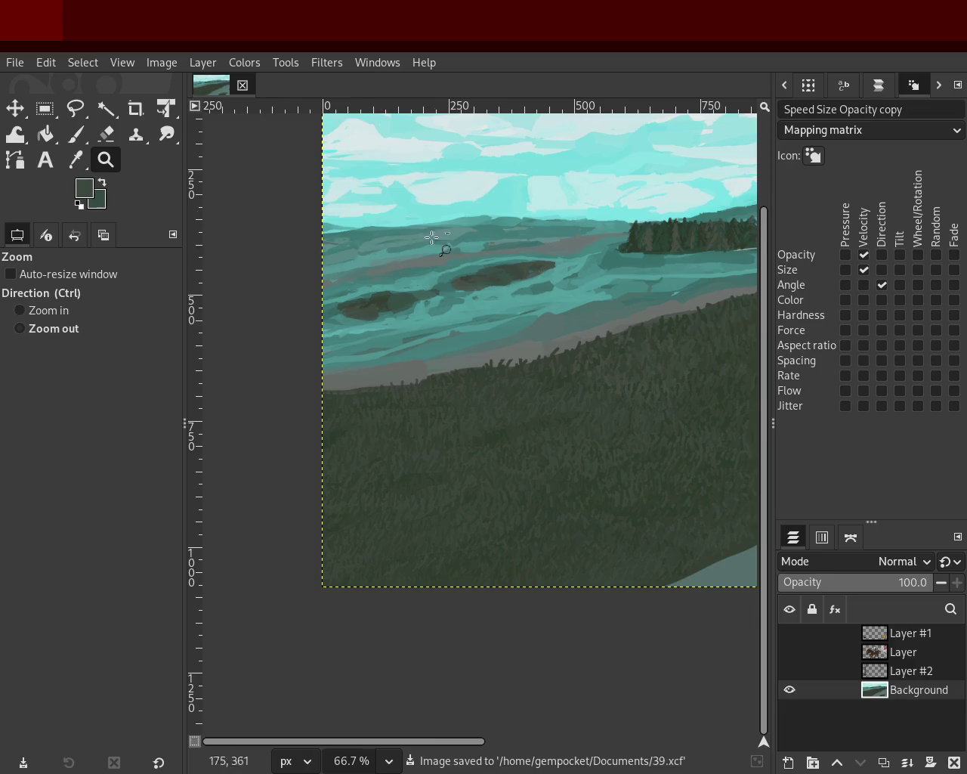
pyautogui.click(443, 257)
pyautogui.click(443, 257)
pyautogui.click(442, 257)
pyautogui.click(443, 256)
pyautogui.click(599, 227)
pyautogui.click(600, 226)
pyautogui.click(599, 227)
pyautogui.keyDown('ctrl'); pyautogui.click(501, 275); pyautogui.keyUp('ctrl')
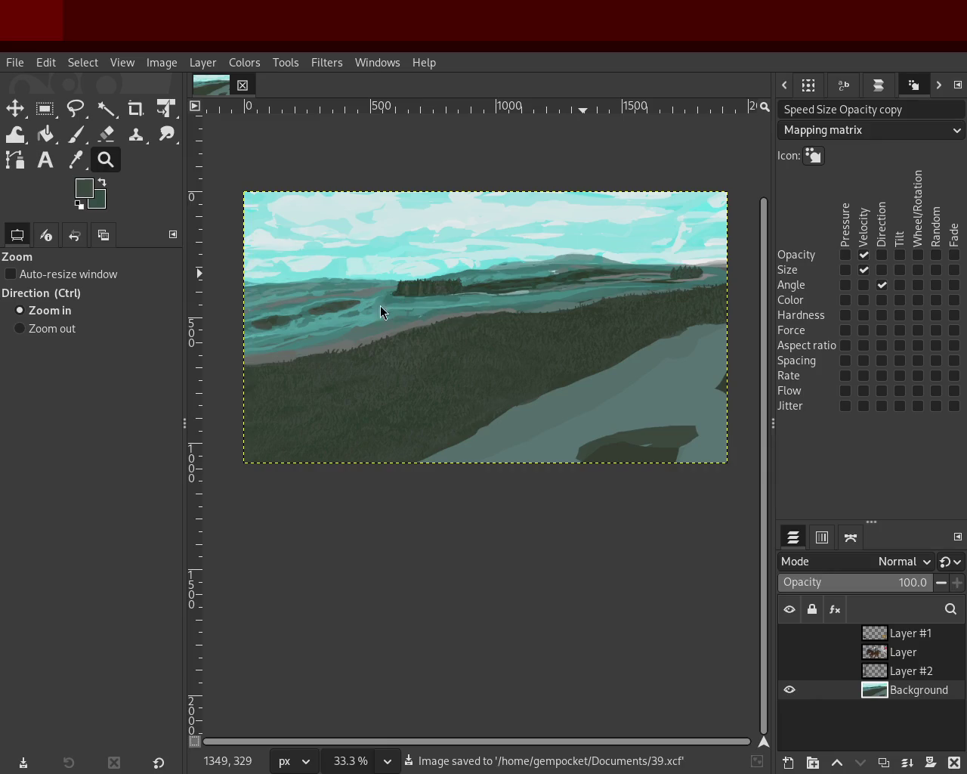
pyautogui.keyDown('ctrl'); pyautogui.click(605, 285); pyautogui.keyUp('ctrl')
pyautogui.click(637, 276)
pyautogui.click(637, 277)
pyautogui.click(511, 341)
pyautogui.click(512, 341)
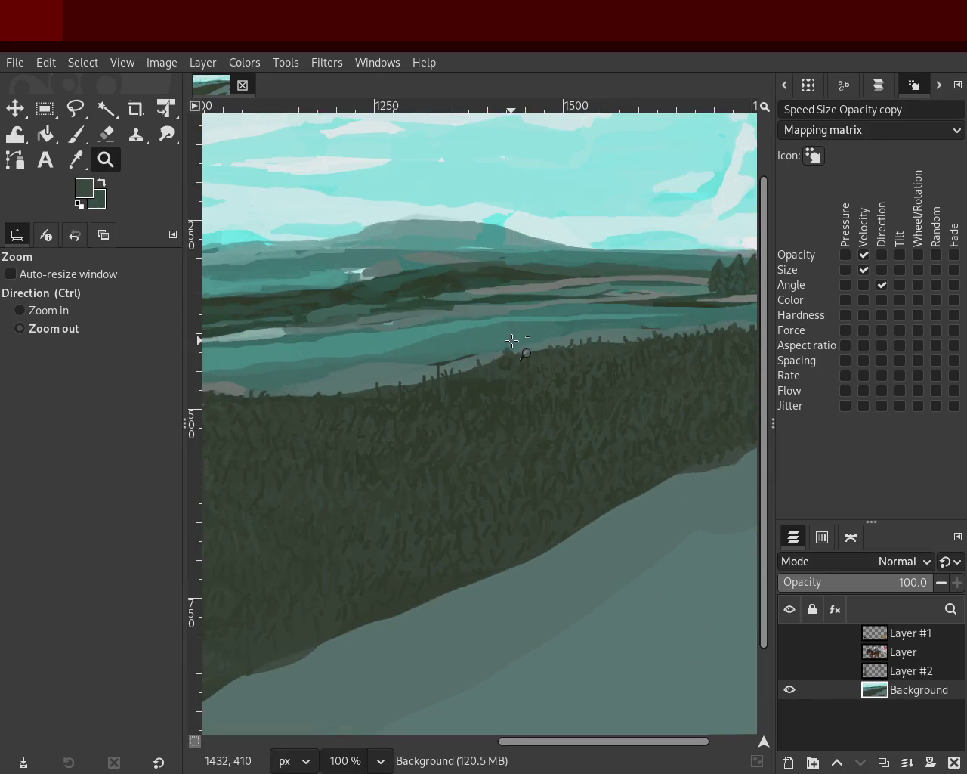
pyautogui.keyDown('ctrl'); pyautogui.click(565, 312); pyautogui.keyUp('ctrl')
pyautogui.click(565, 312)
pyautogui.click(566, 311)
pyautogui.click(315, 227)
pyautogui.click(315, 227)
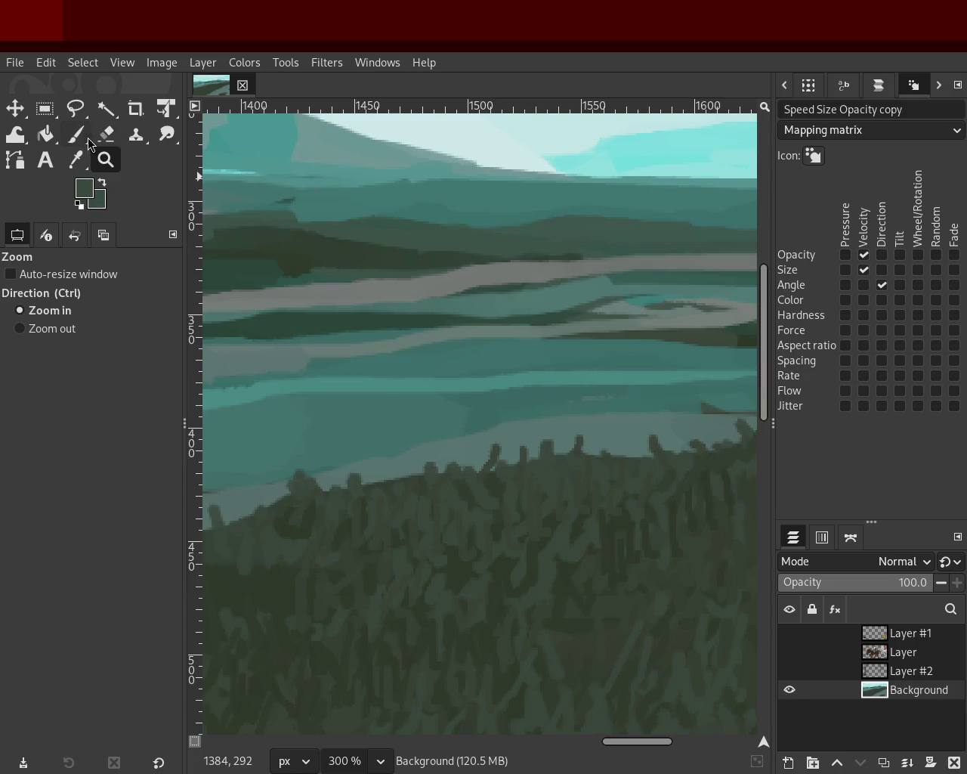
# - Sample a lighter grey-teal from the middle hills as the paint colour
pyautogui.click(82, 137)
pyautogui.keyDown('ctrl'); pyautogui.click(604, 287); pyautogui.keyUp('ctrl')
pyautogui.keyDown('ctrl'); pyautogui.click(609, 285); pyautogui.keyUp('ctrl')
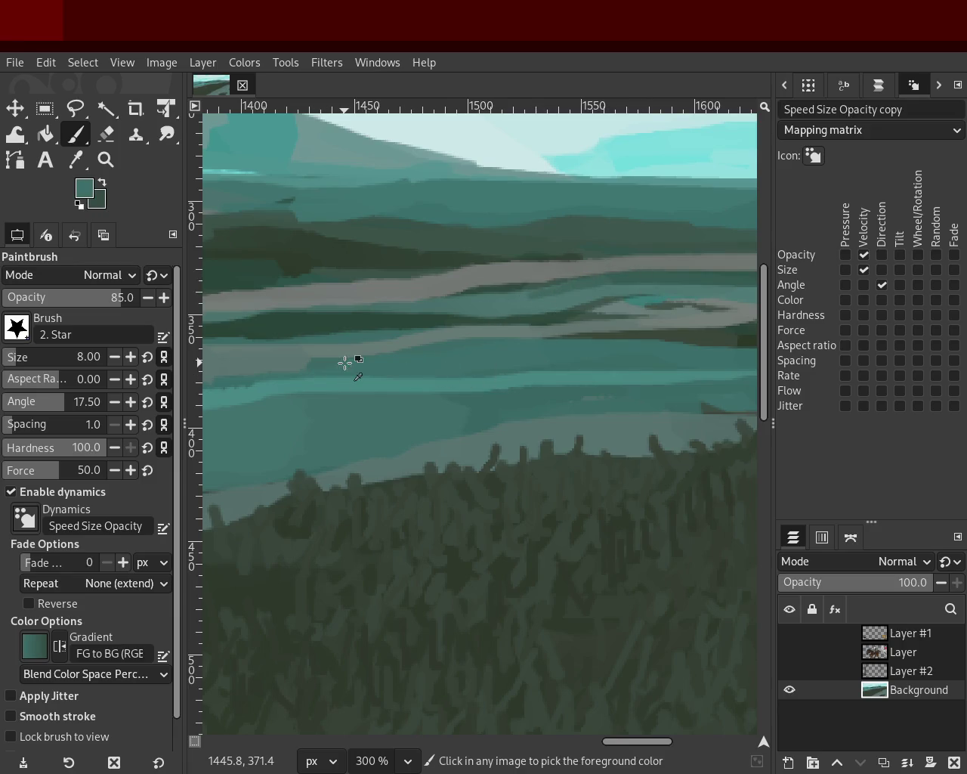
pyautogui.keyDown('ctrl'); pyautogui.click(225, 370); pyautogui.keyUp('ctrl')
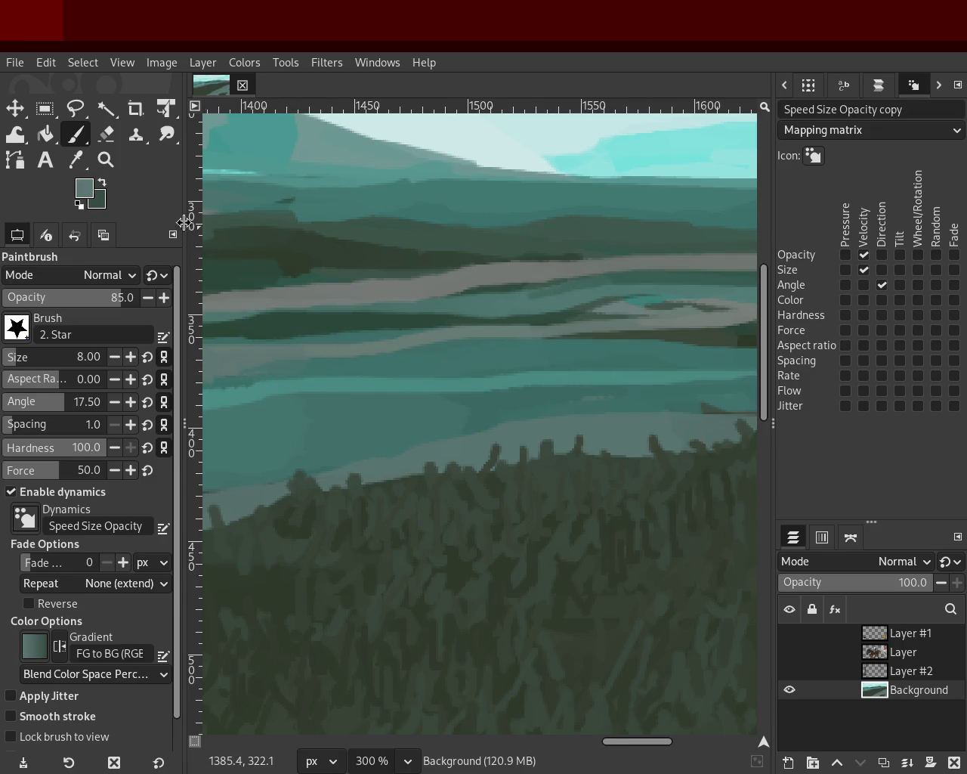
# - Zoom out to view most of the landscape at 100%
pyautogui.click(107, 167)
pyautogui.click(460, 335)
pyautogui.click(463, 335)
pyautogui.click(463, 335)
pyautogui.click(464, 335)
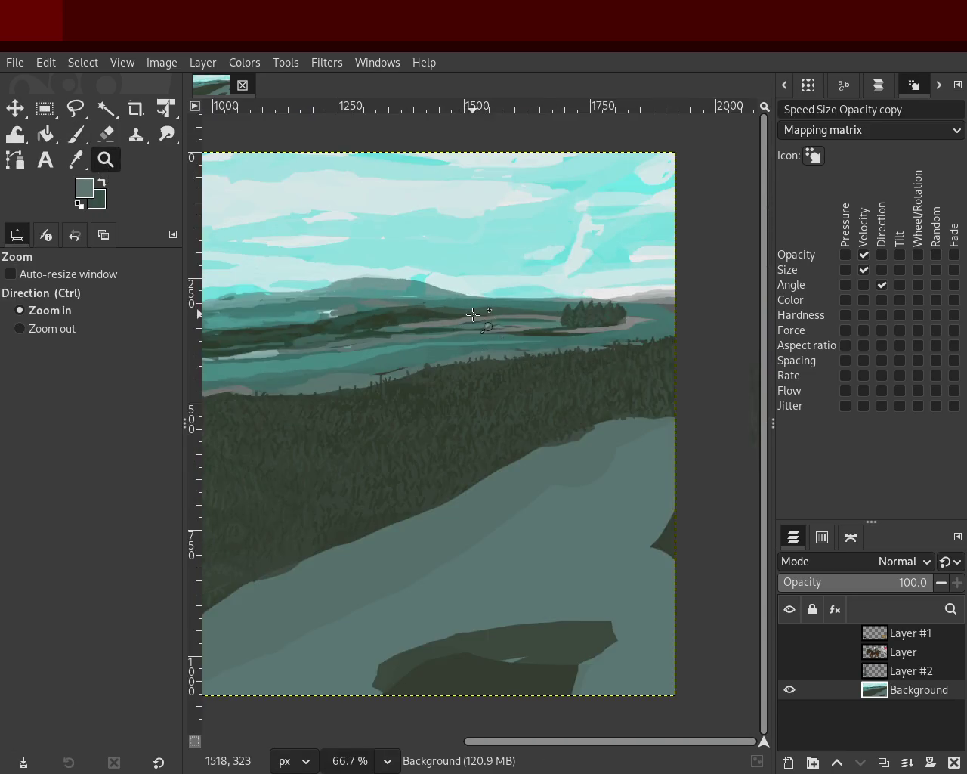
pyautogui.keyDown('ctrl'); pyautogui.click(481, 294); pyautogui.keyUp('ctrl')
pyautogui.press('ctrl')
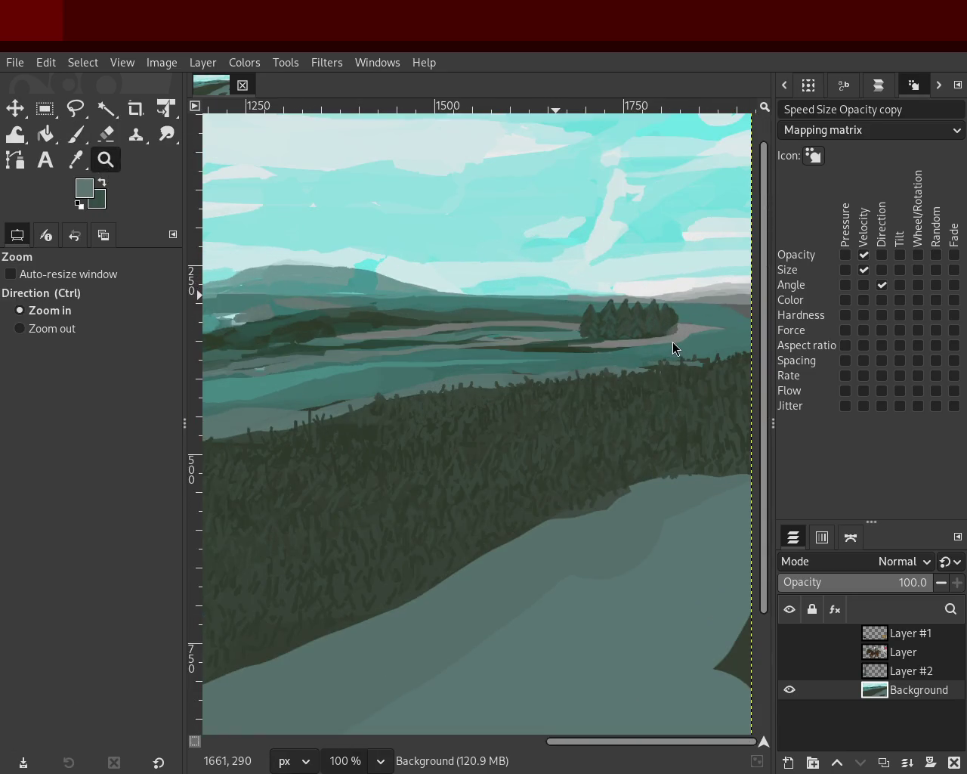
# - Zoom in on the tree clump and sample its dark green into the size-2 Paintbrush
pyautogui.press('ctrl')
pyautogui.click(527, 302)
pyautogui.click(527, 301)
pyautogui.click(527, 302)
pyautogui.click(526, 301)
pyautogui.click(527, 301)
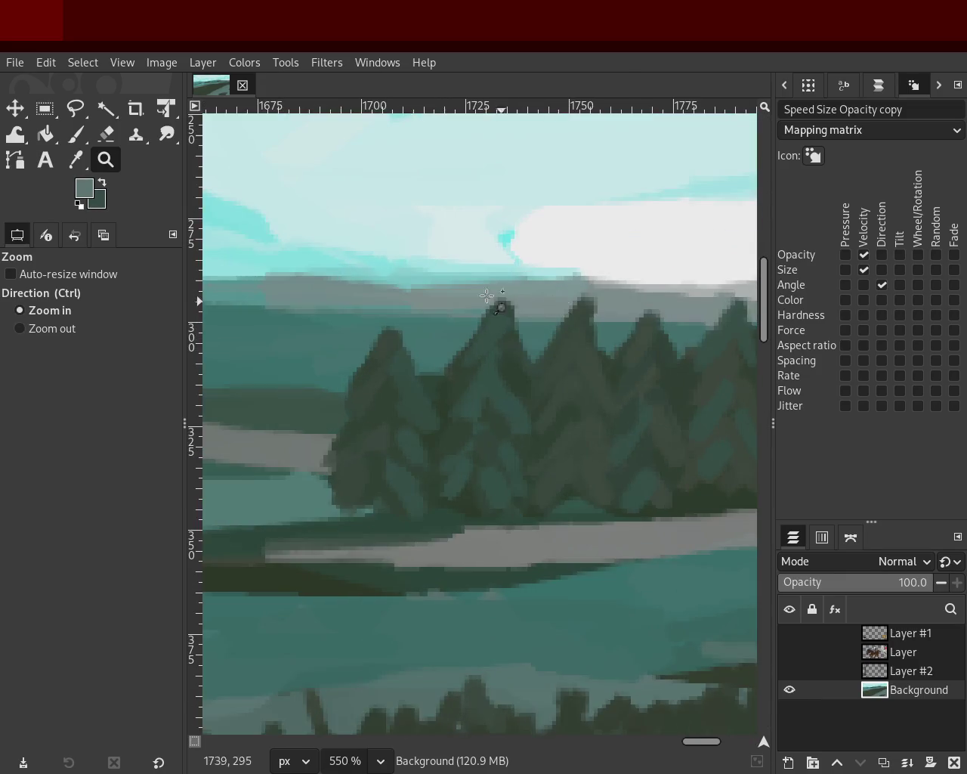
pyautogui.click(75, 135)
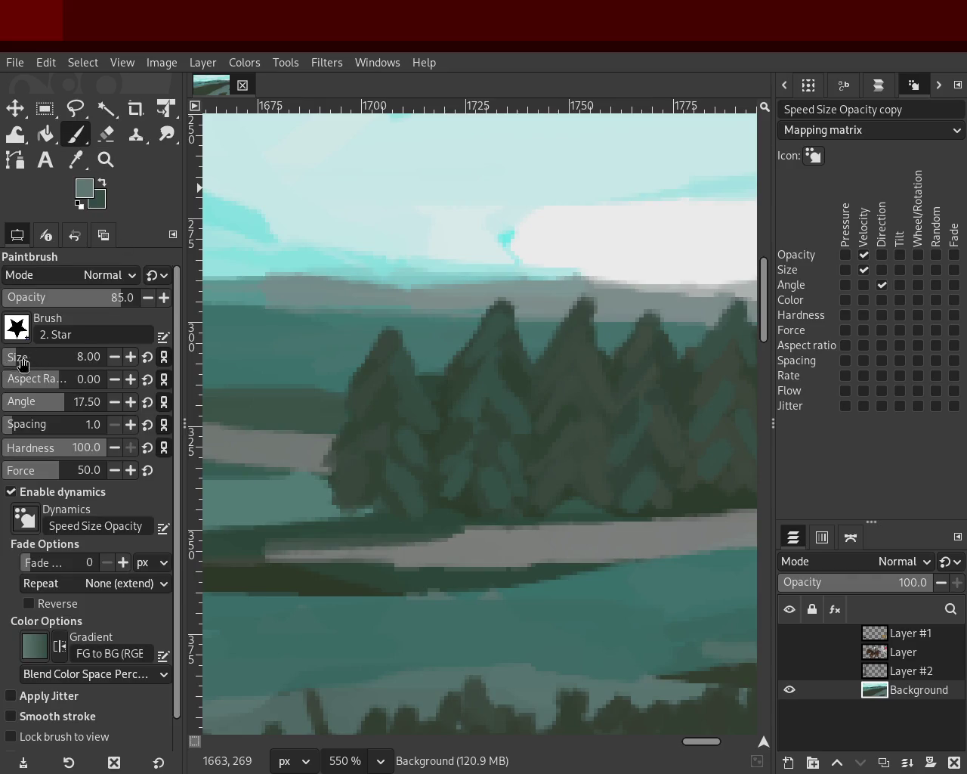
pyautogui.keyDown('ctrl'); pyautogui.click(502, 354); pyautogui.keyUp('ctrl')
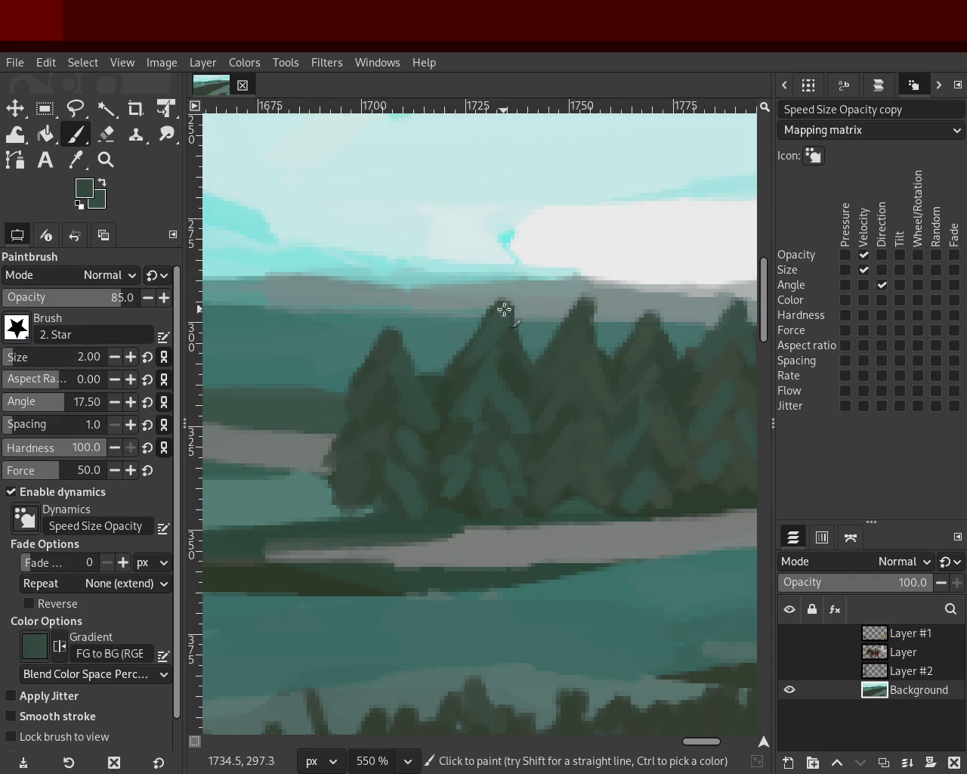
# - Zoom back out from the tree clump toward the whole painting
pyautogui.press('z')
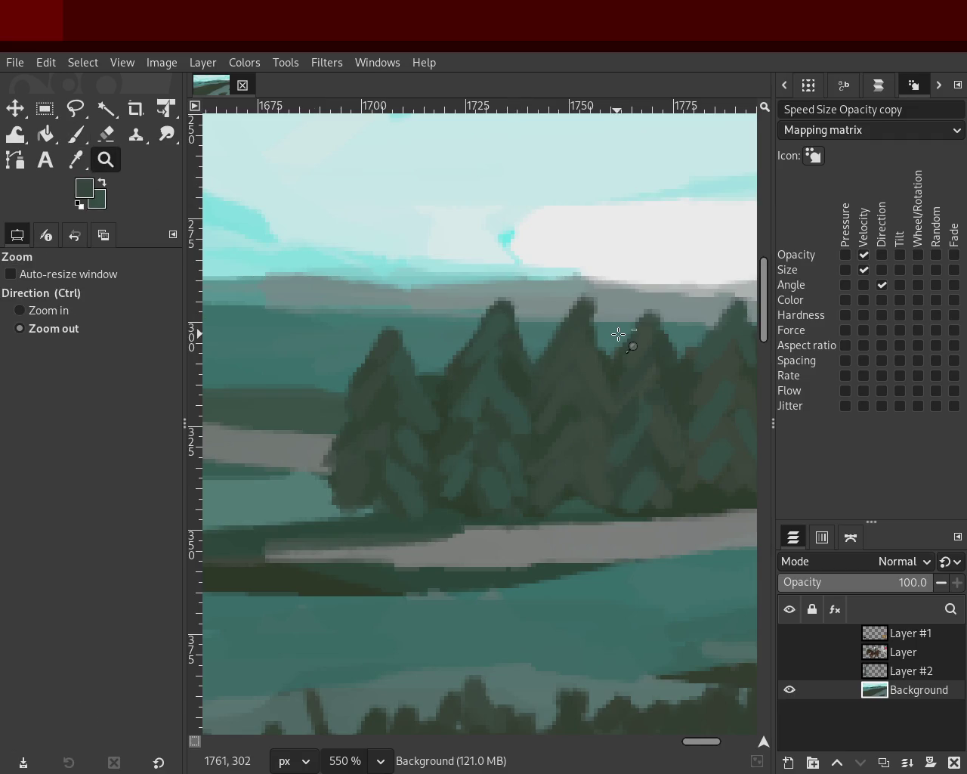
pyautogui.keyDown('ctrl'); pyautogui.click(618, 333); pyautogui.keyUp('ctrl')
pyautogui.keyDown('ctrl'); pyautogui.click(618, 333); pyautogui.keyUp('ctrl')
pyautogui.keyDown('ctrl'); pyautogui.click(618, 334); pyautogui.keyUp('ctrl')
pyautogui.click(619, 334)
pyautogui.click(507, 334)
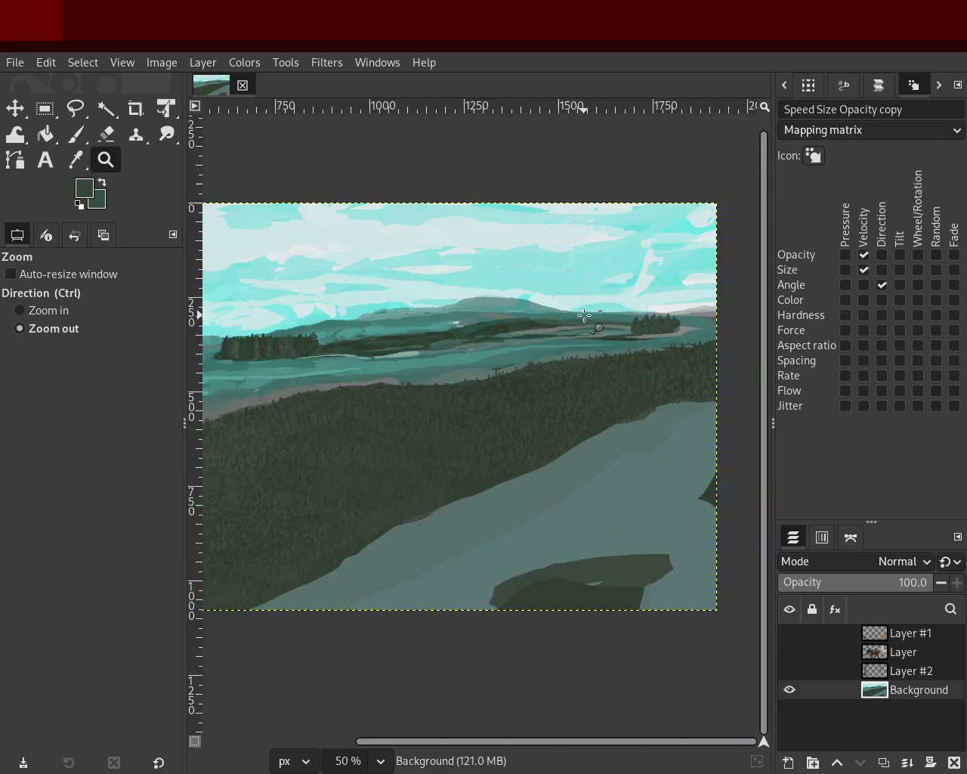
# - Zoom in and out repeatedly to review the whole painting and the sky and hills
pyautogui.keyDown('ctrl'); pyautogui.click(508, 333); pyautogui.keyUp('ctrl')
pyautogui.click(508, 333)
pyautogui.click(529, 325)
pyautogui.keyDown('ctrl'); pyautogui.click(620, 309); pyautogui.keyUp('ctrl')
pyautogui.click(477, 352)
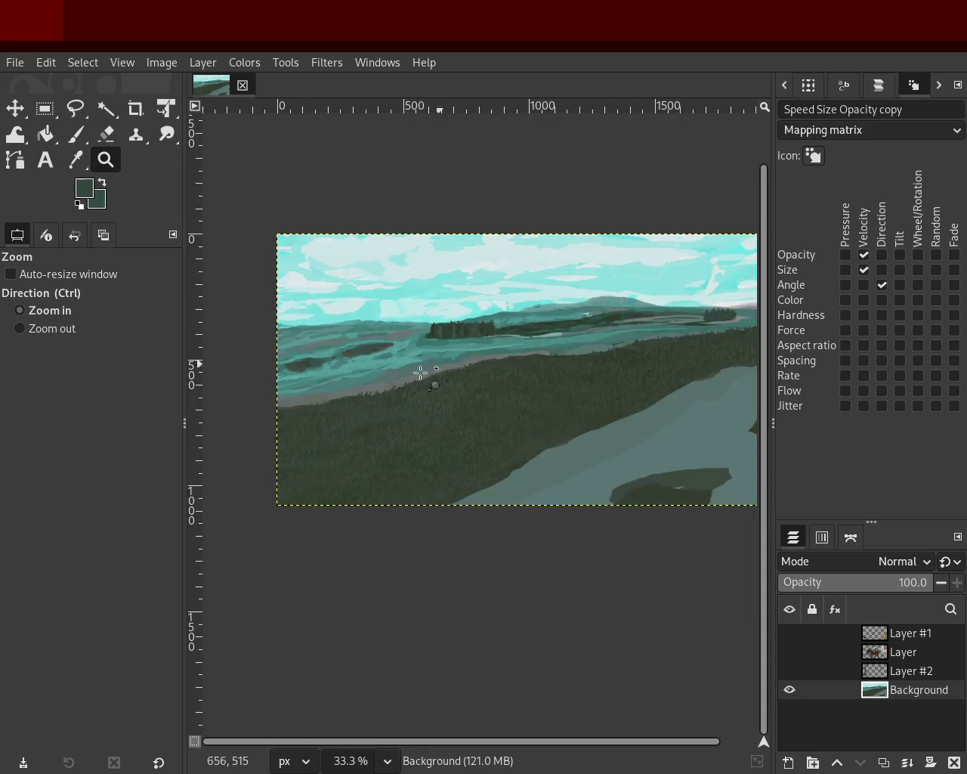
pyautogui.keyDown('ctrl'); pyautogui.click(473, 361); pyautogui.keyUp('ctrl')
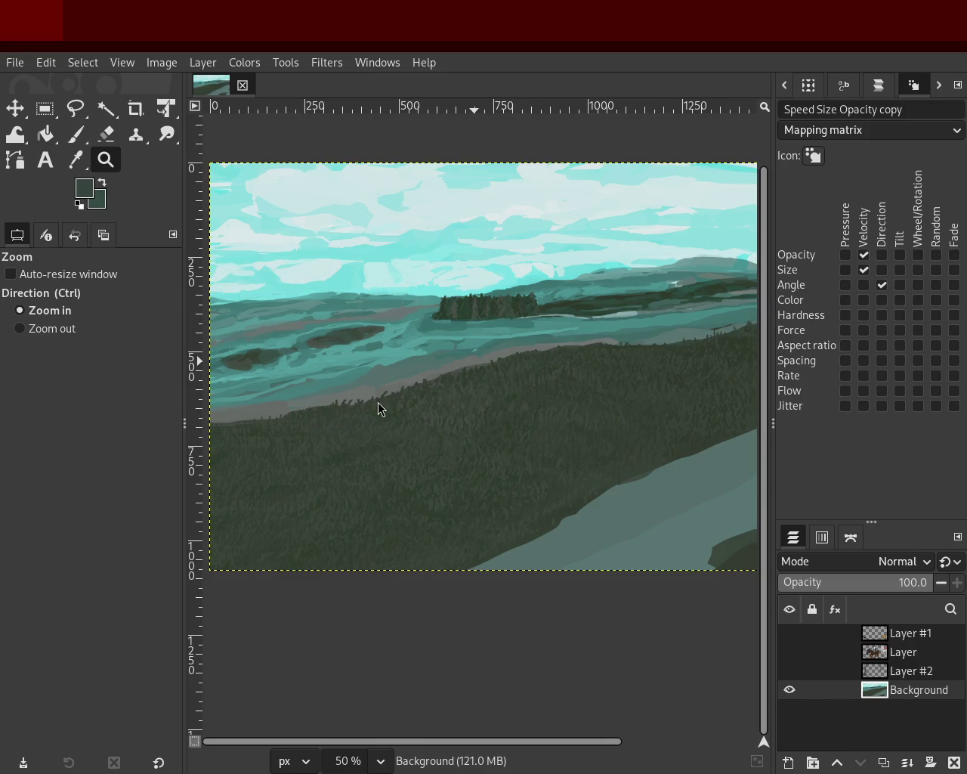
pyautogui.keyDown('ctrl'); pyautogui.click(423, 384); pyautogui.keyUp('ctrl')
pyautogui.keyDown('ctrl'); pyautogui.click(423, 384); pyautogui.keyUp('ctrl')
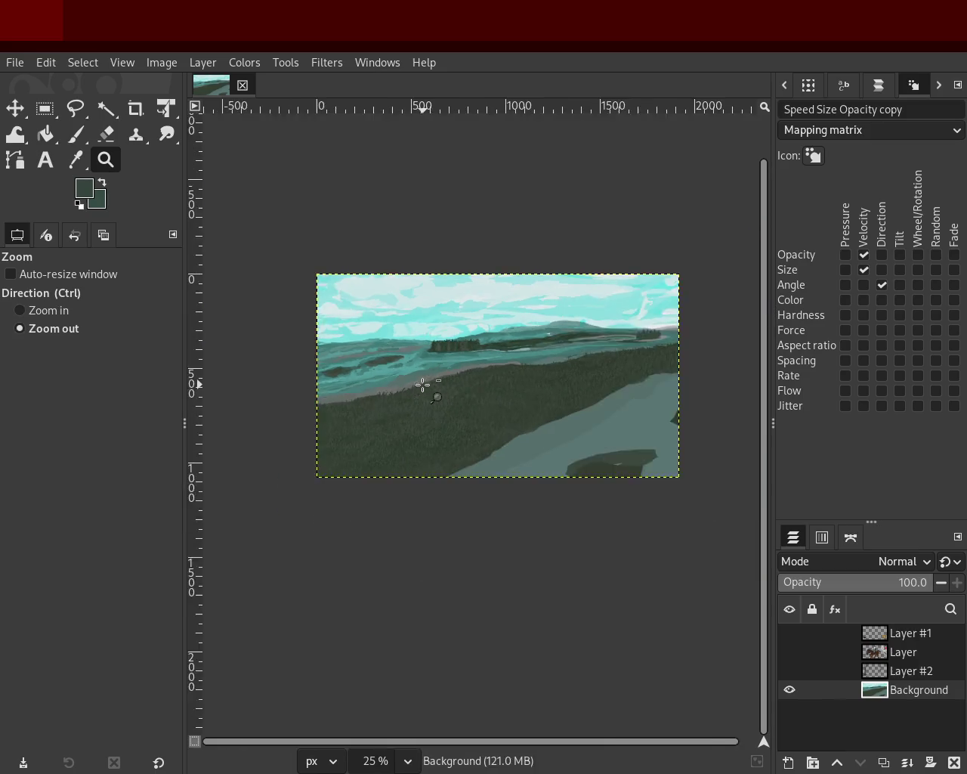
pyautogui.click(603, 337)
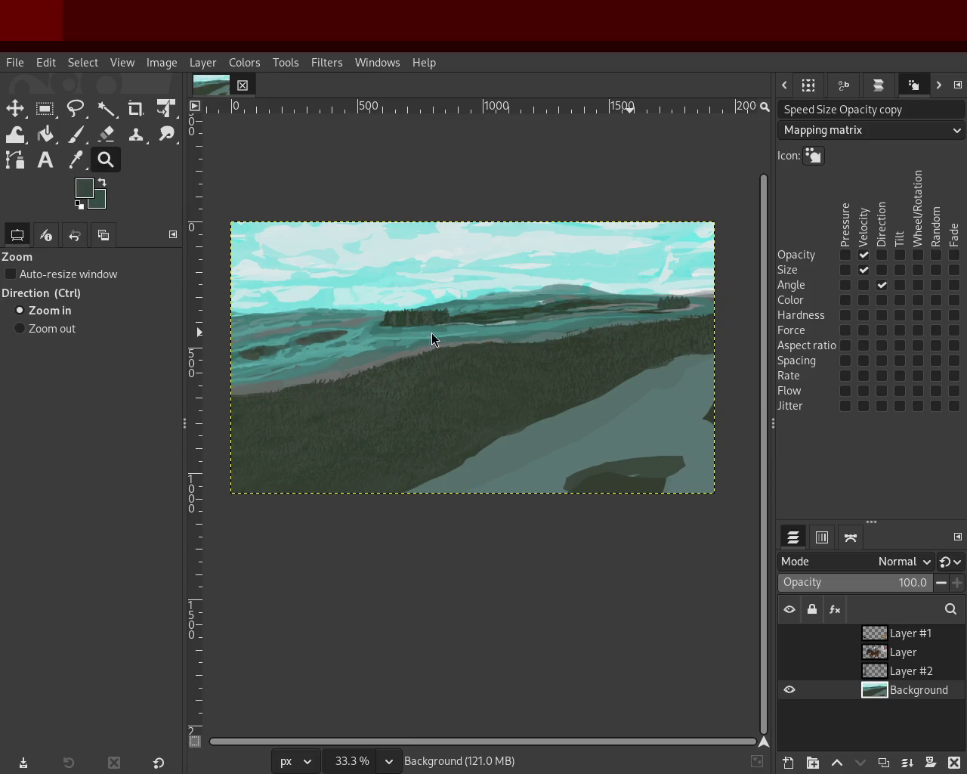
pyautogui.keyDown('ctrl'); pyautogui.click(326, 310); pyautogui.keyUp('ctrl')
pyautogui.keyDown('ctrl'); pyautogui.click(345, 319); pyautogui.keyUp('ctrl')
pyautogui.click(350, 294)
pyautogui.click(349, 293)
pyautogui.click(350, 293)
pyautogui.click(350, 293)
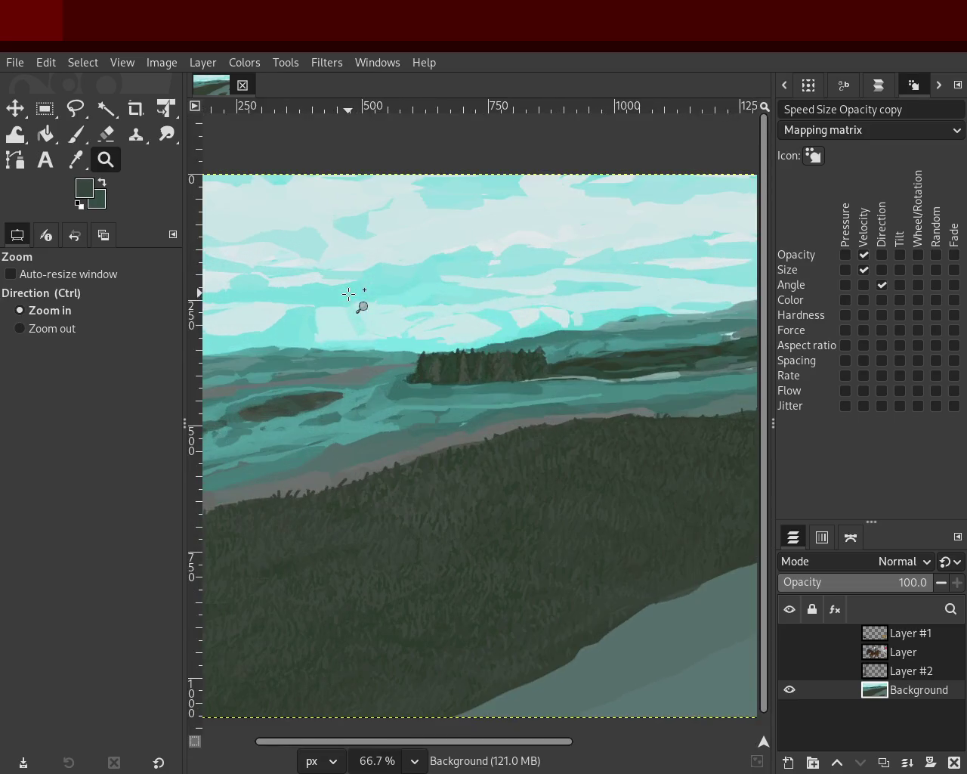
pyautogui.keyDown('ctrl'); pyautogui.click(371, 335); pyautogui.keyUp('ctrl')
pyautogui.keyDown('ctrl'); pyautogui.click(400, 328); pyautogui.keyUp('ctrl')
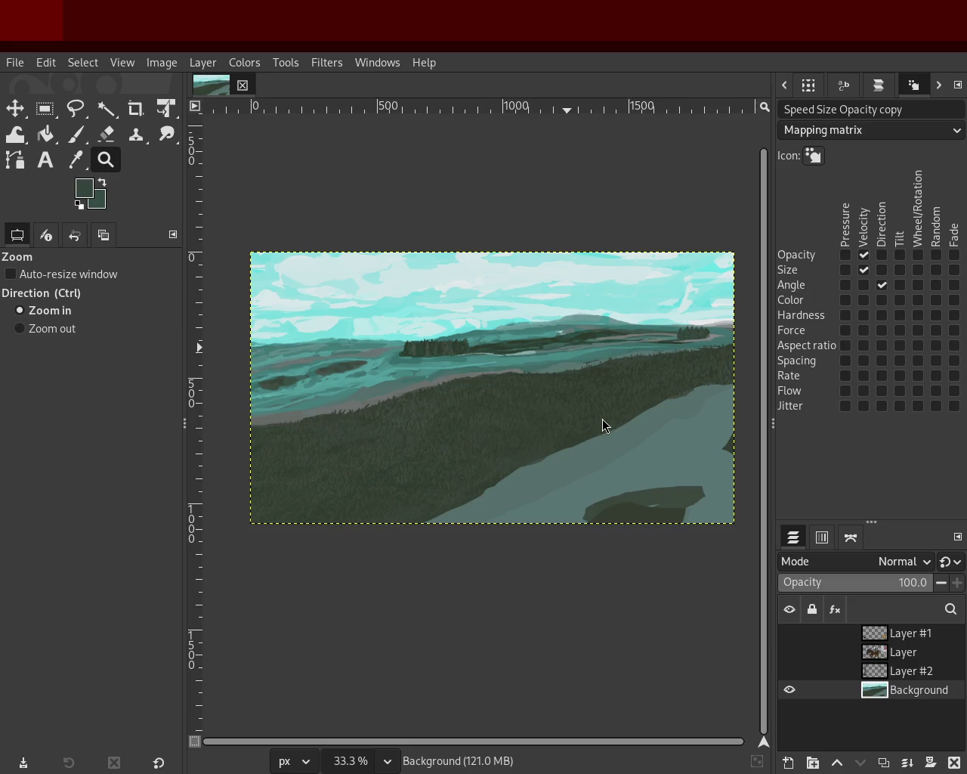
# - Zoom in step by step to 150% on the dark island patches in the left water
pyautogui.keyDown('ctrl'); pyautogui.click(460, 356); pyautogui.keyUp('ctrl')
pyautogui.click(461, 356)
pyautogui.doubleClick(393, 356)
pyautogui.keyDown('ctrl'); pyautogui.click(352, 356); pyautogui.keyUp('ctrl')
pyautogui.keyDown('ctrl'); pyautogui.click(351, 357); pyautogui.keyUp('ctrl')
pyautogui.click(352, 357)
pyautogui.keyDown('ctrl'); pyautogui.click(351, 357); pyautogui.keyUp('ctrl')
pyautogui.keyDown('ctrl'); pyautogui.click(351, 357); pyautogui.keyUp('ctrl')
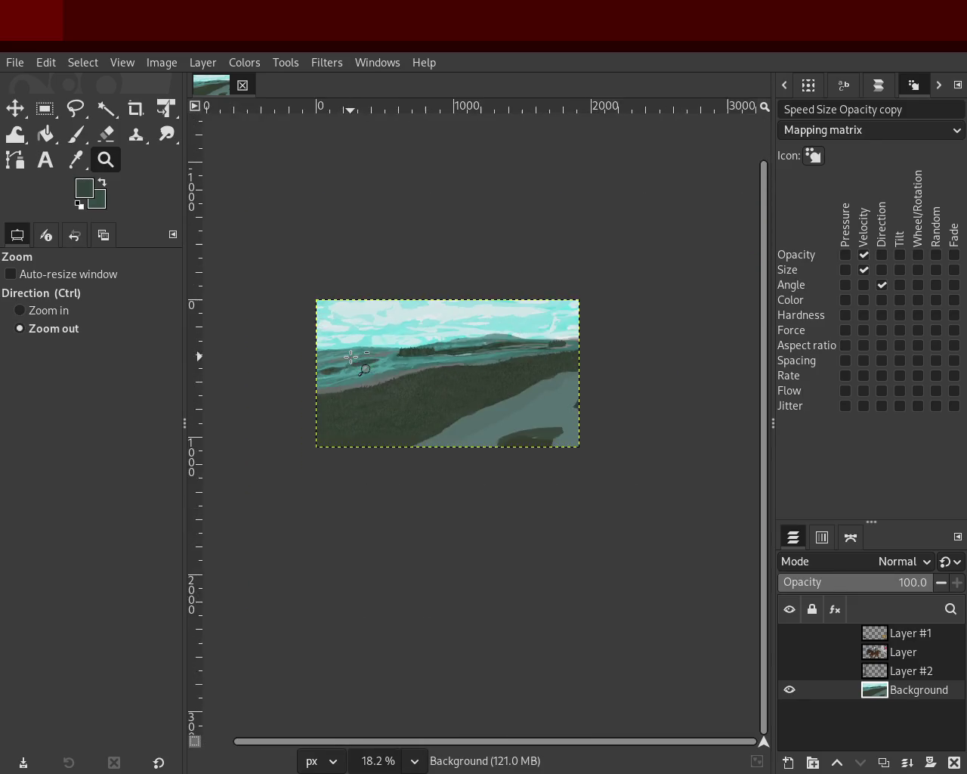
pyautogui.doubleClick(532, 322)
pyautogui.click(533, 323)
pyautogui.keyDown('ctrl'); pyautogui.click(534, 323); pyautogui.keyUp('ctrl')
pyautogui.keyDown('ctrl'); pyautogui.click(534, 323); pyautogui.keyUp('ctrl')
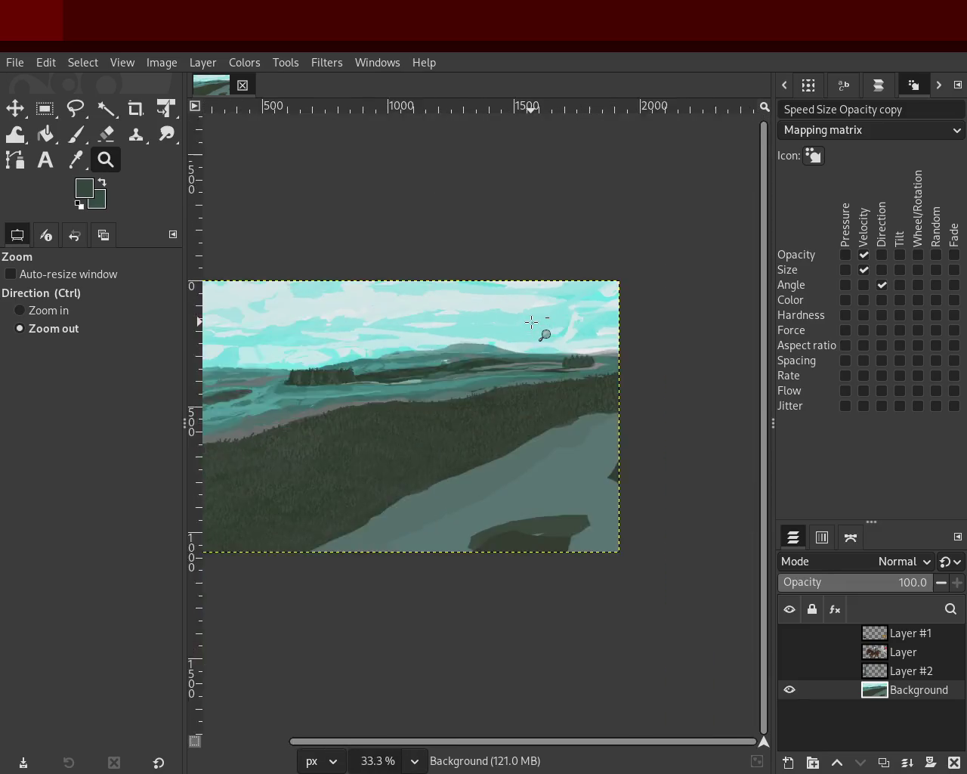
pyautogui.keyDown('ctrl'); pyautogui.click(534, 325); pyautogui.keyUp('ctrl')
pyautogui.doubleClick(382, 353)
pyautogui.keyDown('ctrl'); pyautogui.click(382, 353); pyautogui.keyUp('ctrl')
pyautogui.keyDown('ctrl'); pyautogui.click(383, 353); pyautogui.keyUp('ctrl')
pyautogui.doubleClick(352, 360)
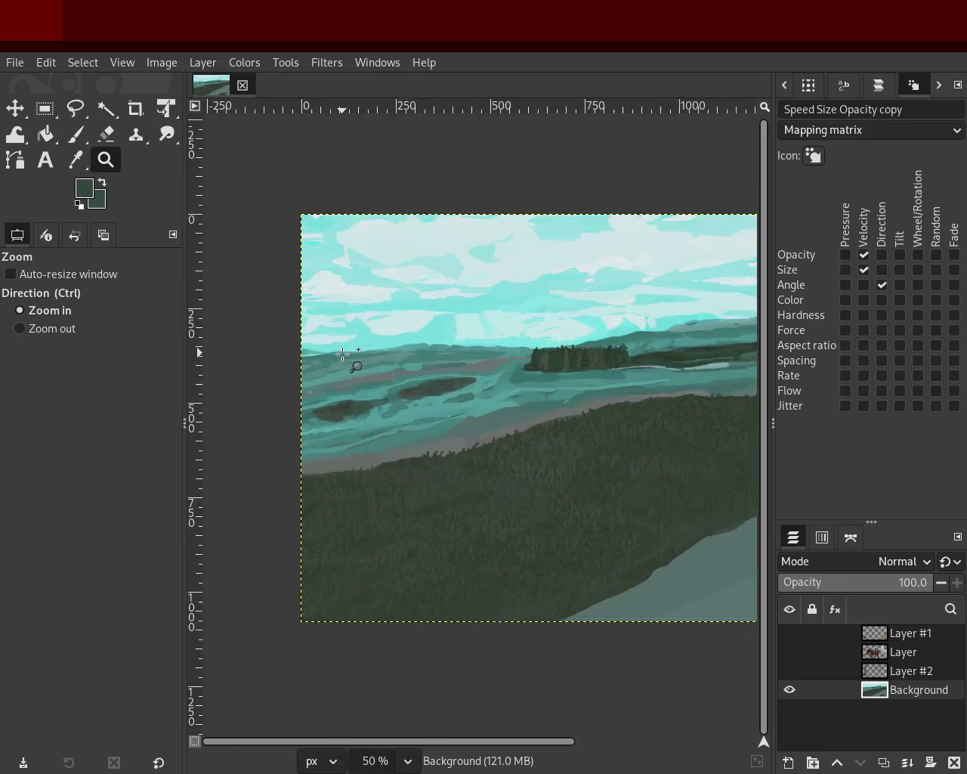
pyautogui.click(339, 388)
pyautogui.doubleClick(364, 462)
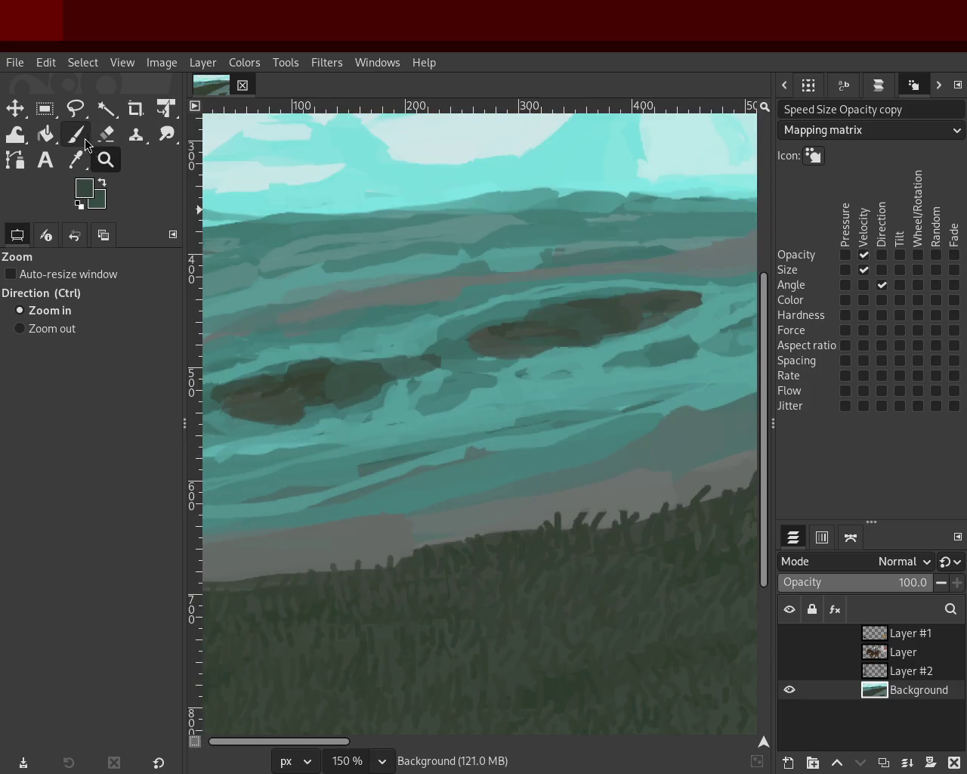
# - Load the Paintbrush with teal from the water at size 28 and scrub over the left dark patch
pyautogui.click(86, 139)
pyautogui.keyDown('ctrl'); pyautogui.click(306, 412); pyautogui.keyUp('ctrl')
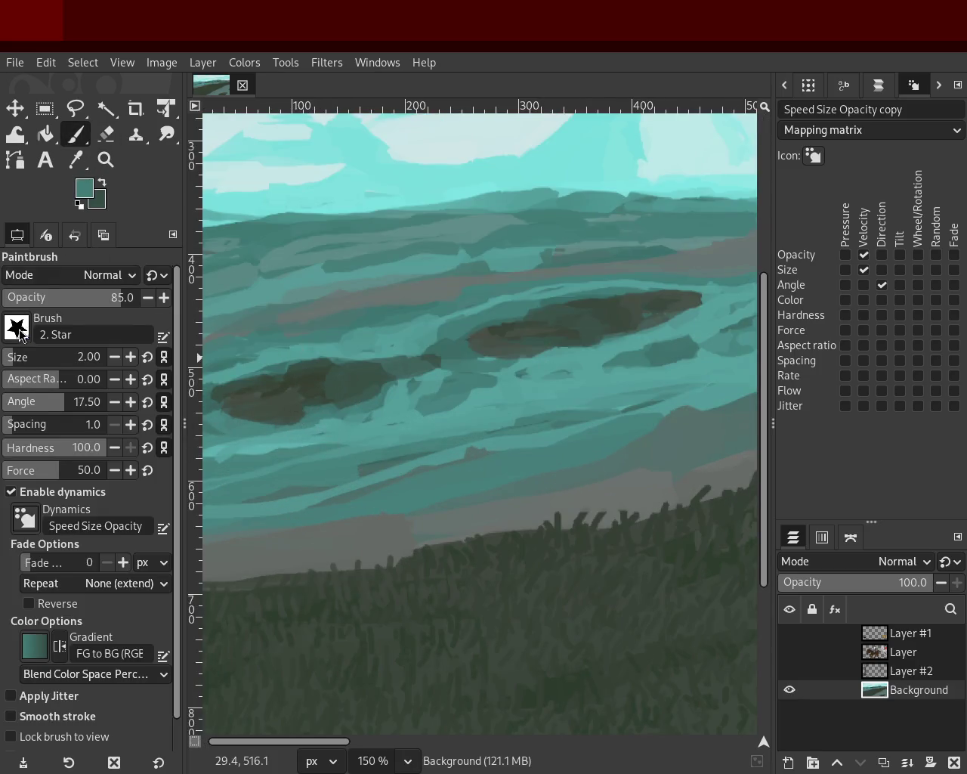
pyautogui.moveTo(15, 365); pyautogui.dragTo(31, 363)
pyautogui.keyDown('ctrl'); pyautogui.click(332, 410); pyautogui.keyUp('ctrl')
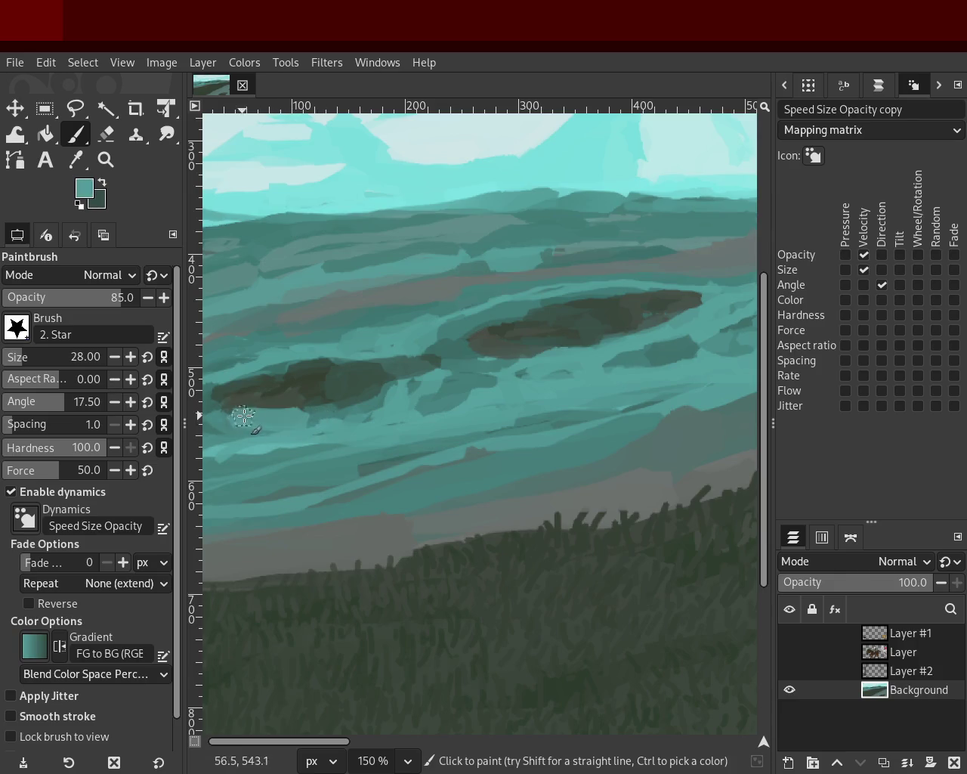
pyautogui.moveTo(230, 429)
pyautogui.mouseDown()
pyautogui.moveTo(328, 439)
pyautogui.moveTo(174, 424)
pyautogui.moveTo(324, 413)
pyautogui.moveTo(287, 415)
pyautogui.mouseUp()
# - Re-sample teals and paint strokes over the patch's top edge to slim it, then zoom out
pyautogui.keyDown('ctrl'); pyautogui.click(324, 405); pyautogui.keyUp('ctrl')
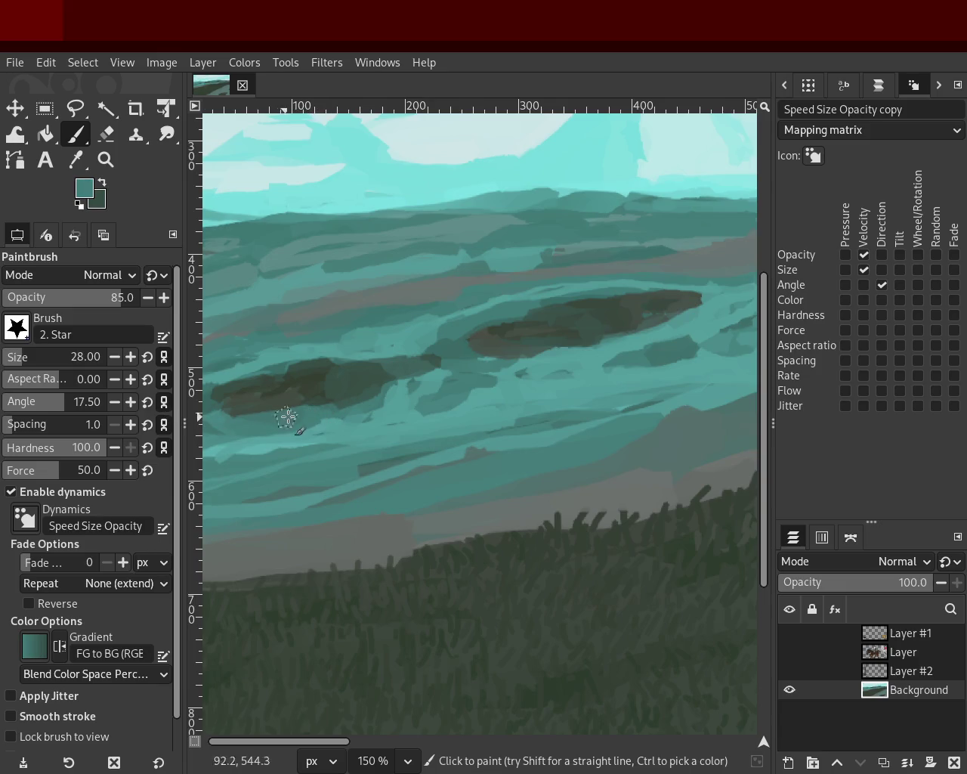
pyautogui.keyDown('ctrl'); pyautogui.click(347, 344); pyautogui.keyUp('ctrl')
pyautogui.moveTo(390, 352)
pyautogui.mouseDown()
pyautogui.moveTo(276, 380)
pyautogui.moveTo(205, 381)
pyautogui.mouseUp()
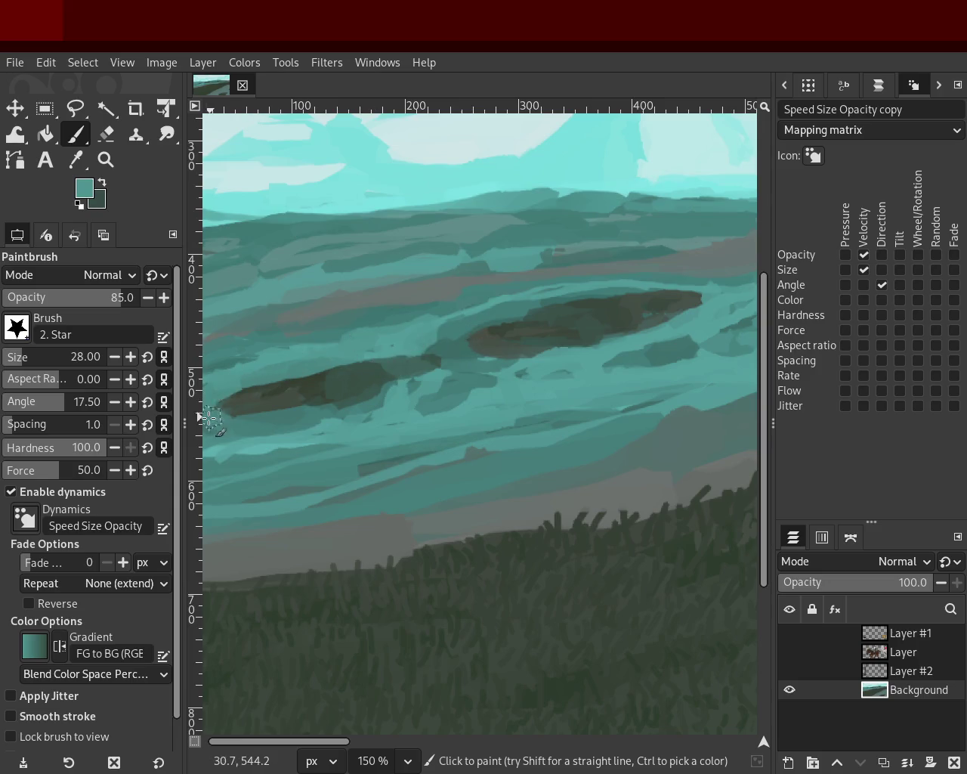
pyautogui.keyDown('ctrl'); pyautogui.click(516, 311); pyautogui.keyUp('ctrl')
pyautogui.keyDown('ctrl'); pyautogui.click(443, 309); pyautogui.keyUp('ctrl')
pyautogui.moveTo(451, 324); pyautogui.dragTo(390, 391)
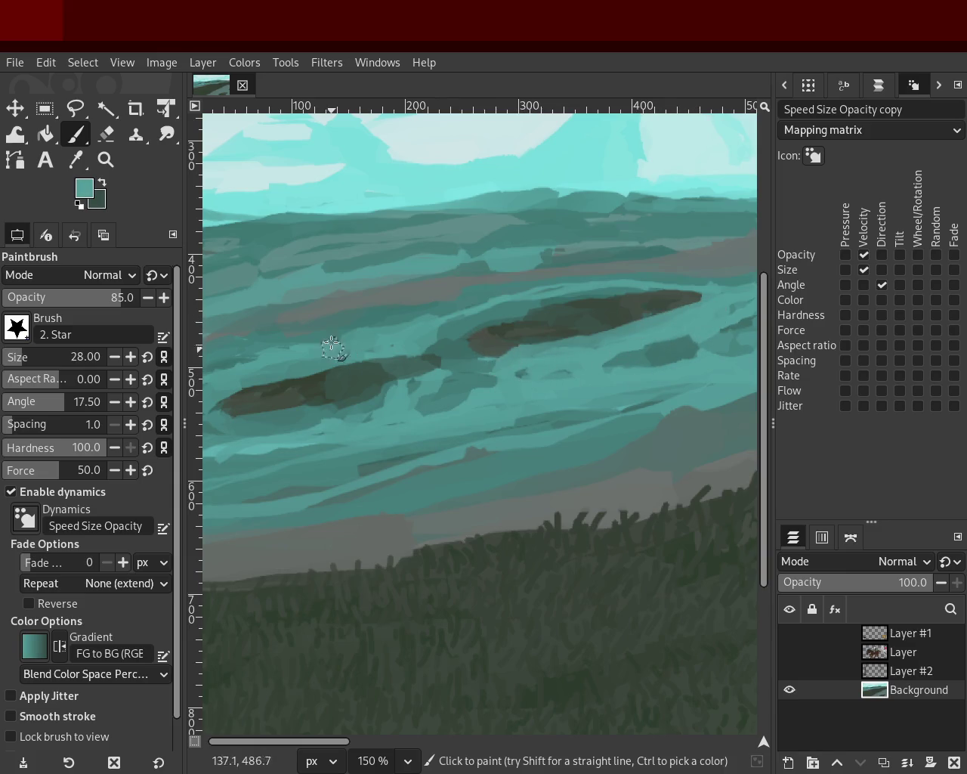
pyautogui.click(113, 160)
pyautogui.scroll(-3, 483, 335)
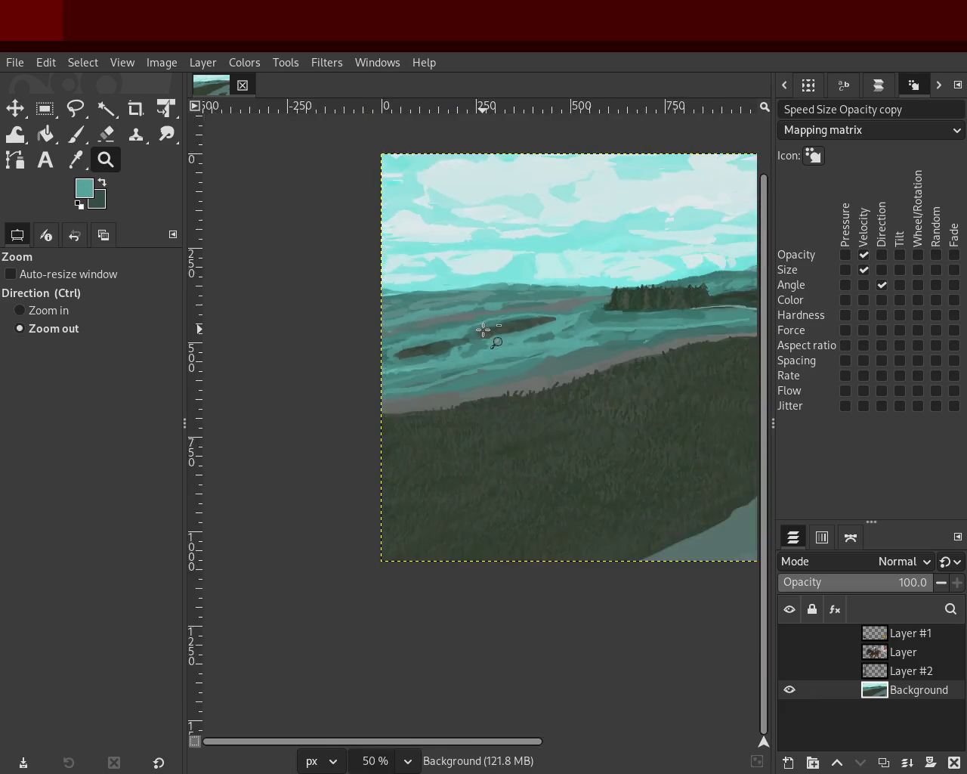
pyautogui.keyDown('ctrl'); pyautogui.click(357, 346); pyautogui.keyUp('ctrl')
pyautogui.keyDown('ctrl'); pyautogui.click(560, 323); pyautogui.keyUp('ctrl')
pyautogui.click(582, 329)
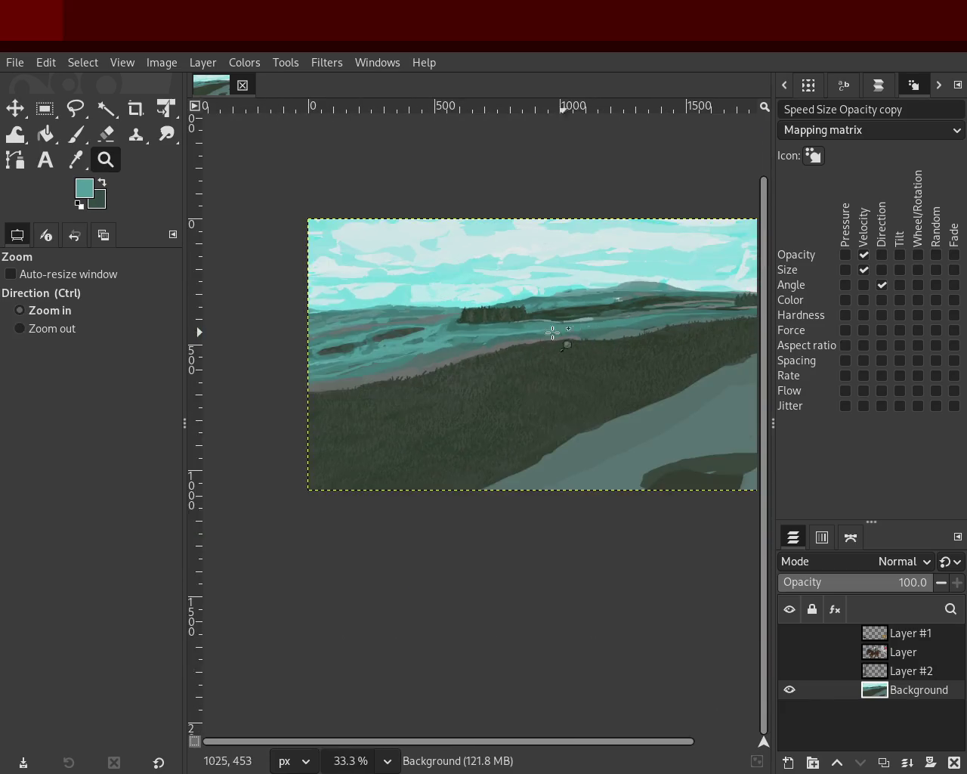
pyautogui.keyDown('ctrl'); pyautogui.click(446, 321); pyautogui.keyUp('ctrl')
pyautogui.click(427, 307)
pyautogui.keyDown('ctrl'); pyautogui.click(461, 276); pyautogui.keyUp('ctrl')
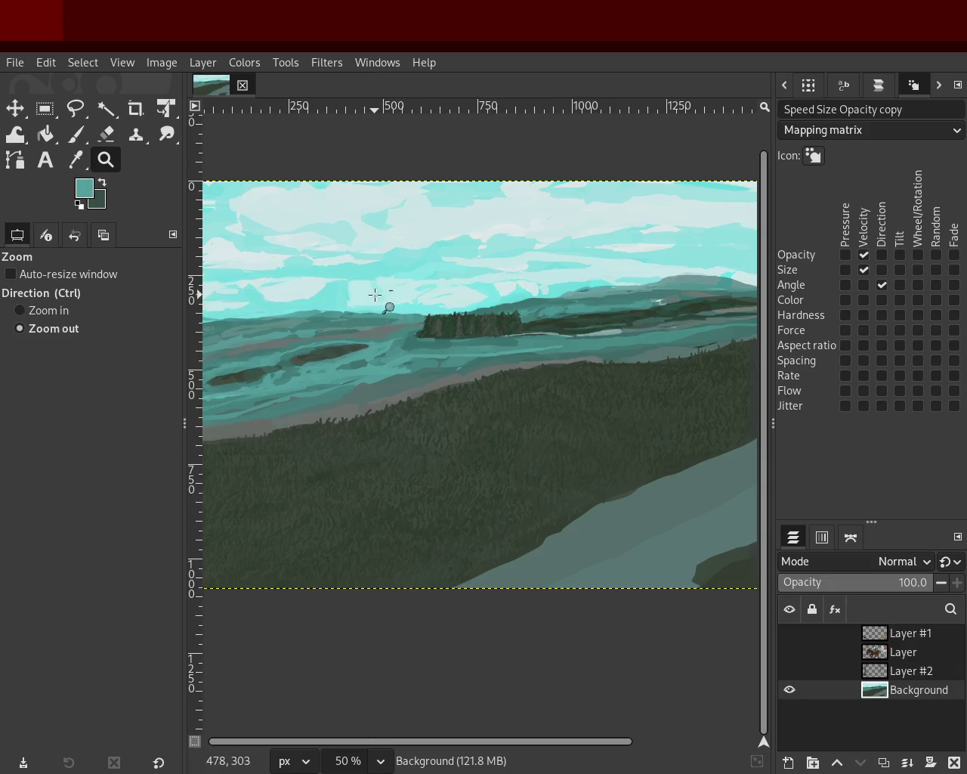
pyautogui.click(381, 298)
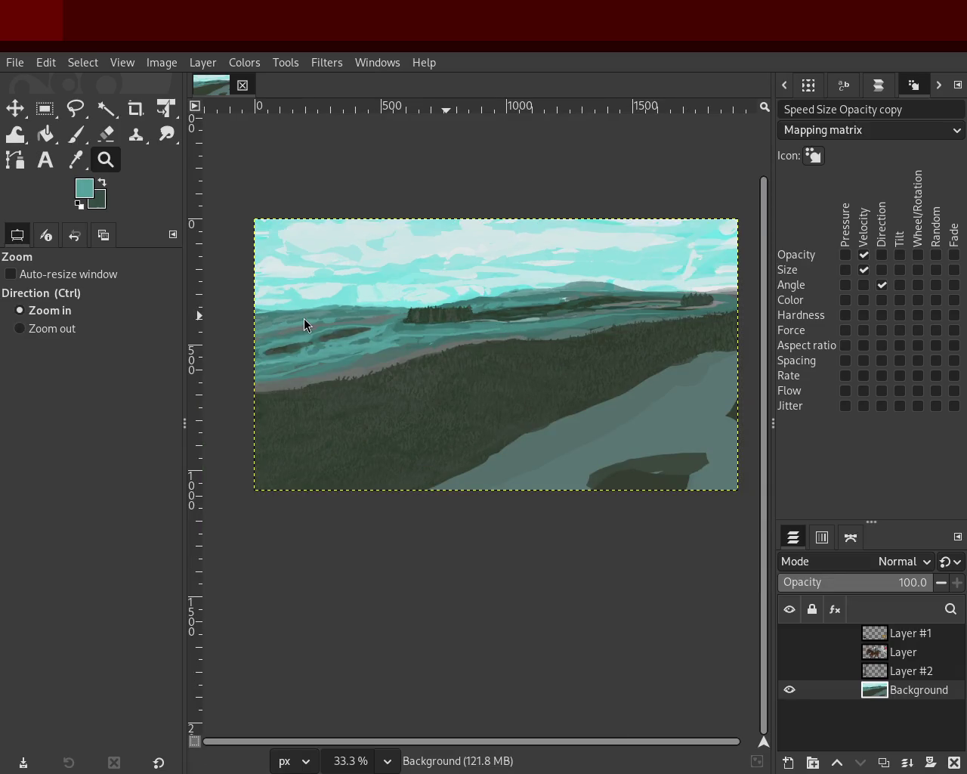
pyautogui.keyDown('ctrl'); pyautogui.click(513, 302); pyautogui.keyUp('ctrl')
pyautogui.click(423, 313)
pyautogui.keyDown('ctrl'); pyautogui.click(344, 304); pyautogui.keyUp('ctrl')
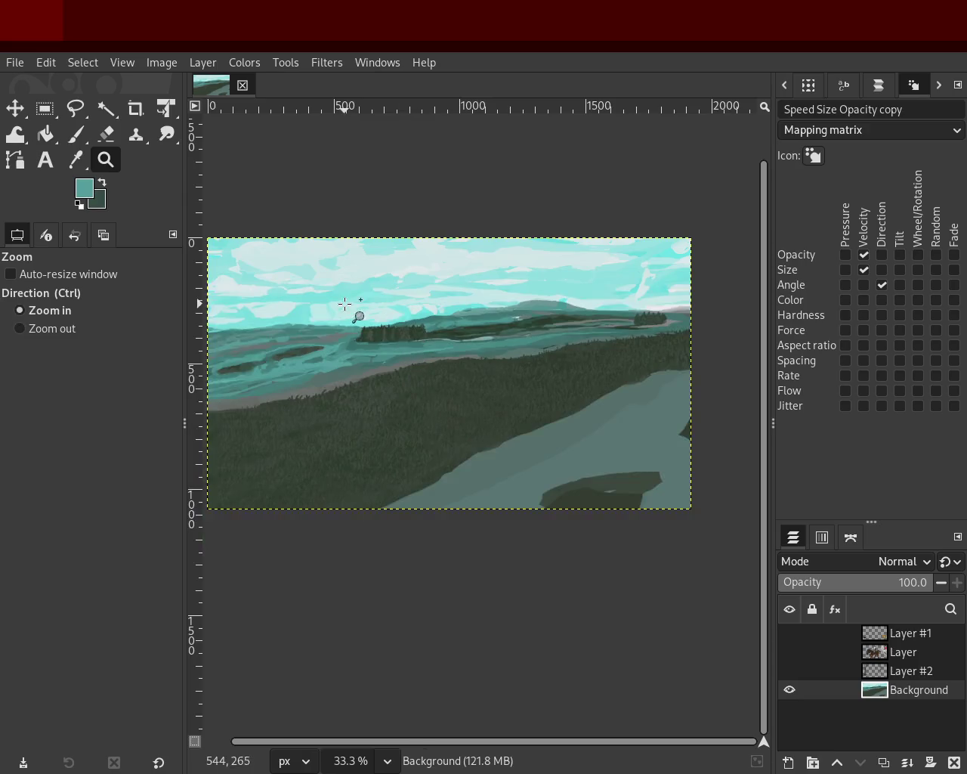
pyautogui.click(342, 310)
pyautogui.keyDown('ctrl'); pyautogui.click(306, 328); pyautogui.keyUp('ctrl')
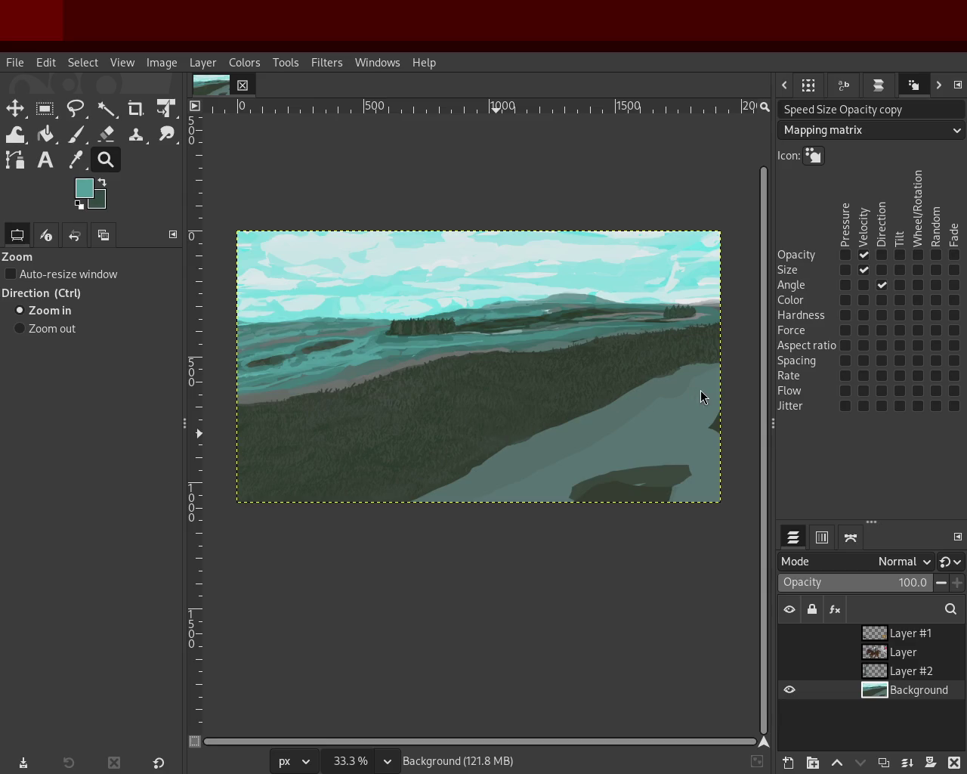
# - Zoom in and out around the lake to survey the painted landscape
pyautogui.keyDown('ctrl'); pyautogui.click(370, 374); pyautogui.keyUp('ctrl')
pyautogui.click(481, 351)
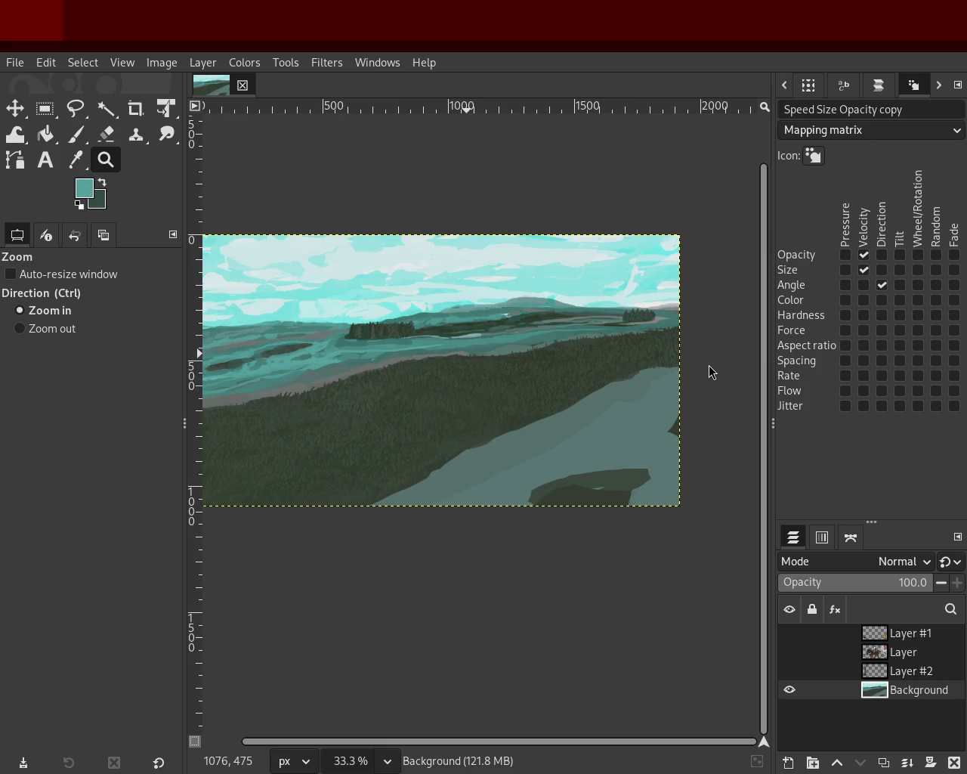
pyautogui.keyDown('ctrl'); pyautogui.click(380, 391); pyautogui.keyUp('ctrl')
pyautogui.click(393, 371)
pyautogui.doubleClick(491, 294)
pyautogui.keyDown('ctrl'); pyautogui.click(488, 294); pyautogui.keyUp('ctrl')
pyautogui.doubleClick(289, 260)
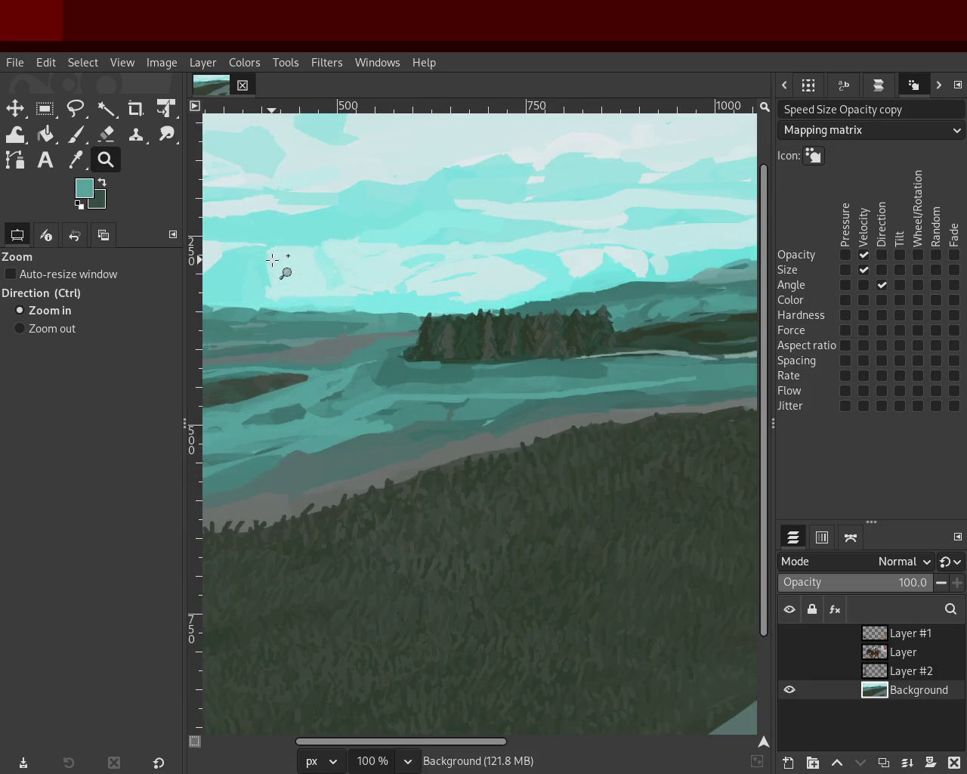
pyautogui.keyDown('ctrl'); pyautogui.click(492, 287); pyautogui.keyUp('ctrl')
pyautogui.click(367, 287)
pyautogui.keyDown('ctrl'); pyautogui.click(368, 288); pyautogui.keyUp('ctrl')
pyautogui.click(462, 299)
pyautogui.keyDown('ctrl'); pyautogui.click(461, 299); pyautogui.keyUp('ctrl')
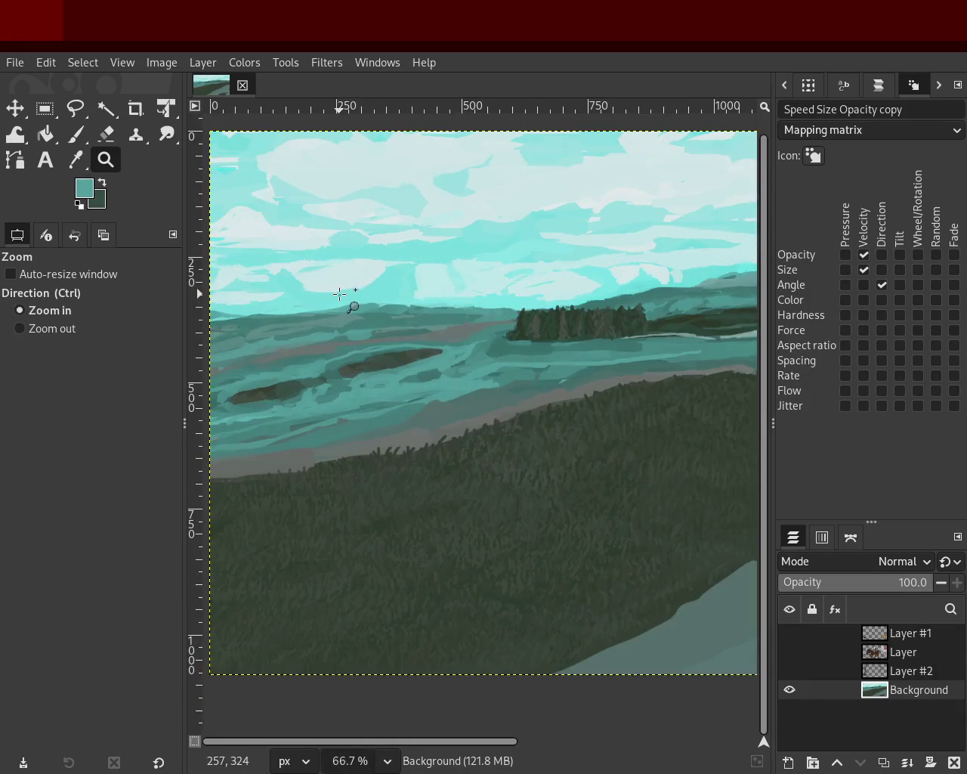
pyautogui.keyDown('ctrl'); pyautogui.doubleClick(345, 292); pyautogui.keyUp('ctrl')
pyautogui.doubleClick(443, 309)
pyautogui.click(448, 315)
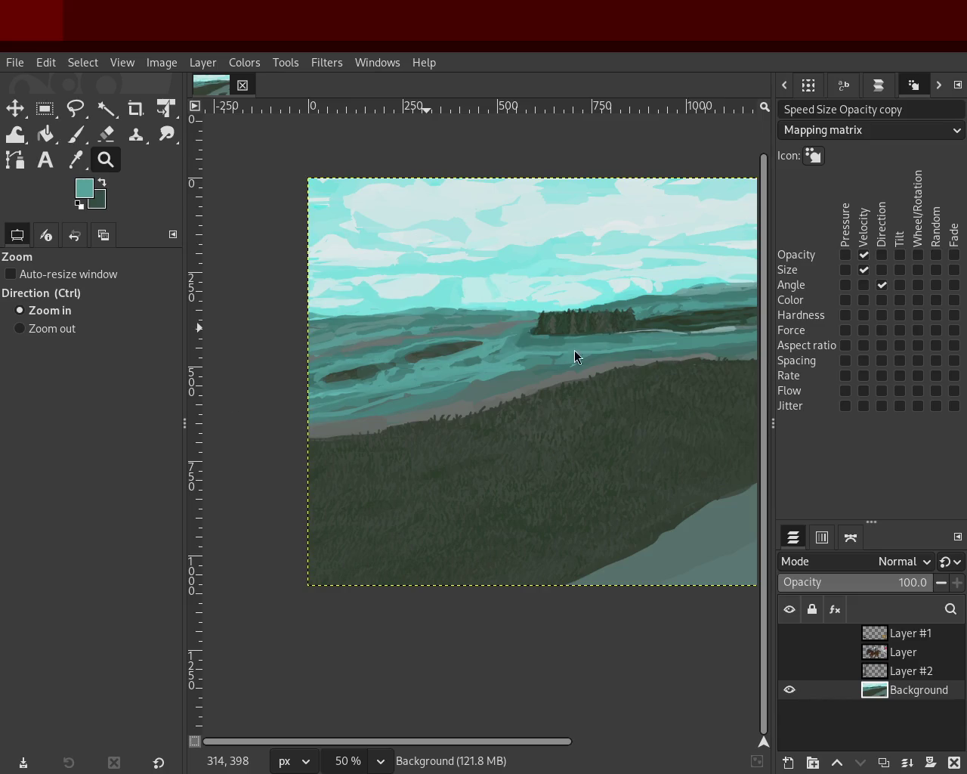
# - Zoom to 200% on the lake beside the wooded island and pick a greyish teal
pyautogui.keyDown('ctrl'); pyautogui.click(383, 375); pyautogui.keyUp('ctrl')
pyautogui.click(564, 385)
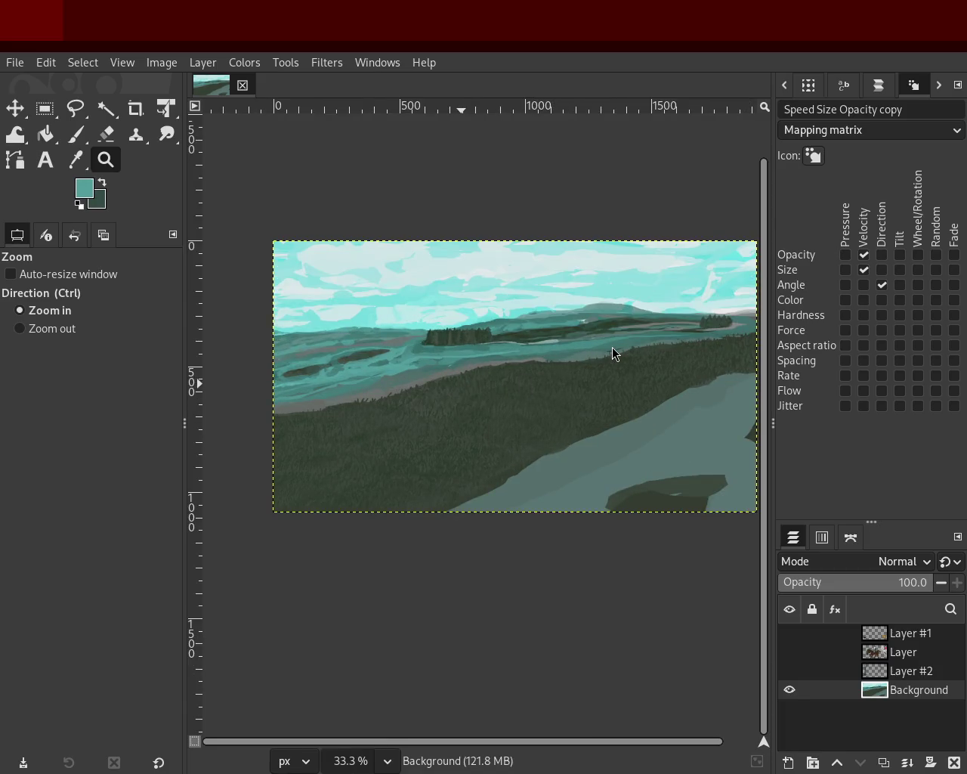
pyautogui.keyDown('ctrl'); pyautogui.click(289, 355); pyautogui.keyUp('ctrl')
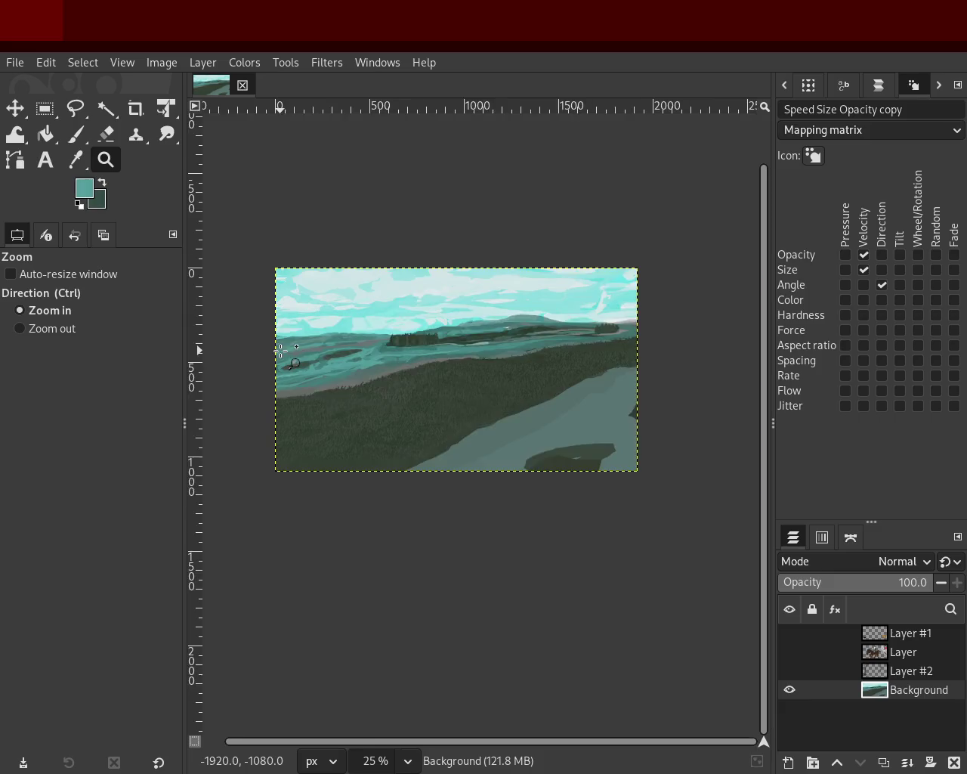
pyautogui.click(432, 369)
pyautogui.click(400, 336)
pyautogui.click(400, 336)
pyautogui.press('p')
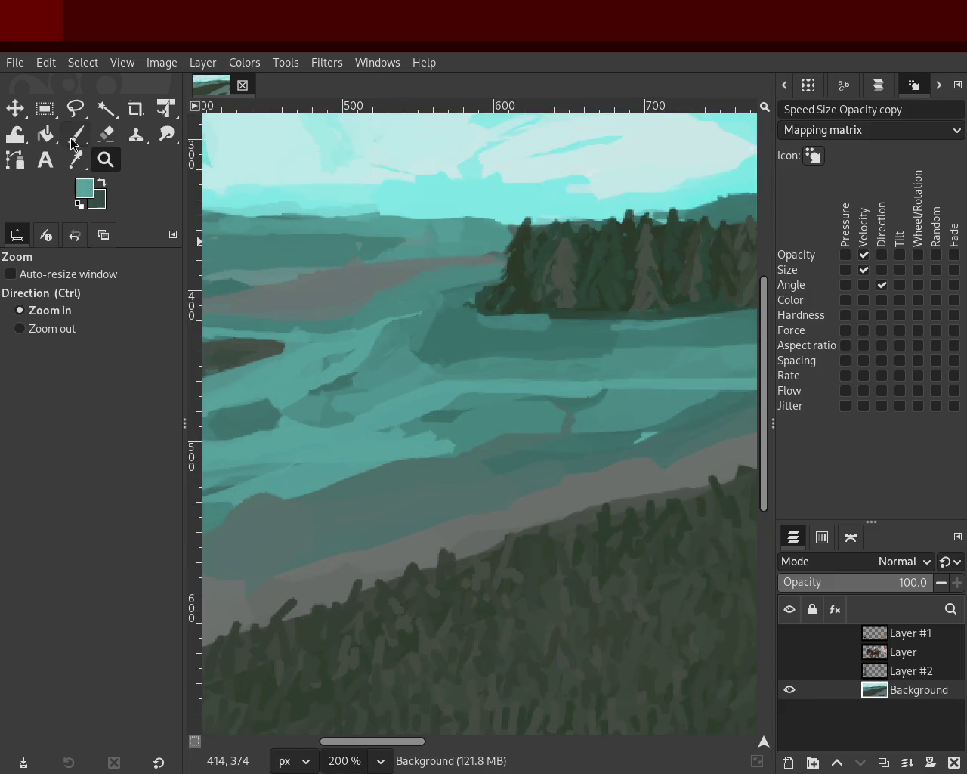
pyautogui.keyDown('ctrl'); pyautogui.click(363, 302); pyautogui.keyUp('ctrl')
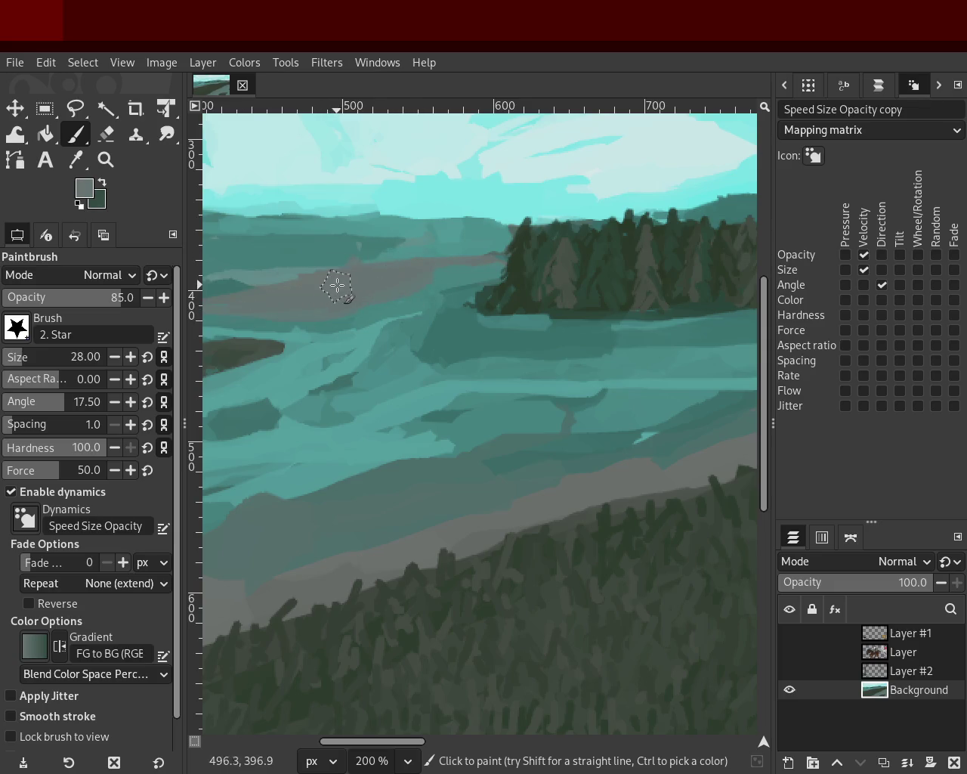
# - Reframe the view at 300% on the upper lake water with the Paintbrush ready
pyautogui.click(117, 163)
pyautogui.scroll(-1, 384, 295)
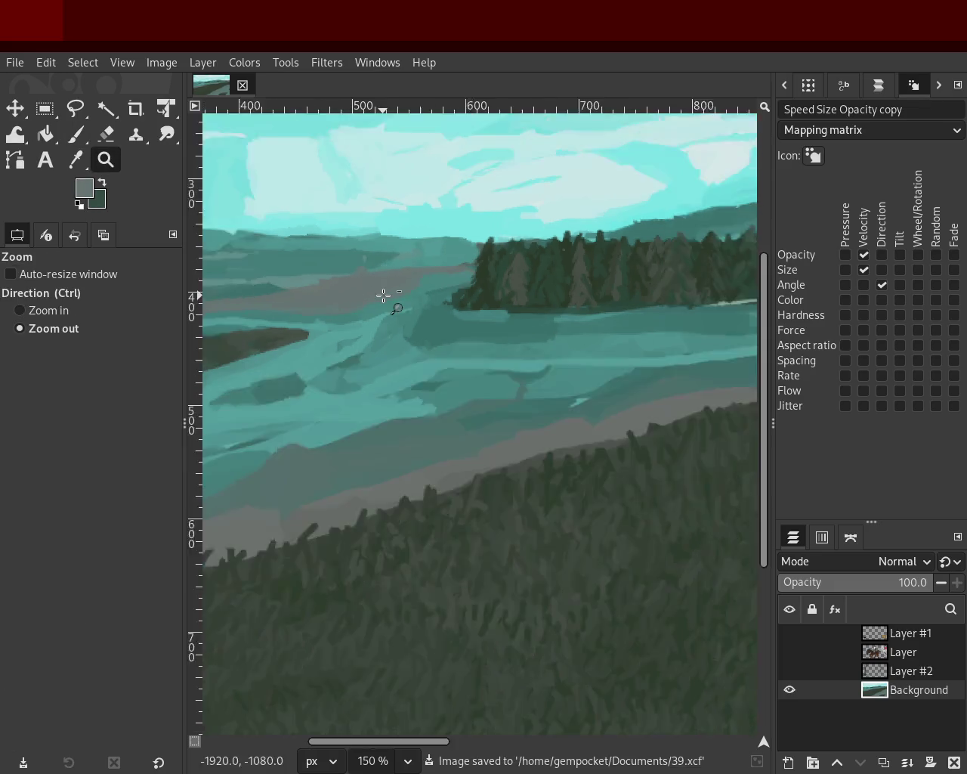
pyautogui.scroll(-3, 384, 296)
pyautogui.scroll(-2, 384, 295)
pyautogui.scroll(1, 316, 276)
pyautogui.scroll(1, 306, 309)
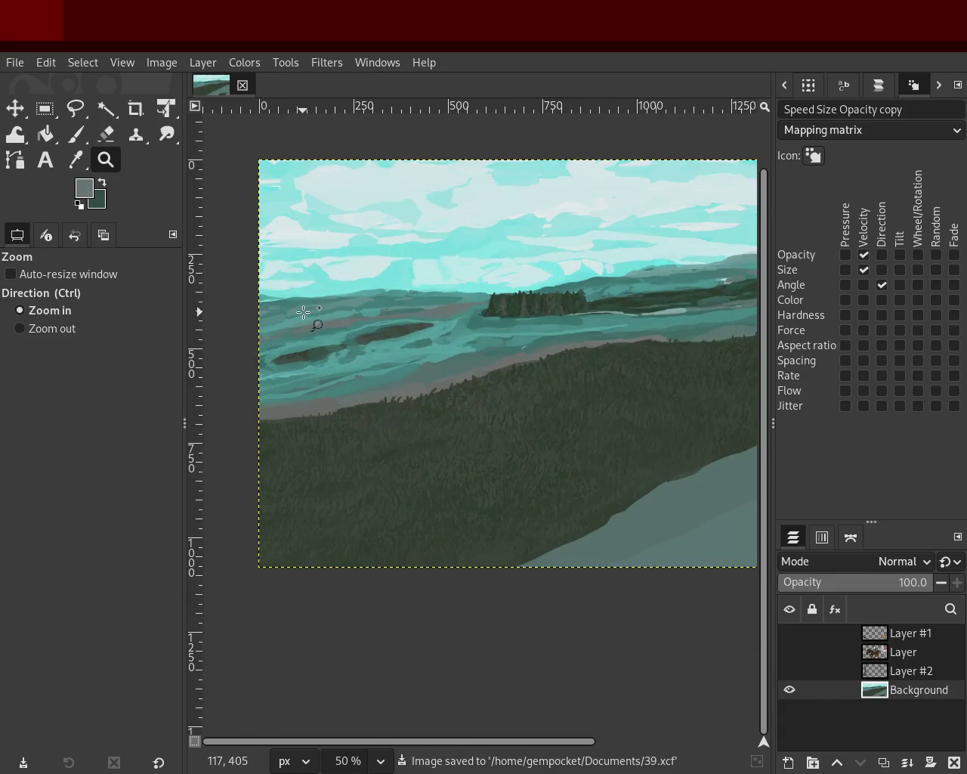
pyautogui.scroll(1, 298, 321)
pyautogui.scroll(3, 289, 317)
pyautogui.scroll(1, 289, 318)
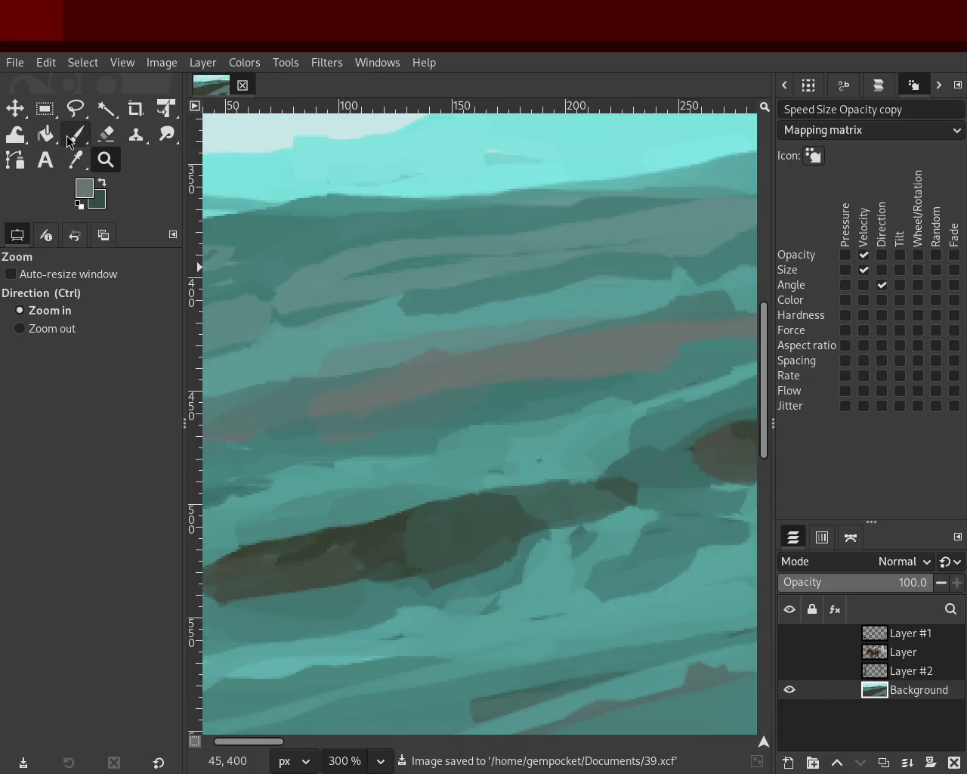
pyautogui.click(76, 135)
pyautogui.scroll(1, 11, 362)
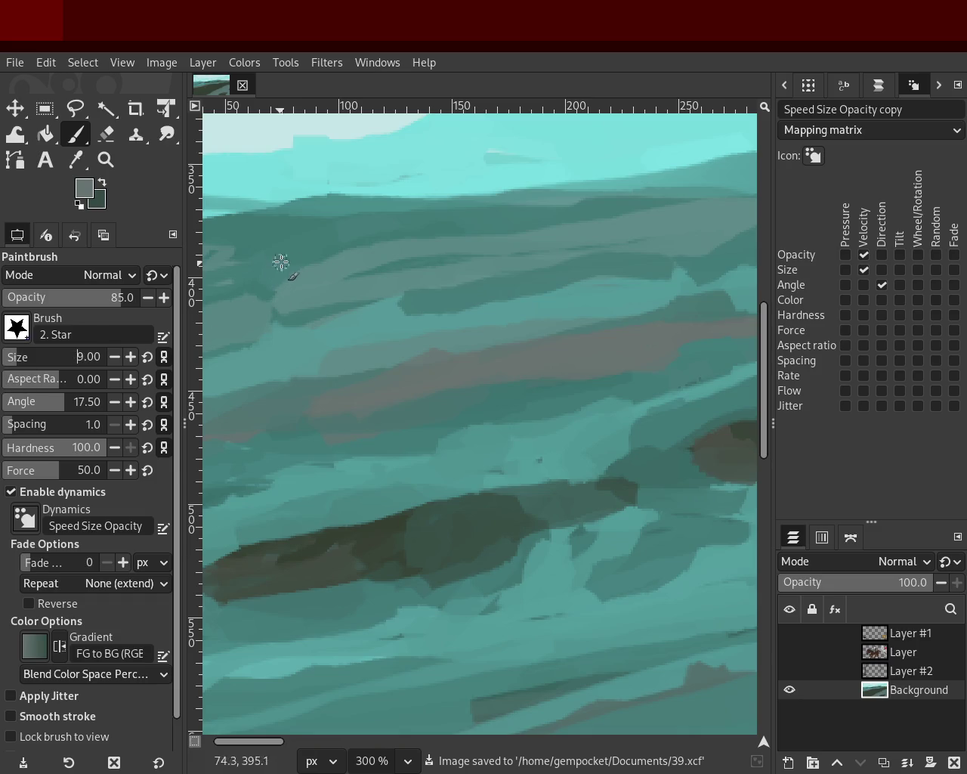
# - Sample several lake teals and paint a lighter teal stroke across the upper water
pyautogui.keyDown('ctrl'); pyautogui.click(367, 255); pyautogui.keyUp('ctrl')
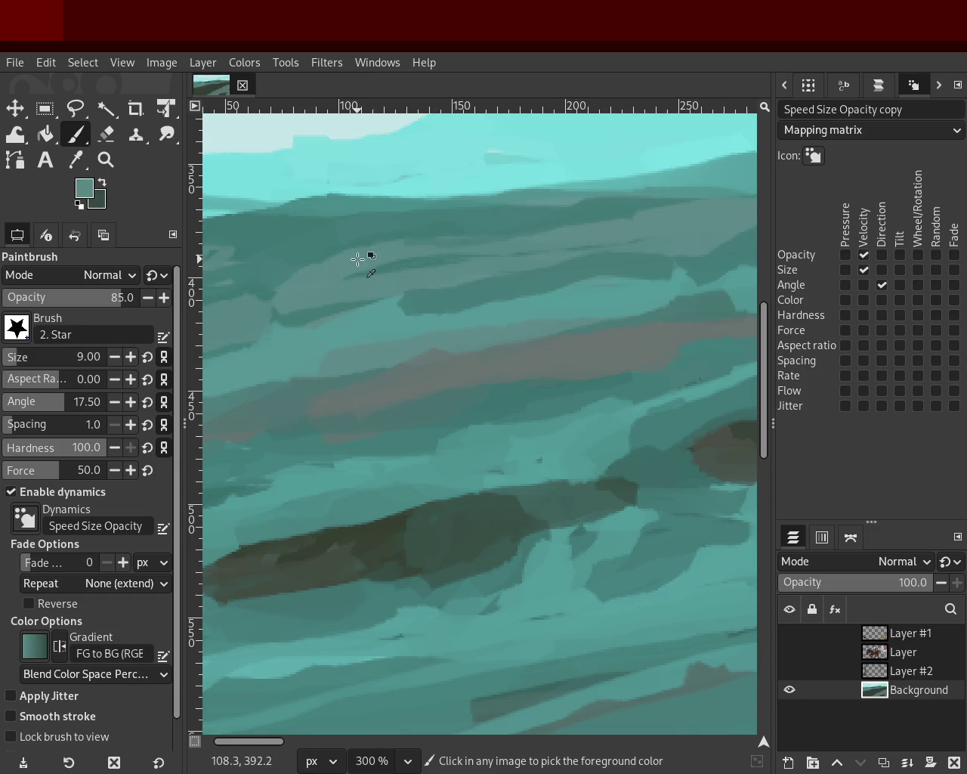
pyautogui.keyDown('ctrl'); pyautogui.click(642, 208); pyautogui.keyUp('ctrl')
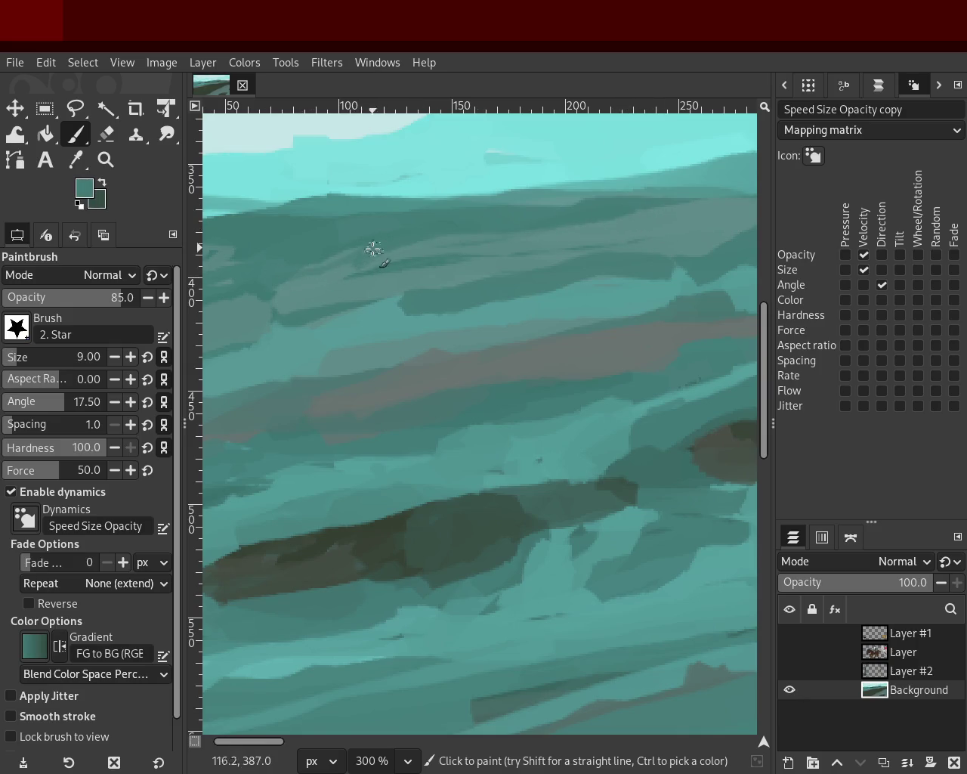
pyautogui.keyDown('ctrl'); pyautogui.click(427, 263); pyautogui.keyUp('ctrl')
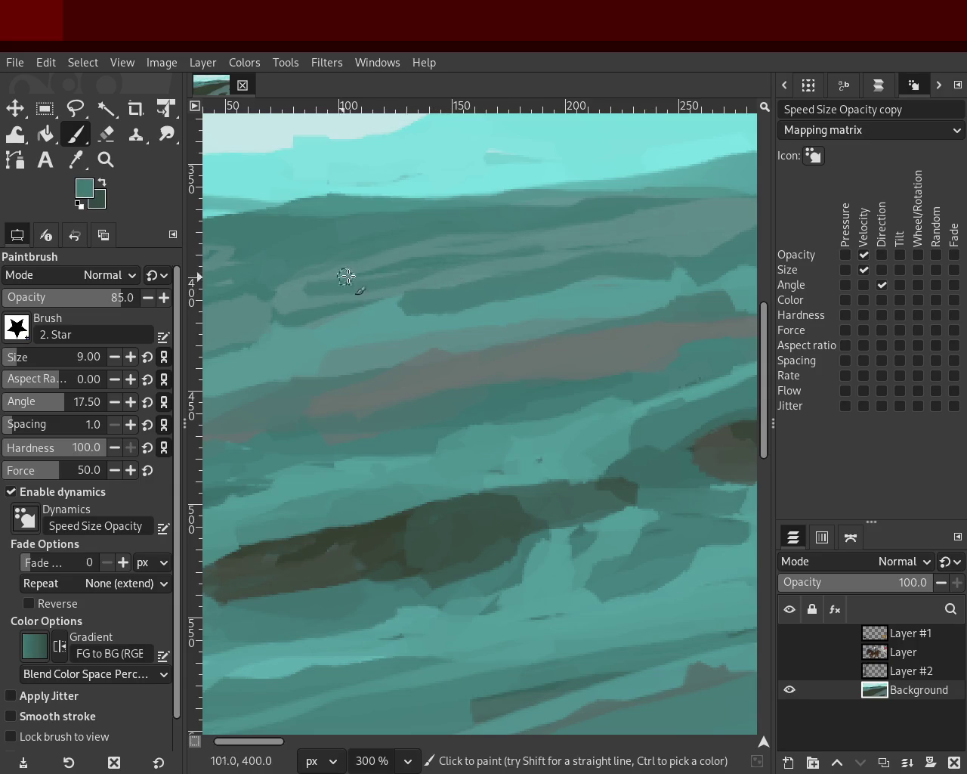
pyautogui.keyDown('ctrl'); pyautogui.click(379, 254); pyautogui.keyUp('ctrl')
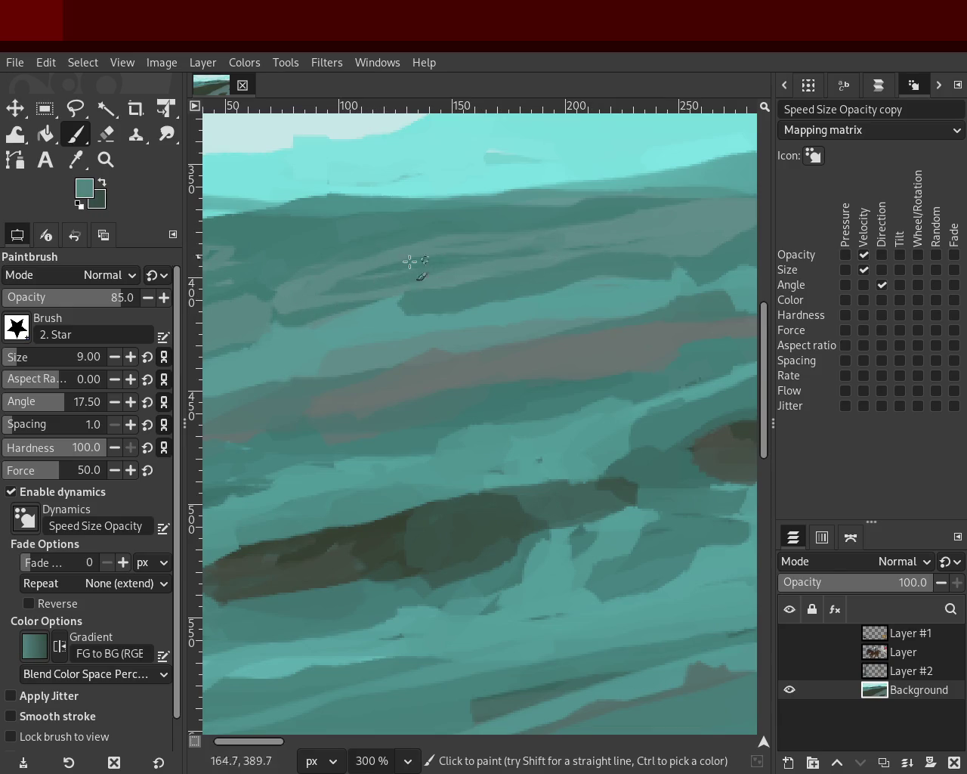
pyautogui.moveTo(281, 305); pyautogui.dragTo(354, 300)
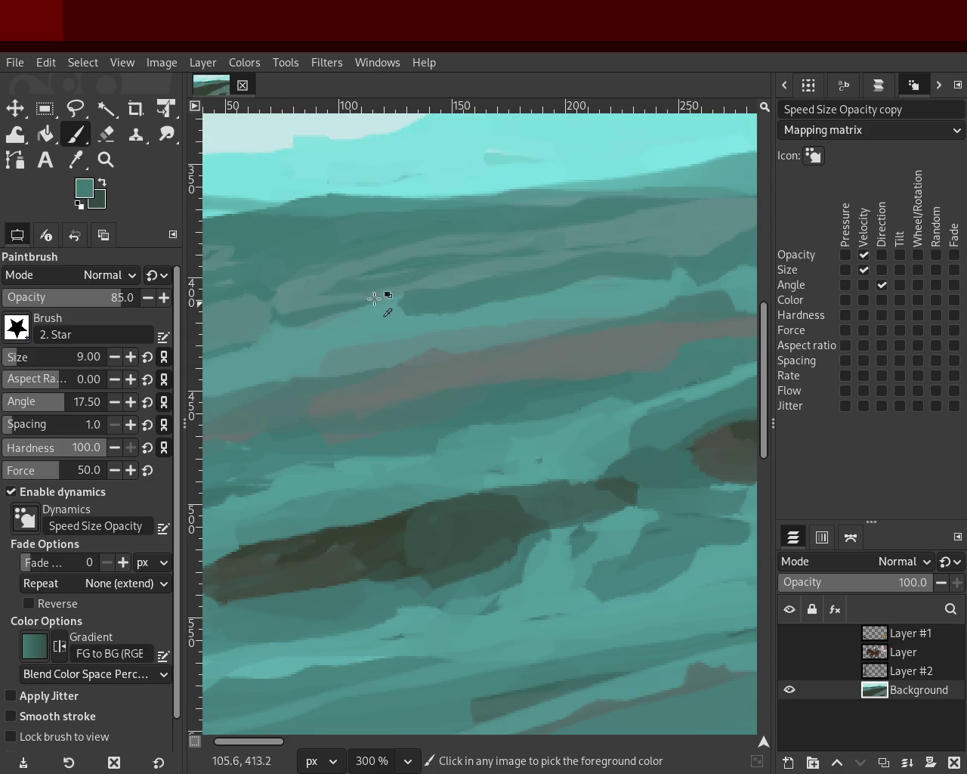
# - Sample the new light teal and nearby darker and brighter water tones, then zoom out
pyautogui.keyDown('ctrl'); pyautogui.click(310, 300); pyautogui.keyUp('ctrl')
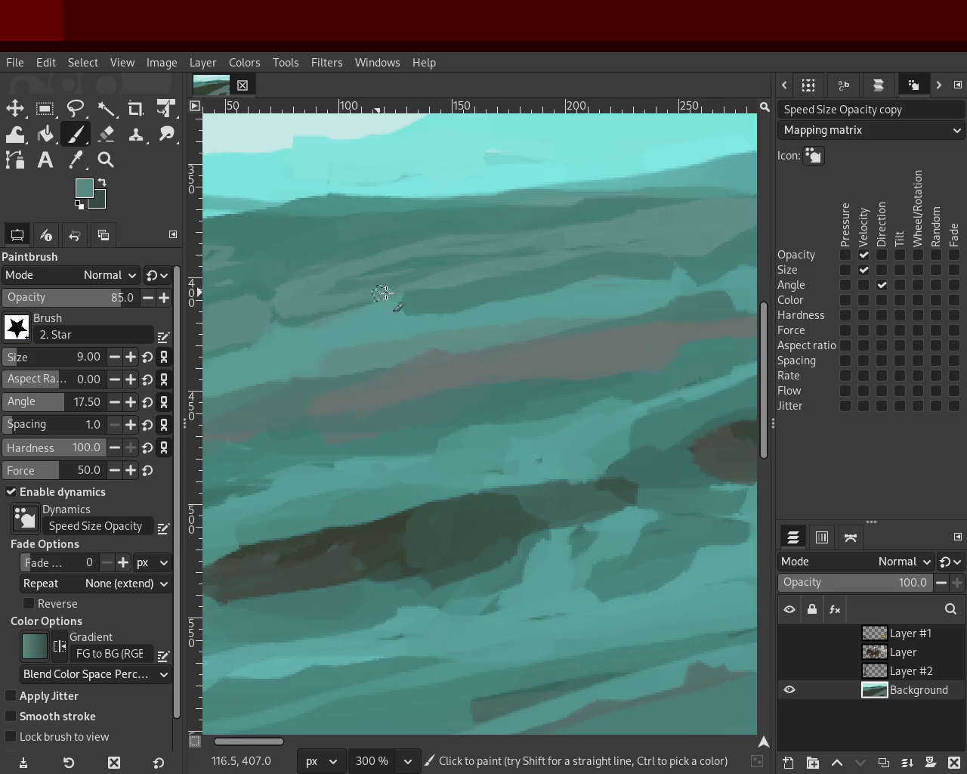
pyautogui.keyDown('ctrl'); pyautogui.click(438, 301); pyautogui.keyUp('ctrl')
pyautogui.keyDown('ctrl'); pyautogui.click(503, 269); pyautogui.keyUp('ctrl')
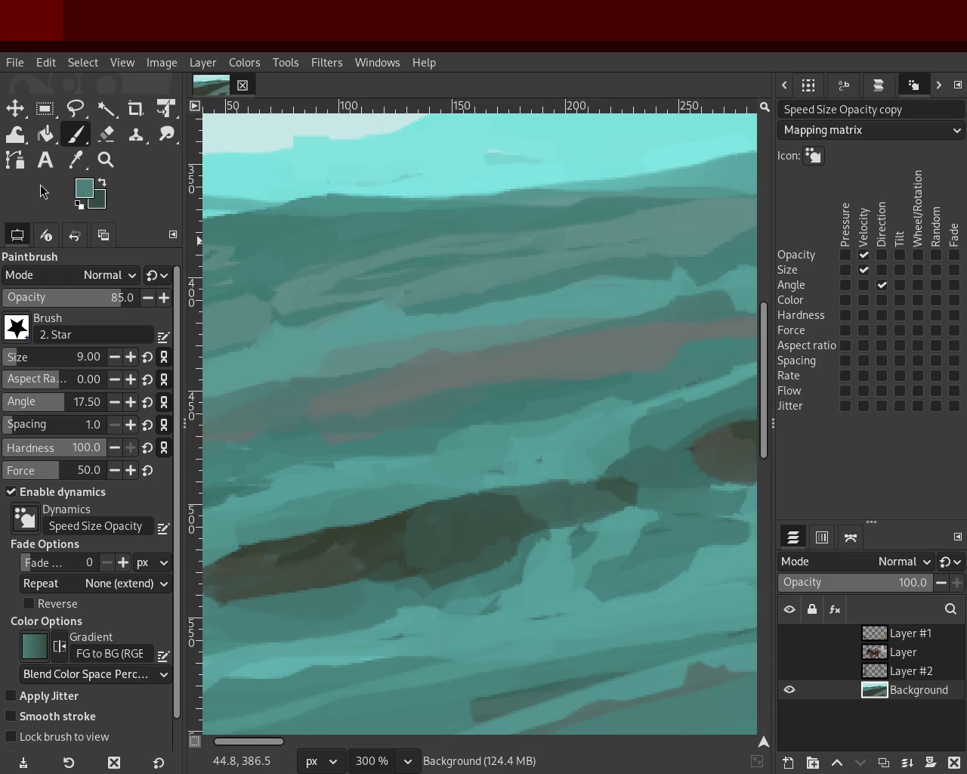
pyautogui.click(120, 162)
pyautogui.keyDown('ctrl'); pyautogui.click(400, 309); pyautogui.keyUp('ctrl')
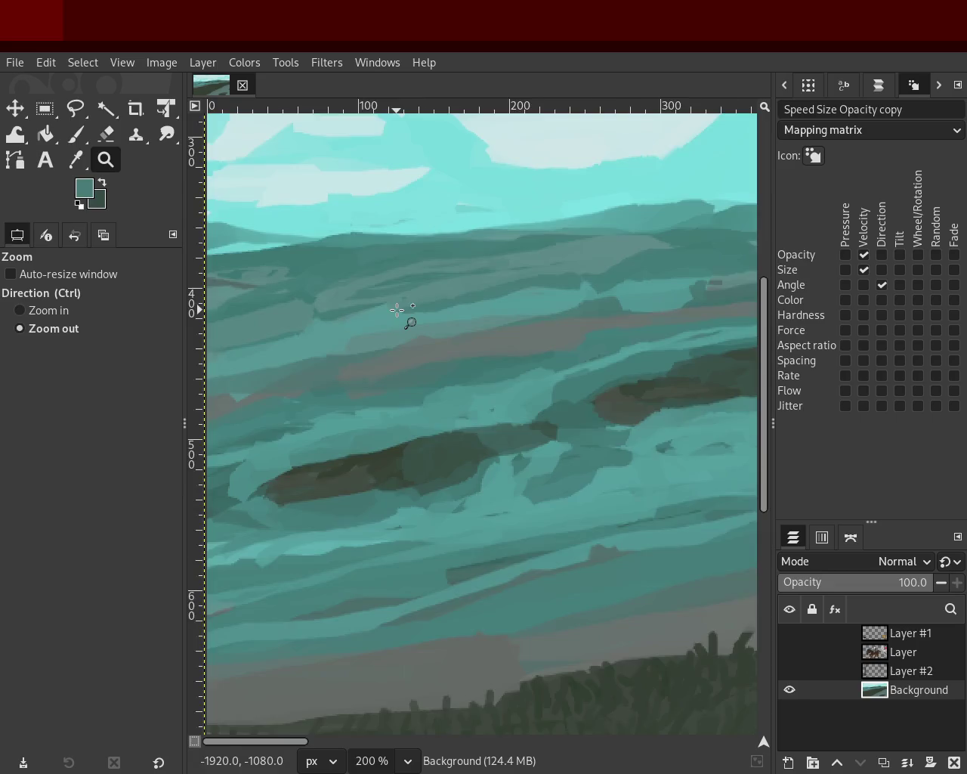
# - At 150% zoom, sample teals from the left lake water for small size-9 Star brush strokes
pyautogui.keyDown('ctrl'); pyautogui.click(591, 369); pyautogui.keyUp('ctrl')
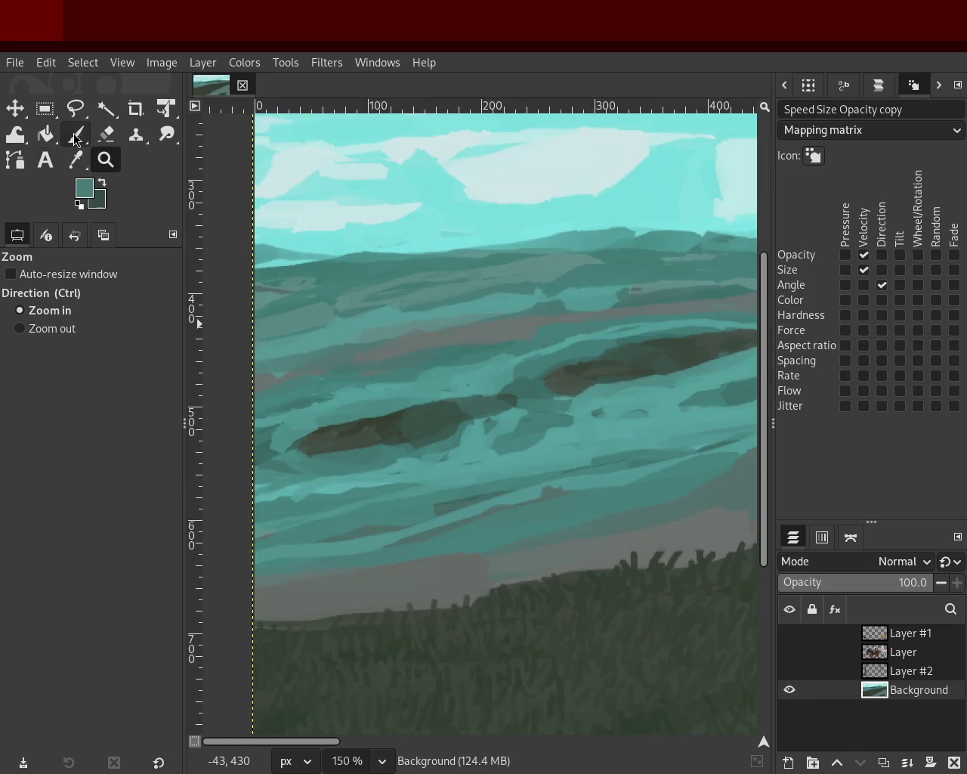
pyautogui.click(76, 133)
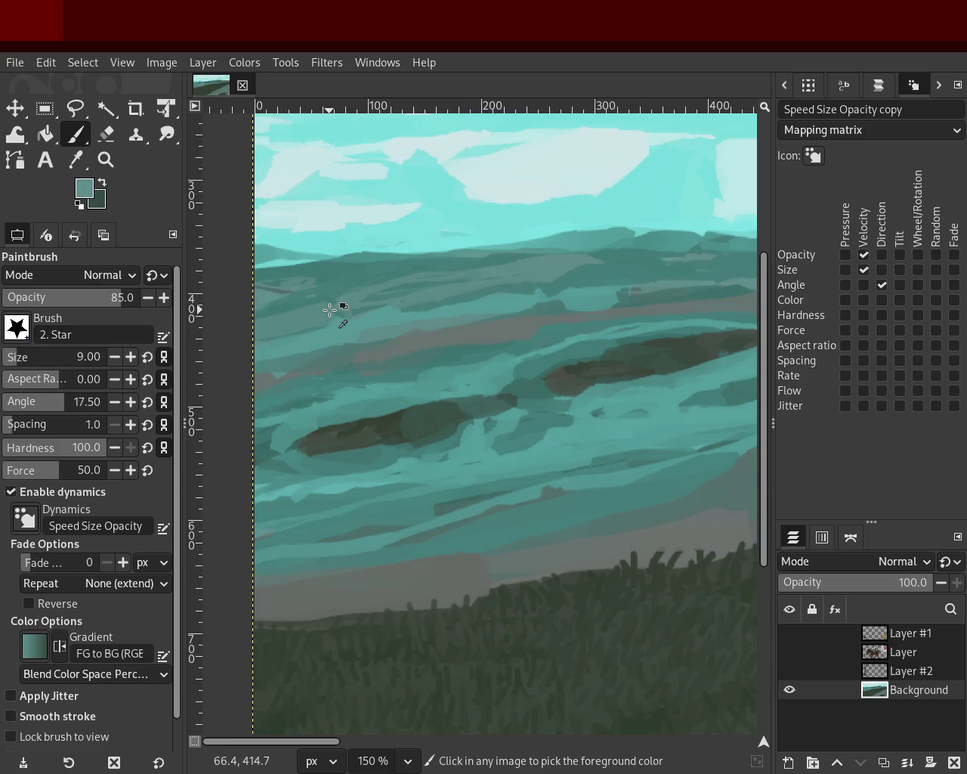
pyautogui.keyDown('ctrl'); pyautogui.click(414, 263); pyautogui.keyUp('ctrl')
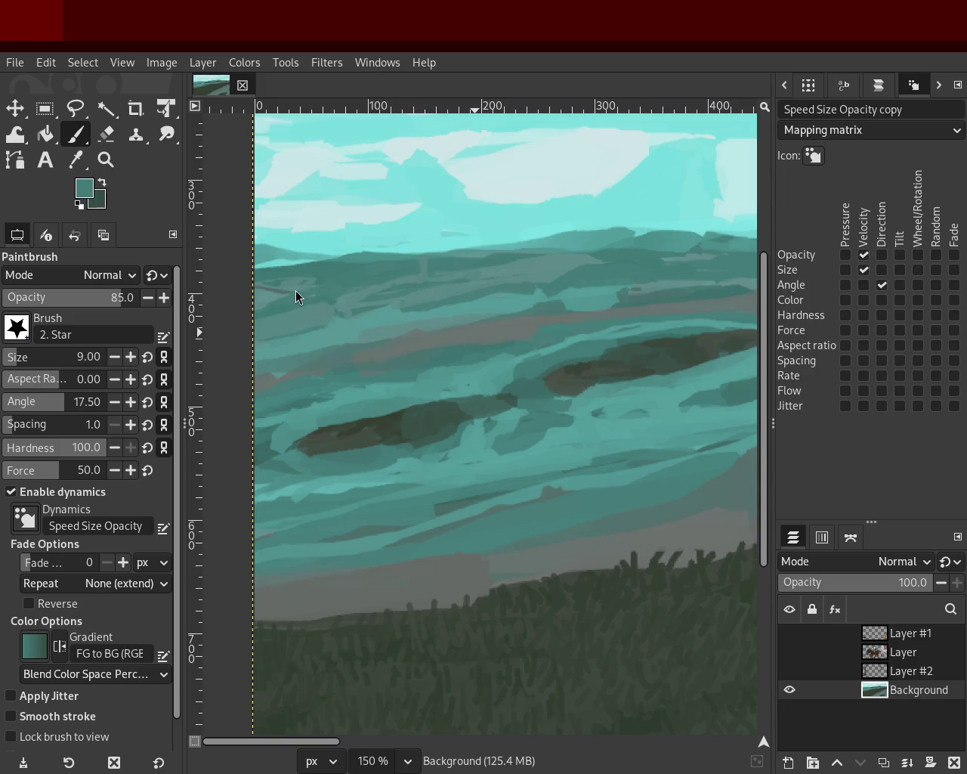
pyautogui.keyDown('ctrl'); pyautogui.click(431, 269); pyautogui.keyUp('ctrl')
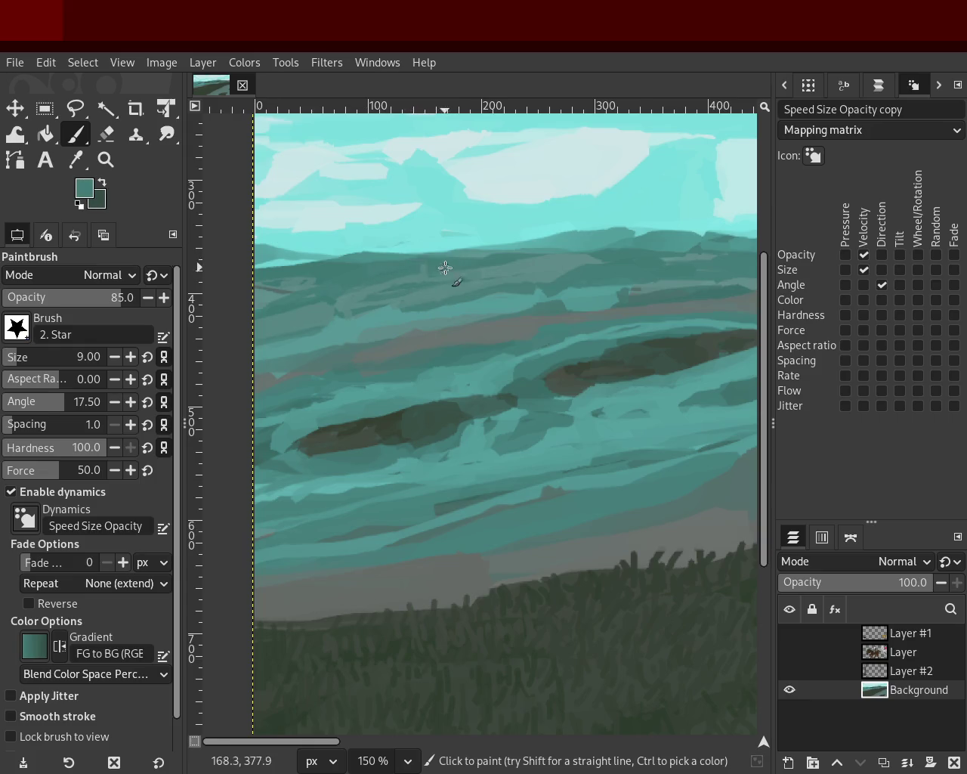
pyautogui.keyDown('ctrl'); pyautogui.click(517, 277); pyautogui.keyUp('ctrl')
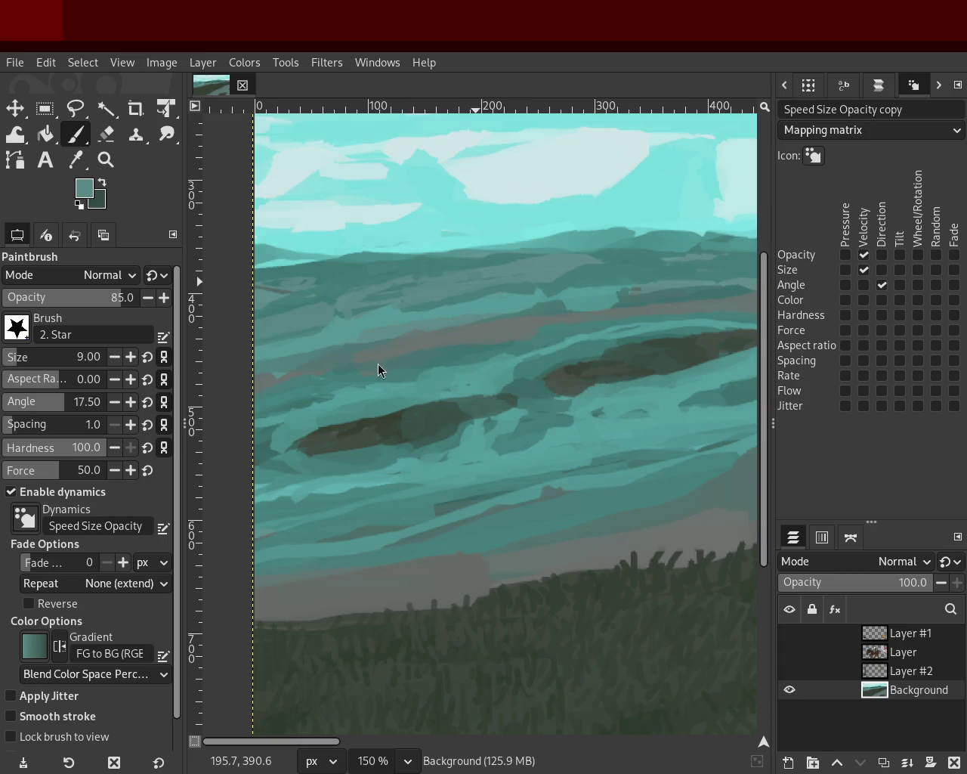
pyautogui.press('ctrl')
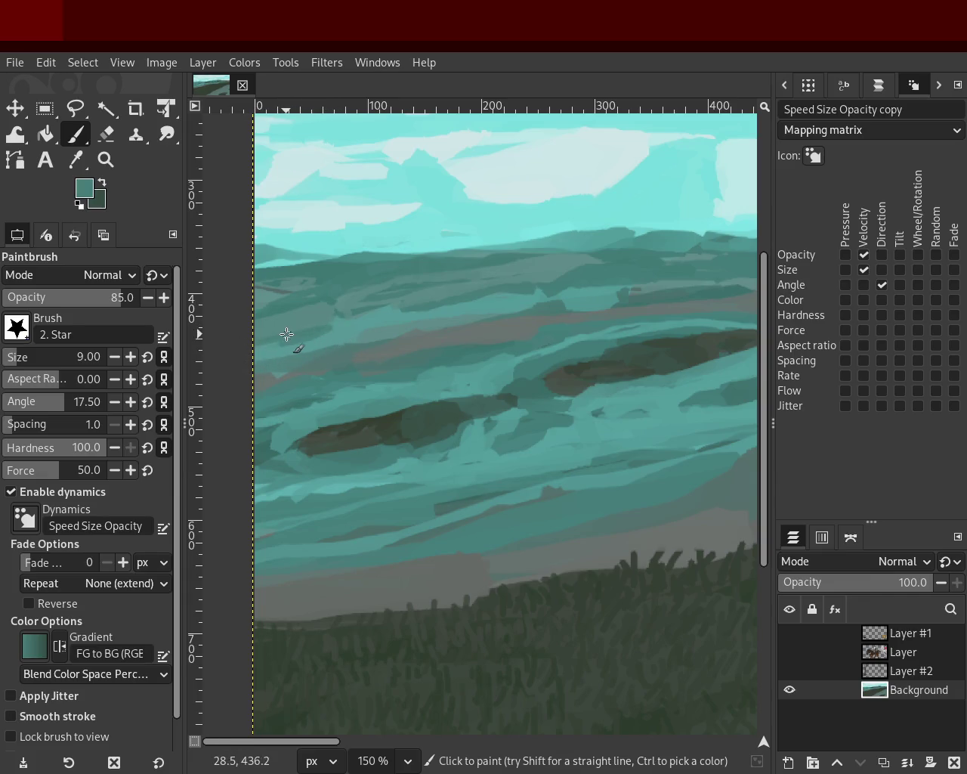
# - Sample several teals from the left and upper lake water
pyautogui.keyDown('ctrl'); pyautogui.click(264, 308); pyautogui.keyUp('ctrl')
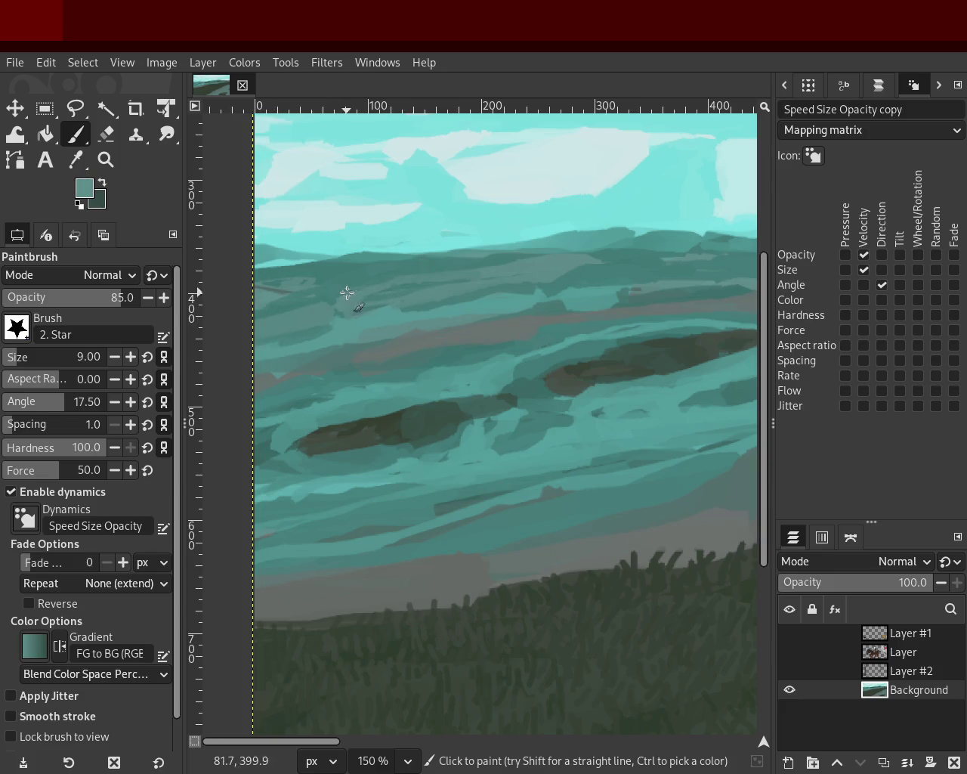
pyautogui.keyDown('ctrl'); pyautogui.click(310, 285); pyautogui.keyUp('ctrl')
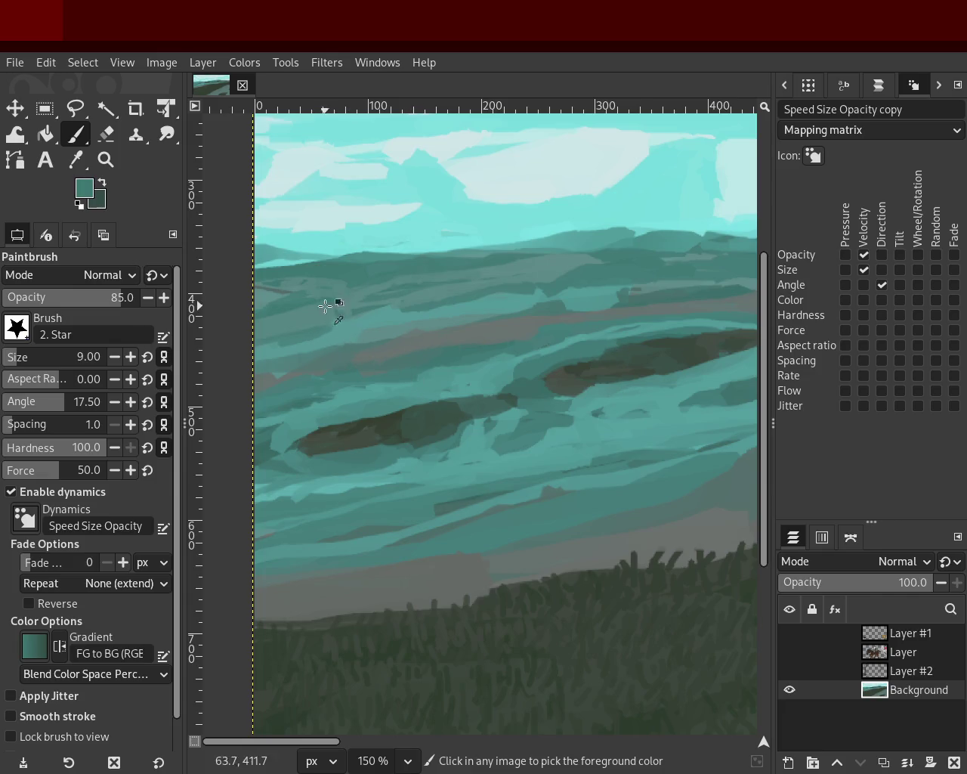
pyautogui.keyDown('ctrl'); pyautogui.click(274, 293); pyautogui.keyUp('ctrl')
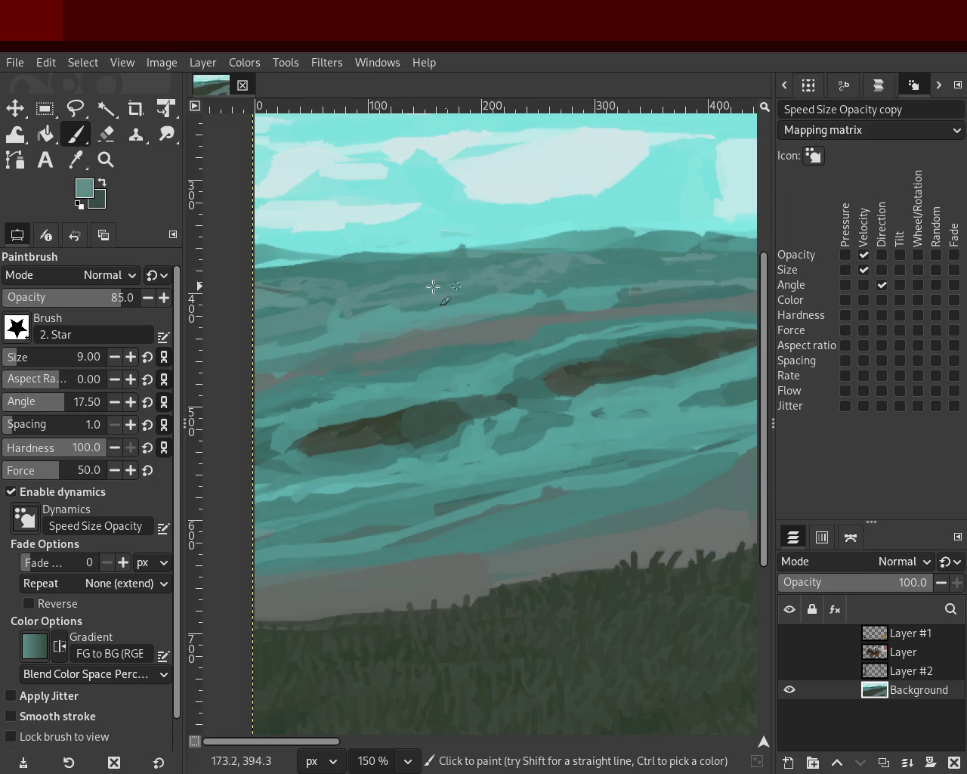
pyautogui.keyDown('ctrl'); pyautogui.click(408, 268); pyautogui.keyUp('ctrl')
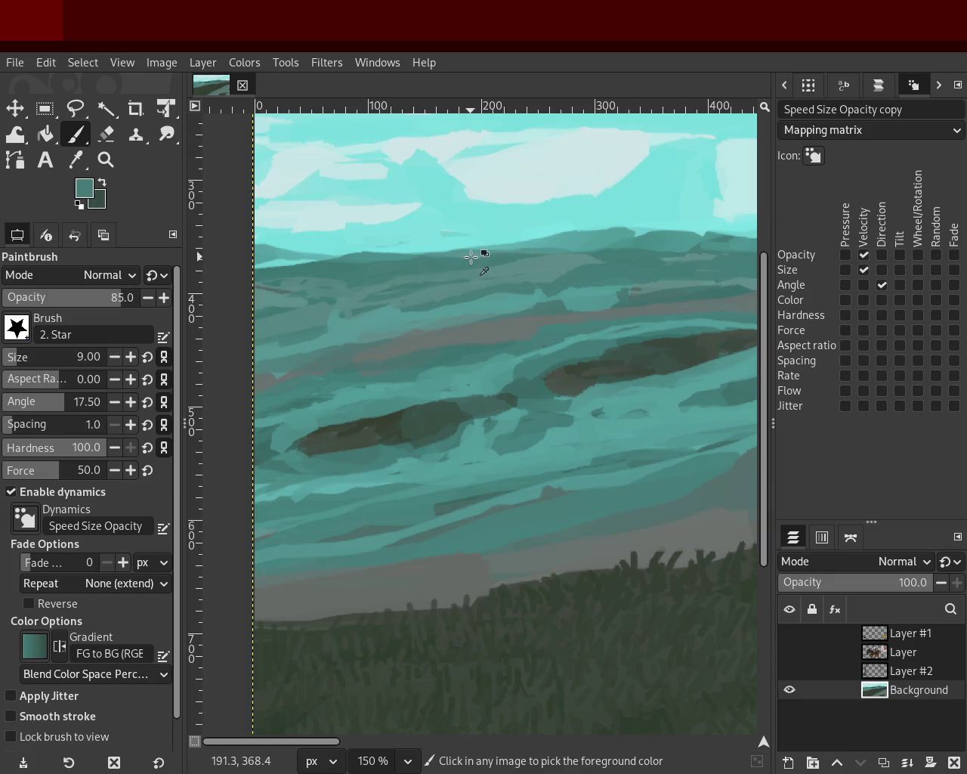
pyautogui.keyDown('ctrl'); pyautogui.click(436, 265); pyautogui.keyUp('ctrl')
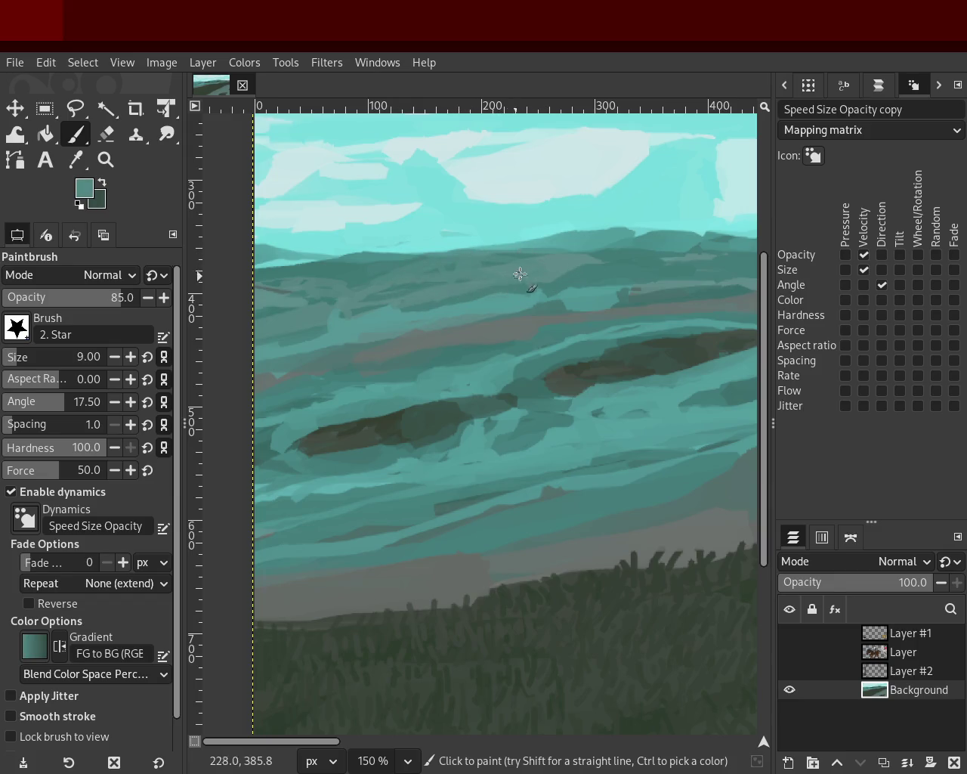
pyautogui.keyDown('ctrl'); pyautogui.click(597, 261); pyautogui.keyUp('ctrl')
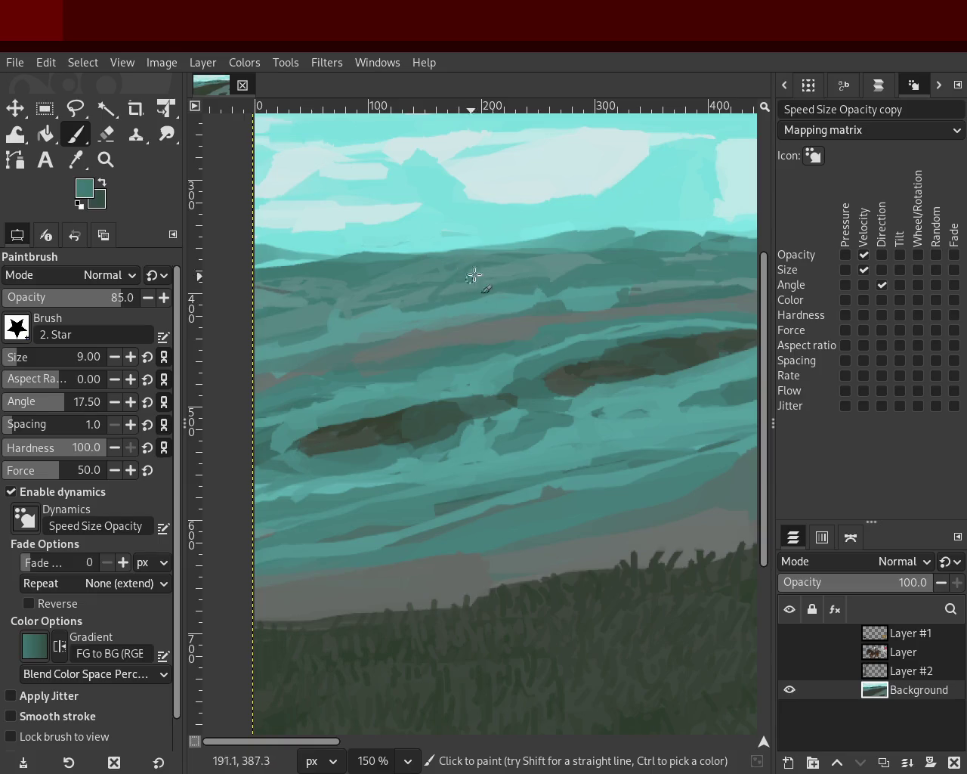
# - Compare lighter and darker teal tones sampled from the distant hills and water
pyautogui.keyDown('ctrl'); pyautogui.click(380, 276); pyautogui.keyUp('ctrl')
pyautogui.keyDown('ctrl'); pyautogui.click(367, 277); pyautogui.keyUp('ctrl')
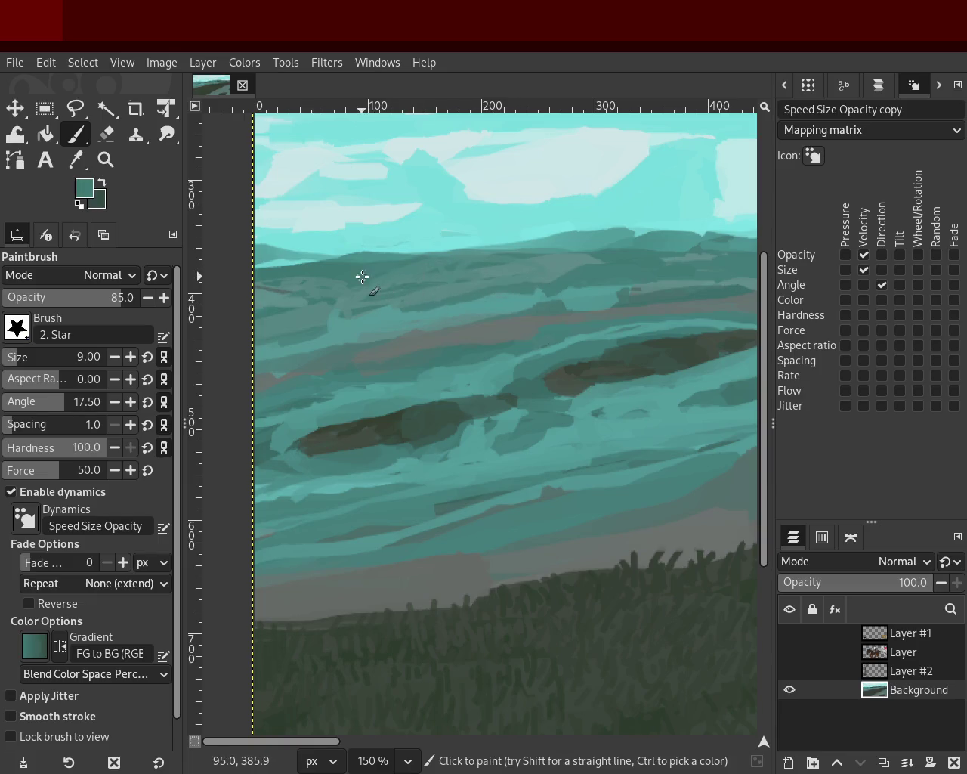
pyautogui.keyDown('ctrl'); pyautogui.click(502, 273); pyautogui.keyUp('ctrl')
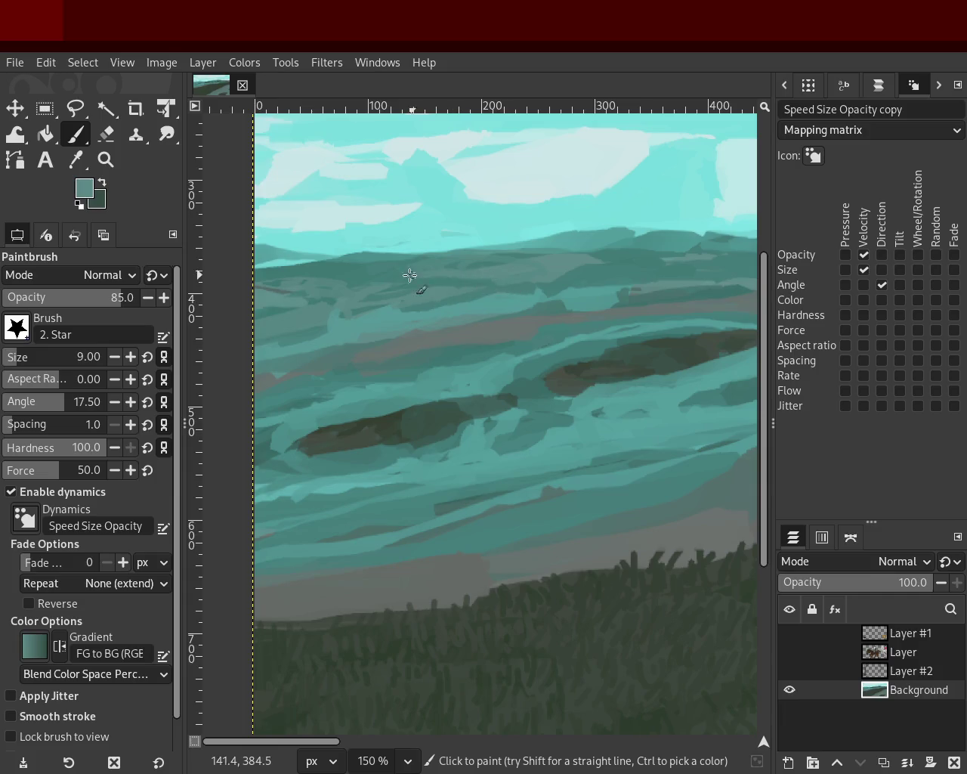
pyautogui.keyDown('ctrl'); pyautogui.click(496, 278); pyautogui.keyUp('ctrl')
pyautogui.keyDown('ctrl'); pyautogui.click(529, 269); pyautogui.keyUp('ctrl')
pyautogui.keyDown('ctrl'); pyautogui.click(597, 264); pyautogui.keyUp('ctrl')
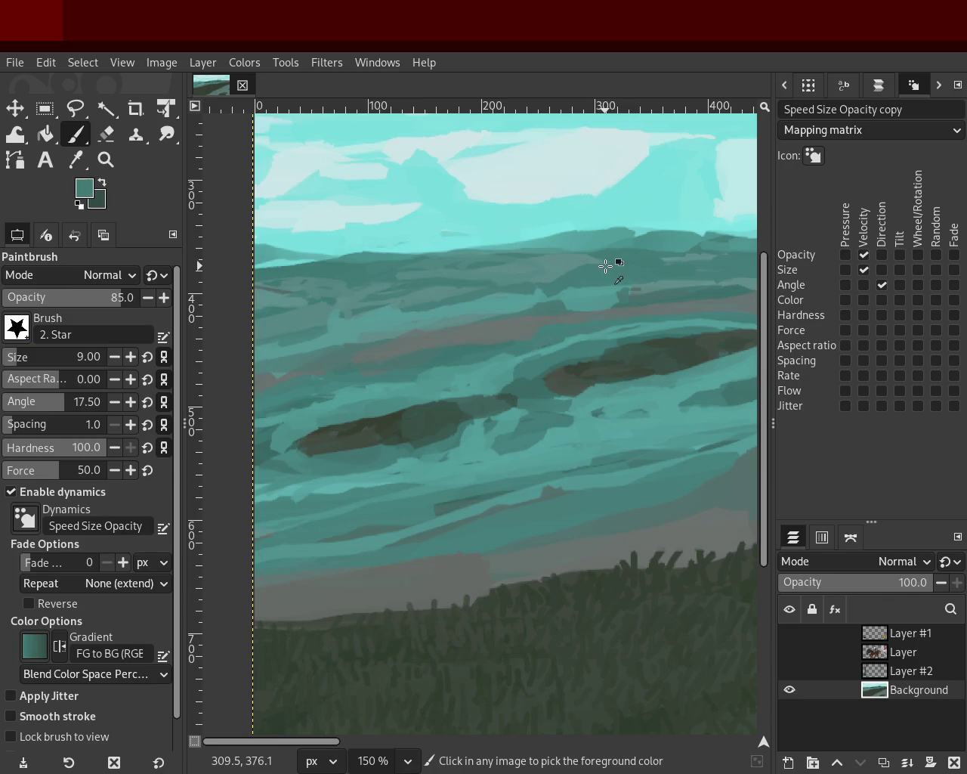
pyautogui.keyDown('ctrl'); pyautogui.click(452, 291); pyautogui.keyUp('ctrl')
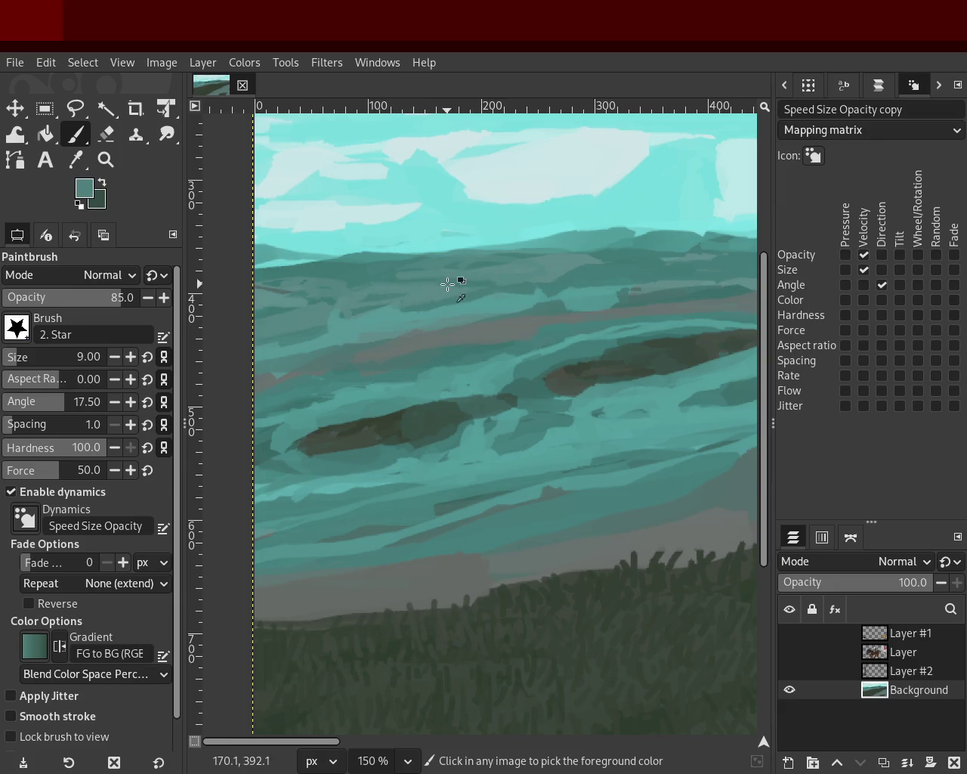
pyautogui.keyDown('ctrl'); pyautogui.click(584, 260); pyautogui.keyUp('ctrl')
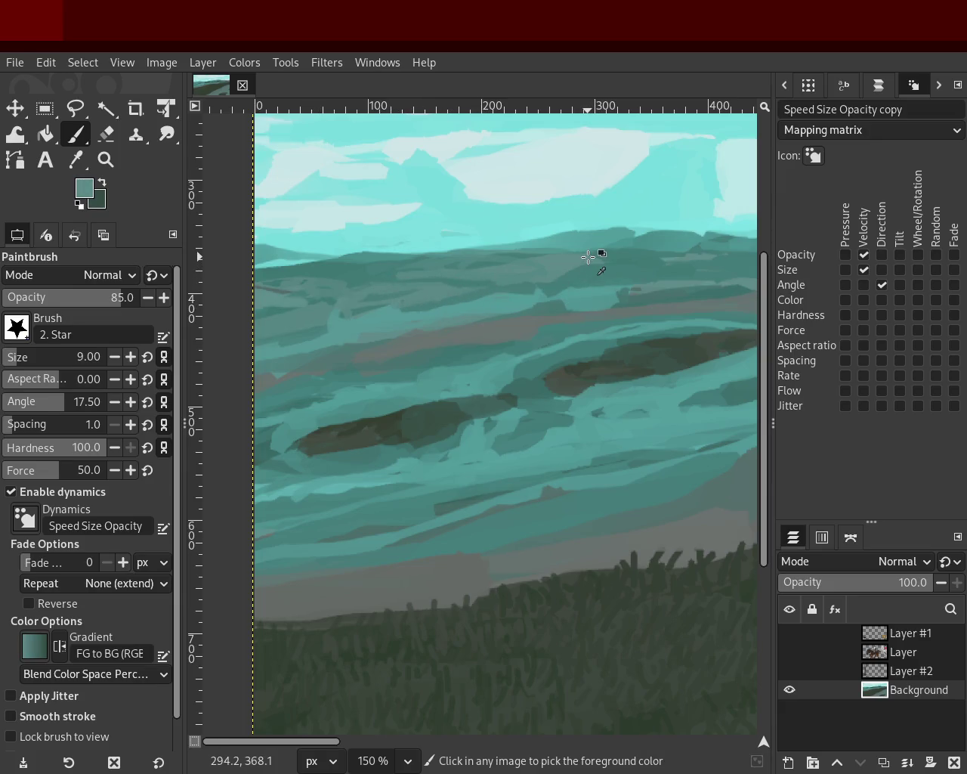
pyautogui.keyDown('ctrl'); pyautogui.click(382, 267); pyautogui.keyUp('ctrl')
pyautogui.keyDown('ctrl'); pyautogui.click(379, 263); pyautogui.keyUp('ctrl')
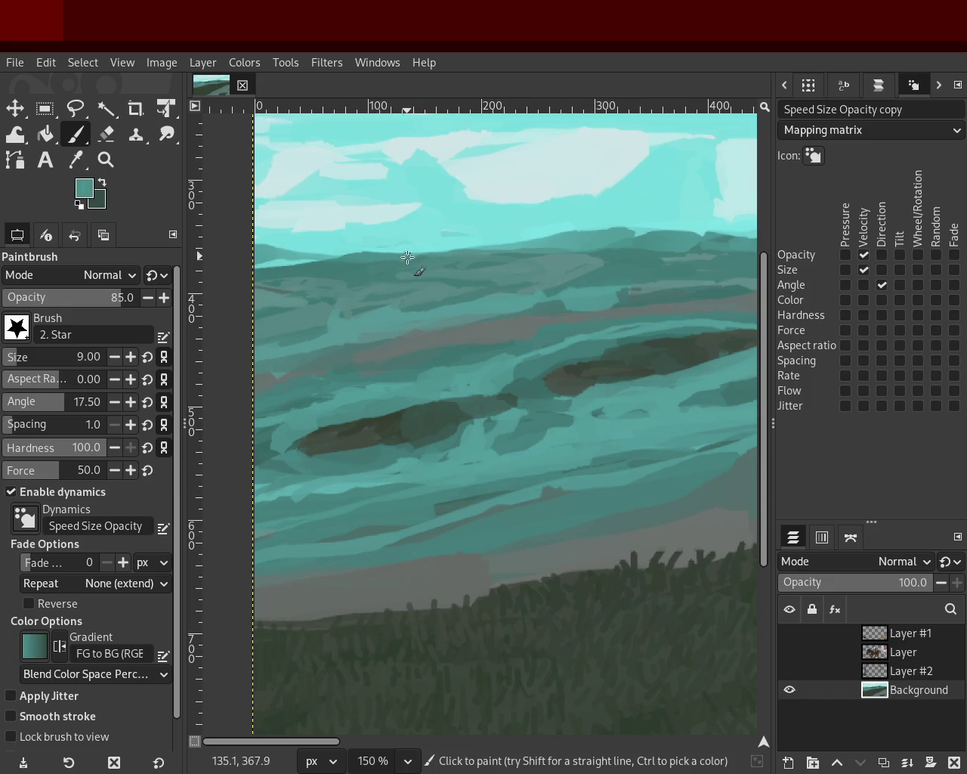
# - Zoom out to check the whole landscape, then zoom into the right-hand hills
pyautogui.click(107, 161)
pyautogui.keyDown('ctrl'); pyautogui.click(356, 292); pyautogui.keyUp('ctrl')
pyautogui.keyDown('ctrl'); pyautogui.click(476, 281); pyautogui.keyUp('ctrl')
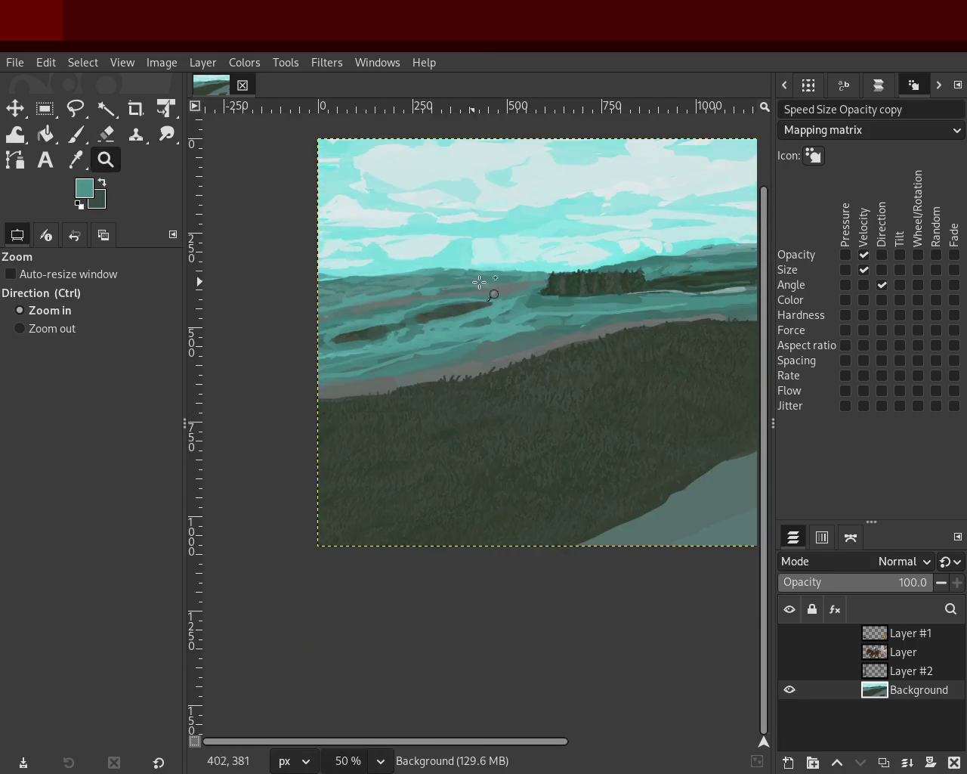
pyautogui.keyDown('ctrl'); pyautogui.scroll(1, 454, 283); pyautogui.keyUp('ctrl')
pyautogui.keyDown('ctrl'); pyautogui.scroll(-2, 453, 282); pyautogui.keyUp('ctrl')
pyautogui.keyDown('ctrl'); pyautogui.scroll(1, 423, 287); pyautogui.keyUp('ctrl')
pyautogui.keyDown('ctrl'); pyautogui.scroll(-1, 483, 284); pyautogui.keyUp('ctrl')
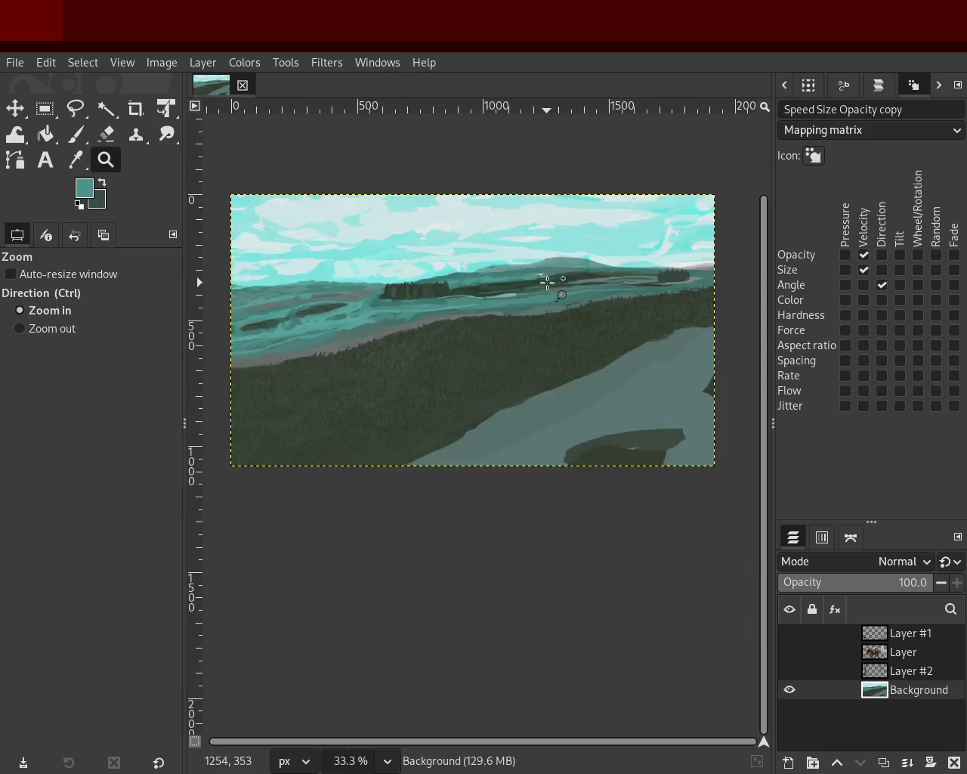
pyautogui.keyDown('ctrl'); pyautogui.scroll(2, 548, 282); pyautogui.keyUp('ctrl')
pyautogui.keyDown('ctrl'); pyautogui.scroll(-1, 619, 270); pyautogui.keyUp('ctrl')
pyautogui.keyDown('ctrl'); pyautogui.scroll(1, 590, 270); pyautogui.keyUp('ctrl')
pyautogui.keyDown('ctrl'); pyautogui.scroll(1, 562, 270); pyautogui.keyUp('ctrl')
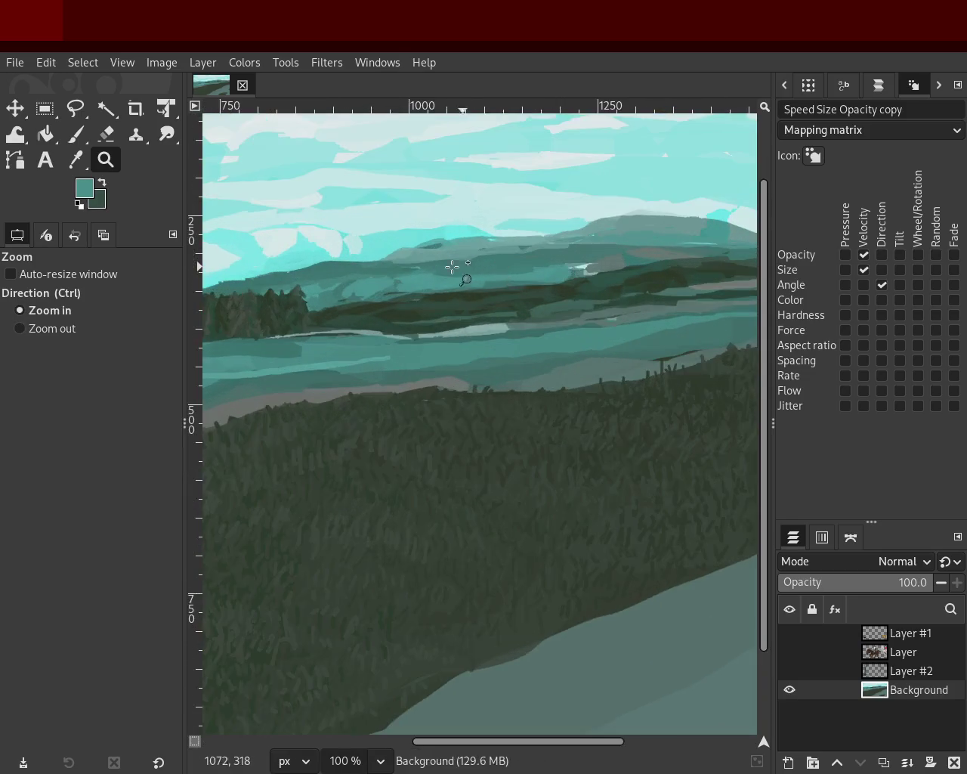
# - Sample hill teals and paint light straight strokes across the distant hills
pyautogui.keyDown('ctrl'); pyautogui.scroll(1, 463, 267); pyautogui.keyUp('ctrl')
pyautogui.press('p')
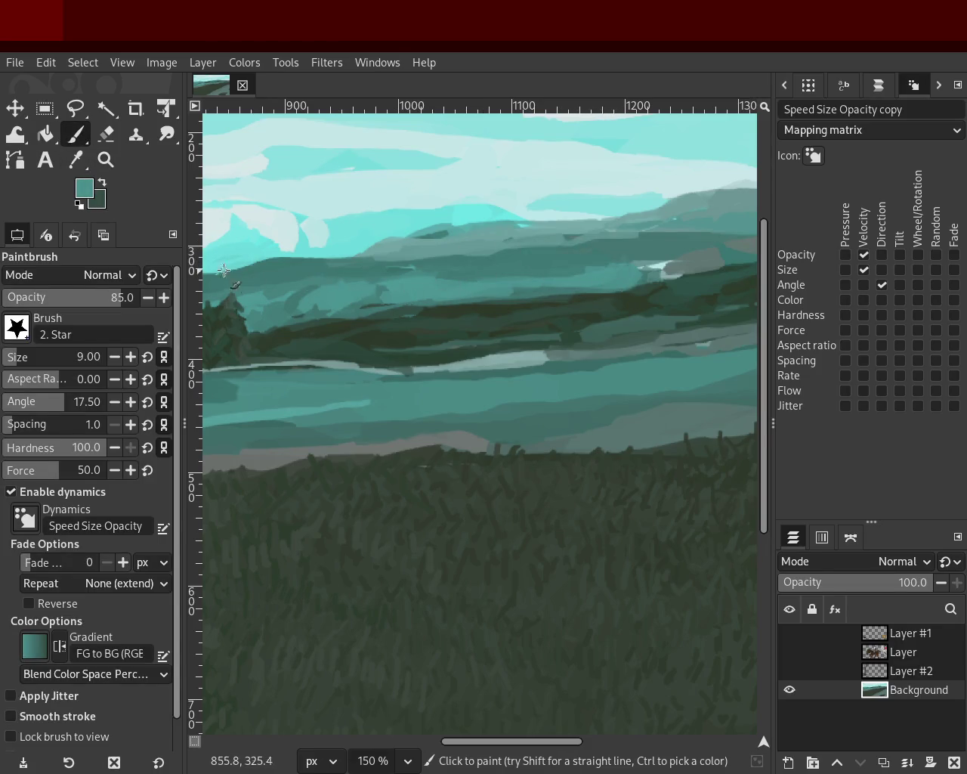
pyautogui.keyDown('ctrl'); pyautogui.click(529, 269); pyautogui.keyUp('ctrl')
pyautogui.keyDown('ctrl'); pyautogui.click(439, 258); pyautogui.keyUp('ctrl')
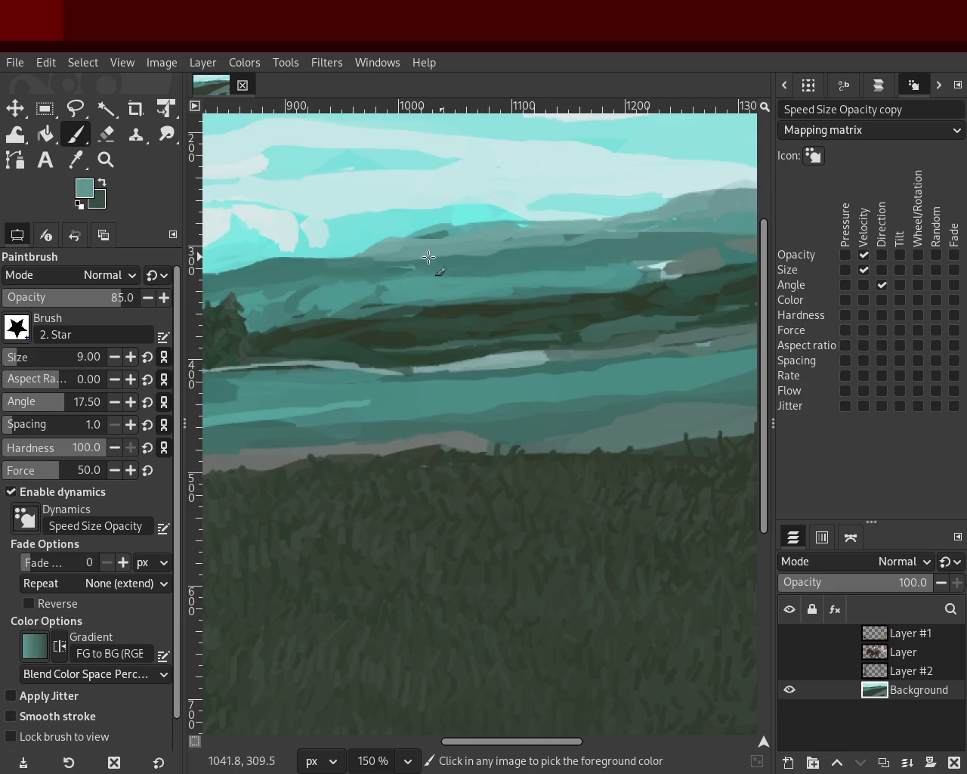
pyautogui.keyDown('ctrl'); pyautogui.click(357, 284); pyautogui.keyUp('ctrl')
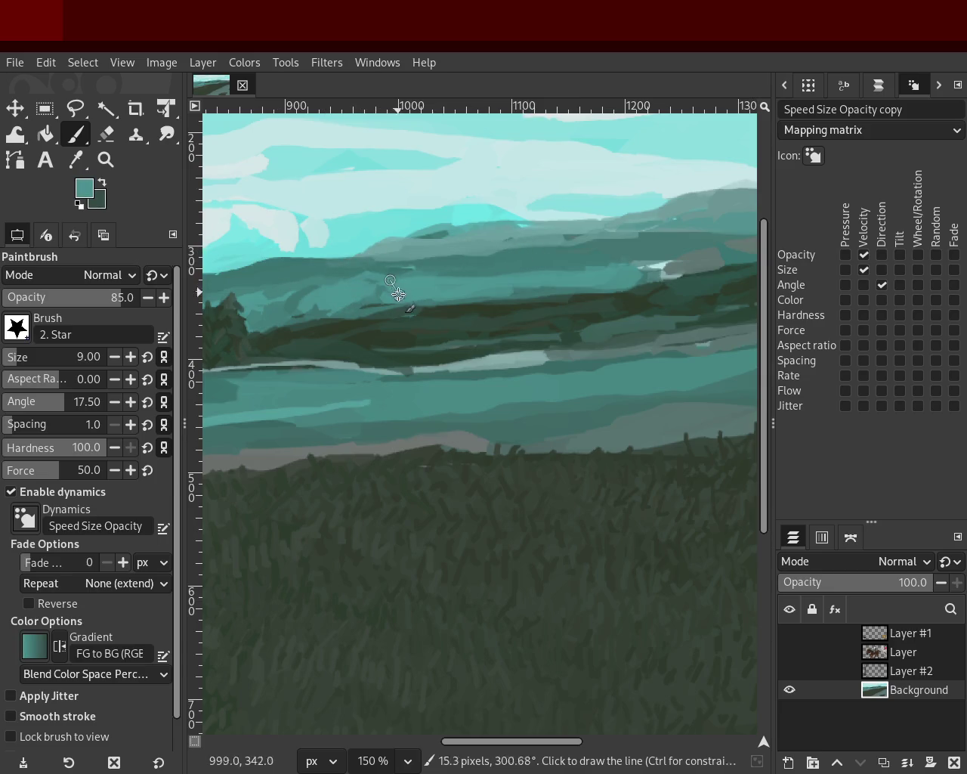
pyautogui.keyDown('shift'); pyautogui.click(542, 259); pyautogui.keyUp('shift')
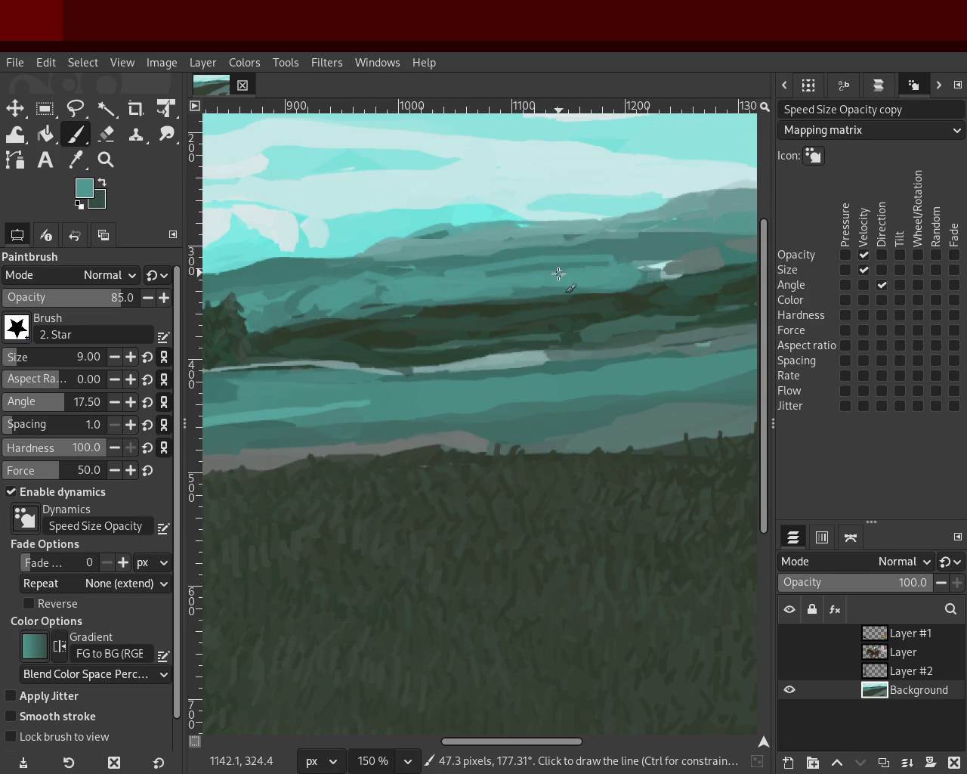
pyautogui.keyDown('ctrl'); pyautogui.click(634, 254); pyautogui.keyUp('ctrl')
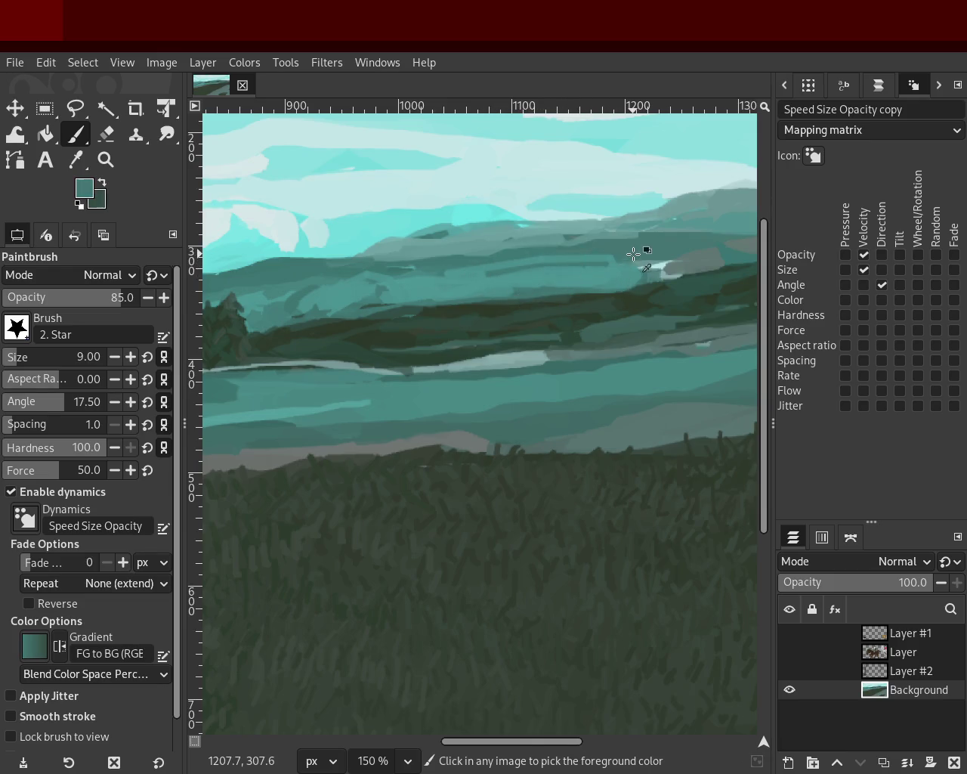
pyautogui.keyDown('shift'); pyautogui.click(431, 270); pyautogui.keyUp('shift')
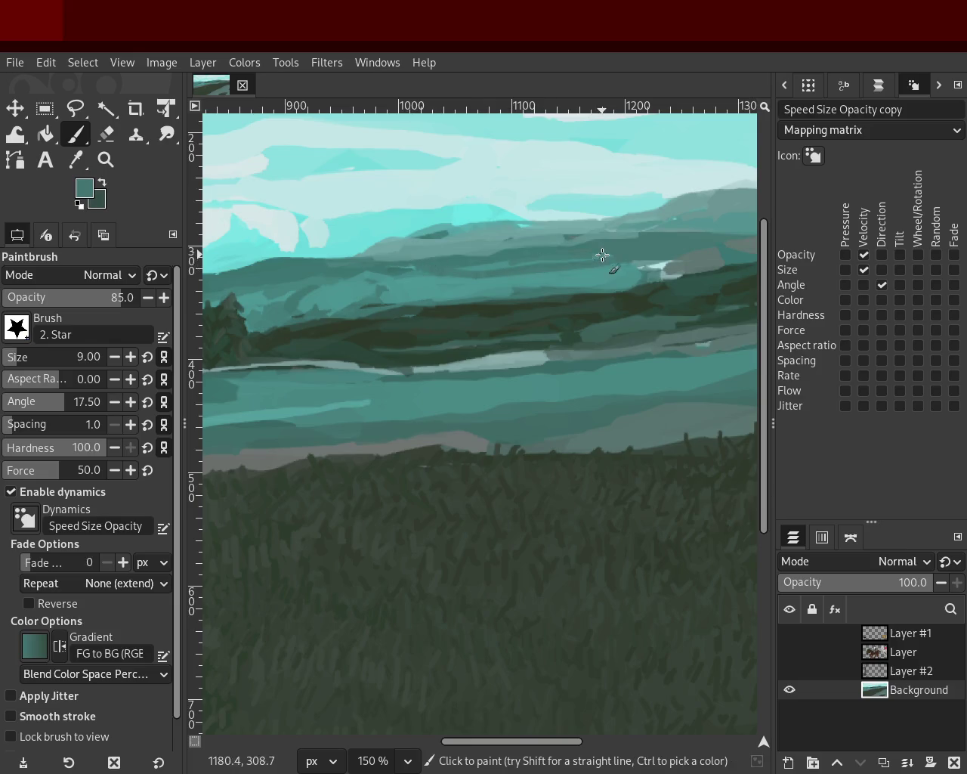
# - Build up the hill band with dark green and teal strokes sampled from the hills
pyautogui.keyDown('ctrl'); pyautogui.click(371, 361); pyautogui.keyUp('ctrl')
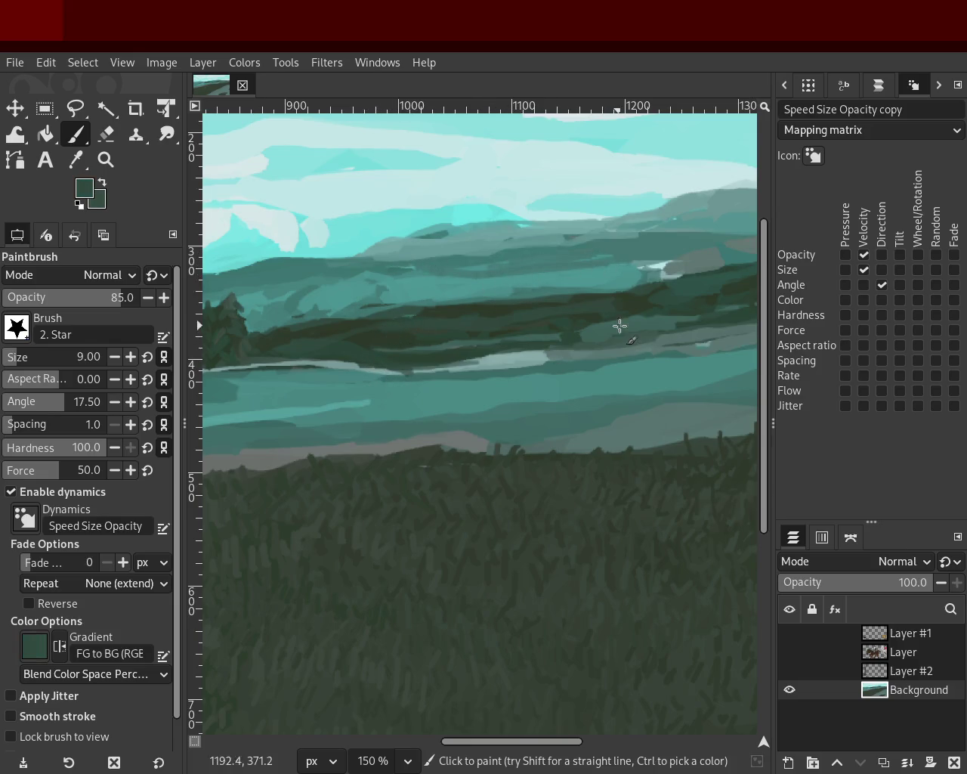
pyautogui.keyDown('ctrl'); pyautogui.click(485, 371); pyautogui.keyUp('ctrl')
pyautogui.keyDown('ctrl'); pyautogui.click(524, 355); pyautogui.keyUp('ctrl')
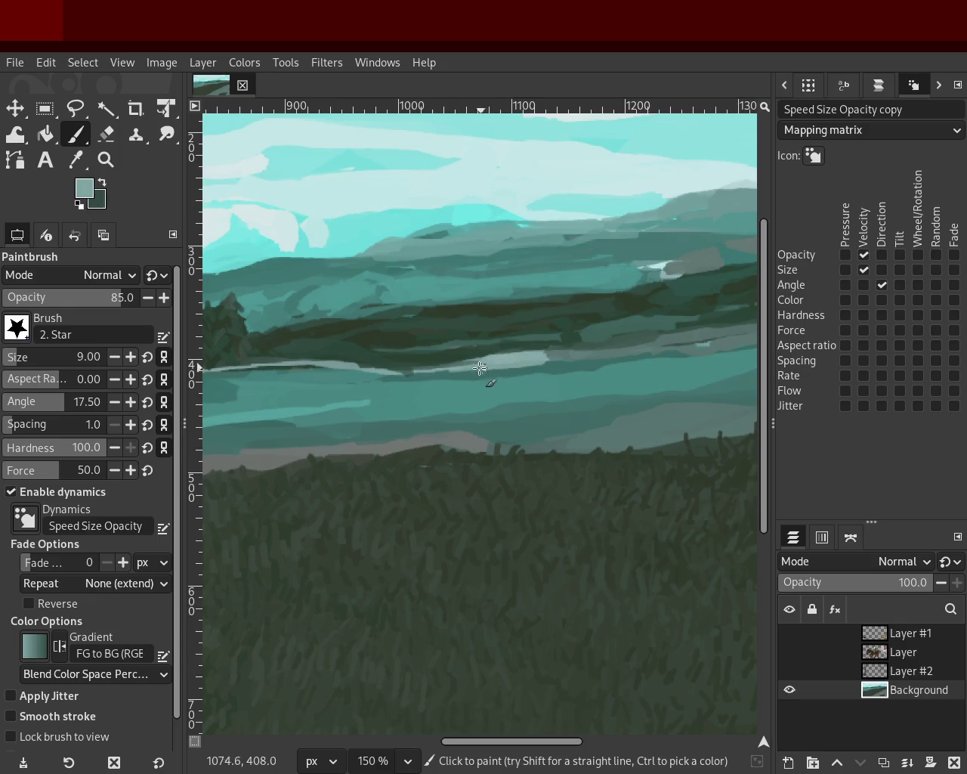
pyautogui.keyDown('ctrl'); pyautogui.click(484, 361); pyautogui.keyUp('ctrl')
pyautogui.keyDown('ctrl'); pyautogui.click(443, 350); pyautogui.keyUp('ctrl')
pyautogui.keyDown('ctrl'); pyautogui.click(466, 341); pyautogui.keyUp('ctrl')
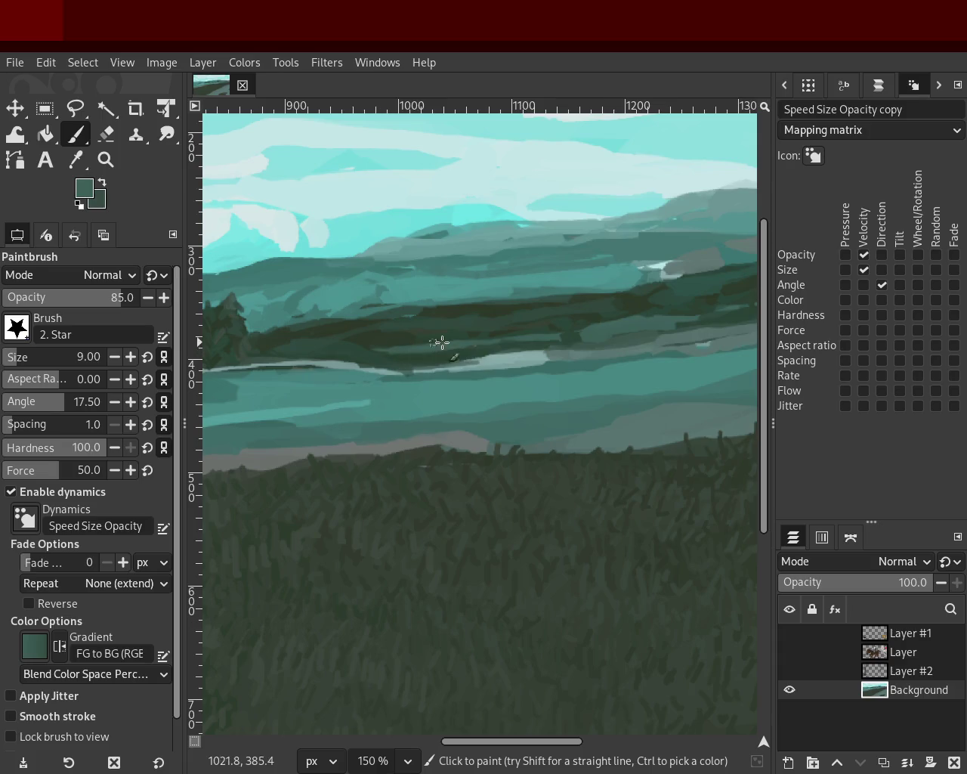
pyautogui.keyDown('ctrl'); pyautogui.click(325, 330); pyautogui.keyUp('ctrl')
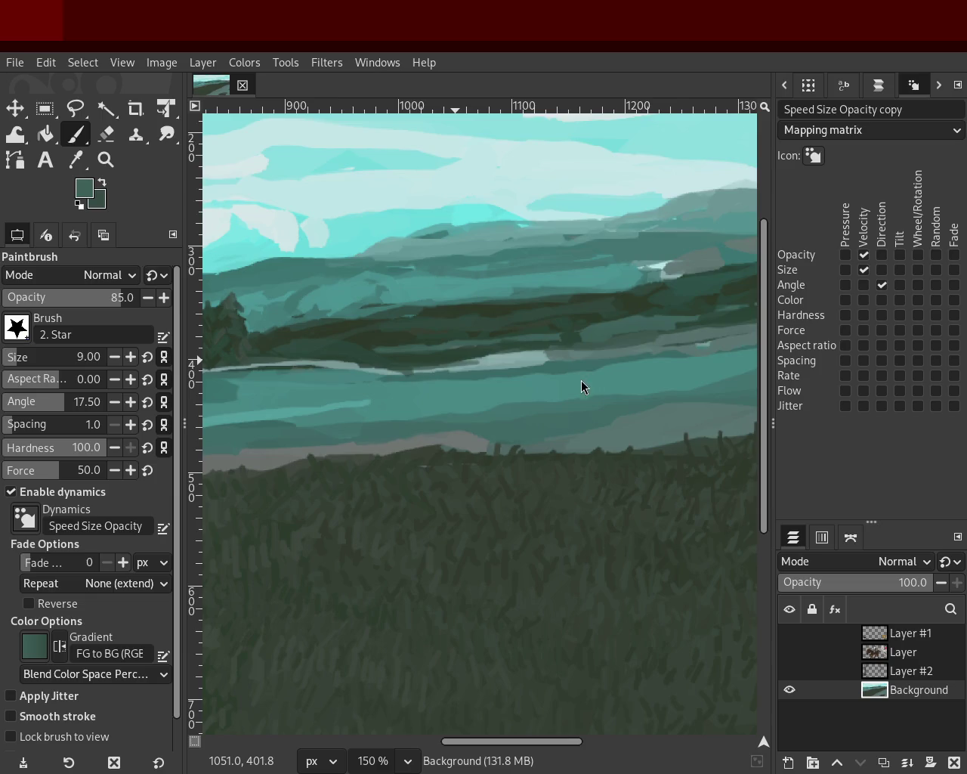
pyautogui.keyDown('ctrl'); pyautogui.click(491, 314); pyautogui.keyUp('ctrl')
pyautogui.keyDown('ctrl'); pyautogui.click(539, 296); pyautogui.keyUp('ctrl')
pyautogui.keyDown('ctrl'); pyautogui.click(529, 290); pyautogui.keyUp('ctrl')
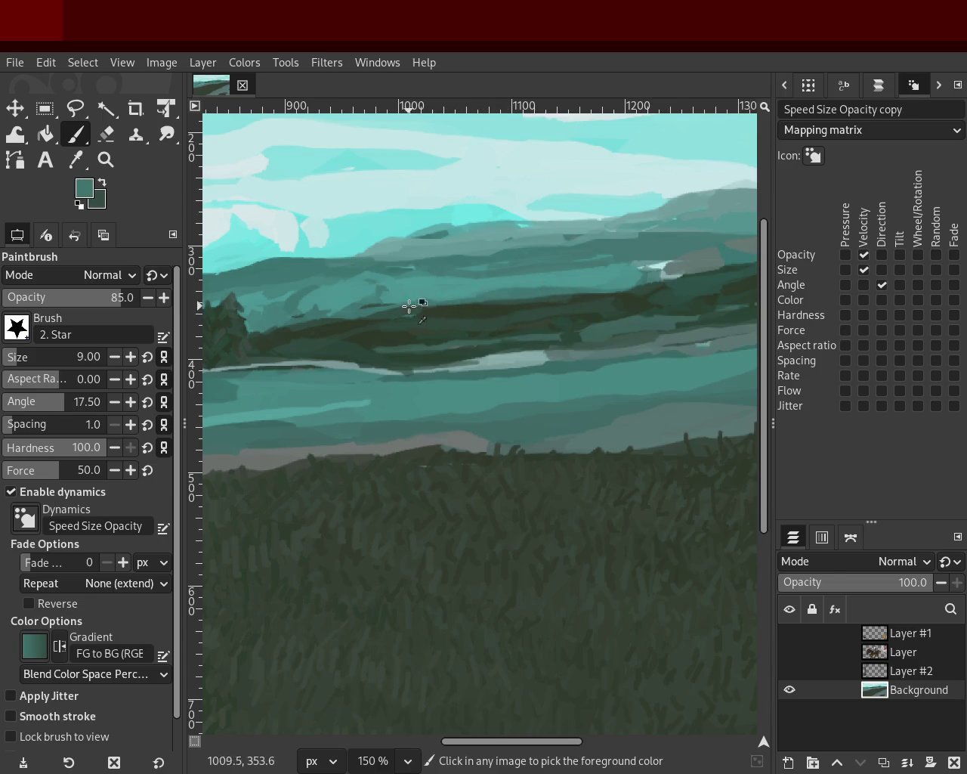
pyautogui.keyDown('ctrl'); pyautogui.click(399, 270); pyautogui.keyUp('ctrl')
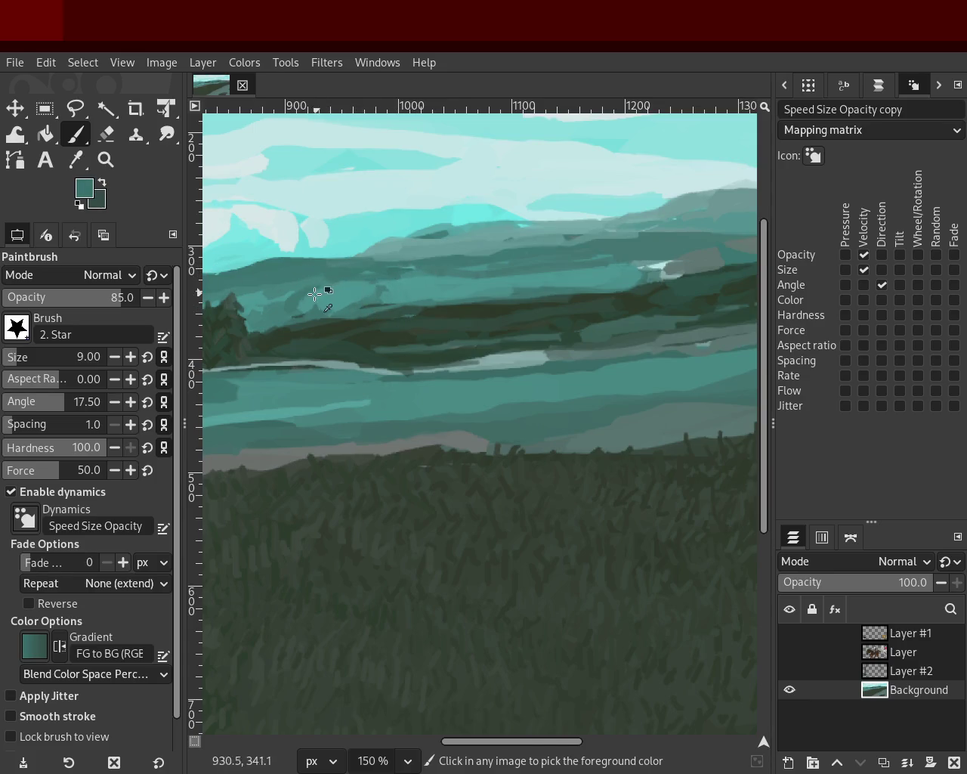
pyautogui.keyDown('ctrl'); pyautogui.click(317, 290); pyautogui.keyUp('ctrl')
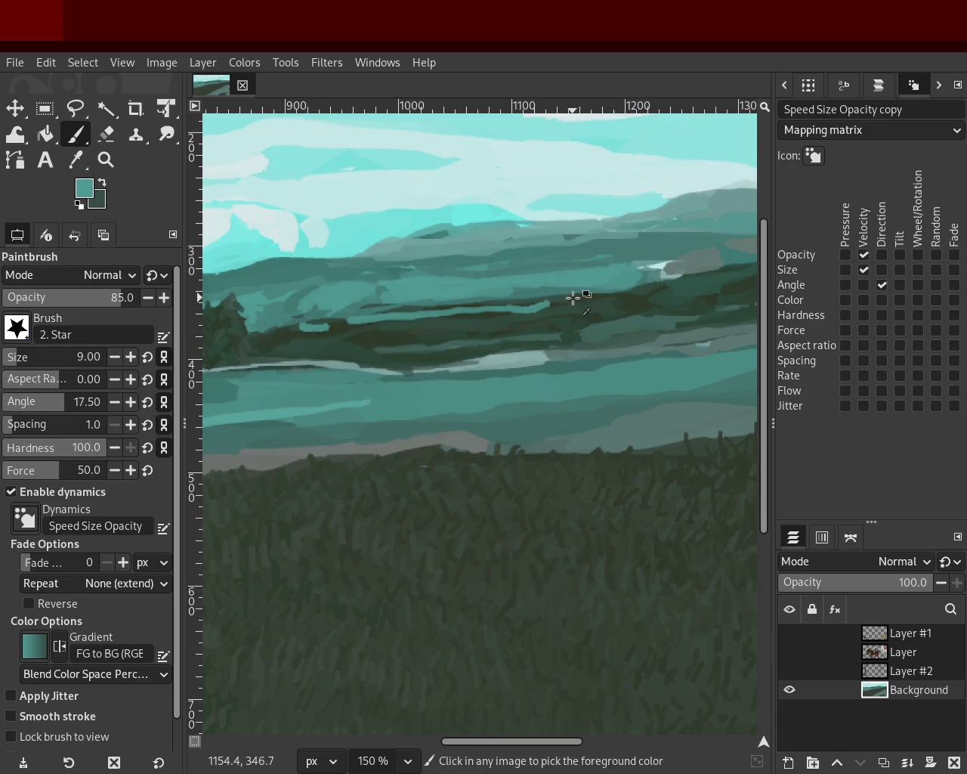
# - Undo the pale teal hill stroke and pick bright cyan from the sky along the skyline
pyautogui.hotkey('ctrl', 'z')
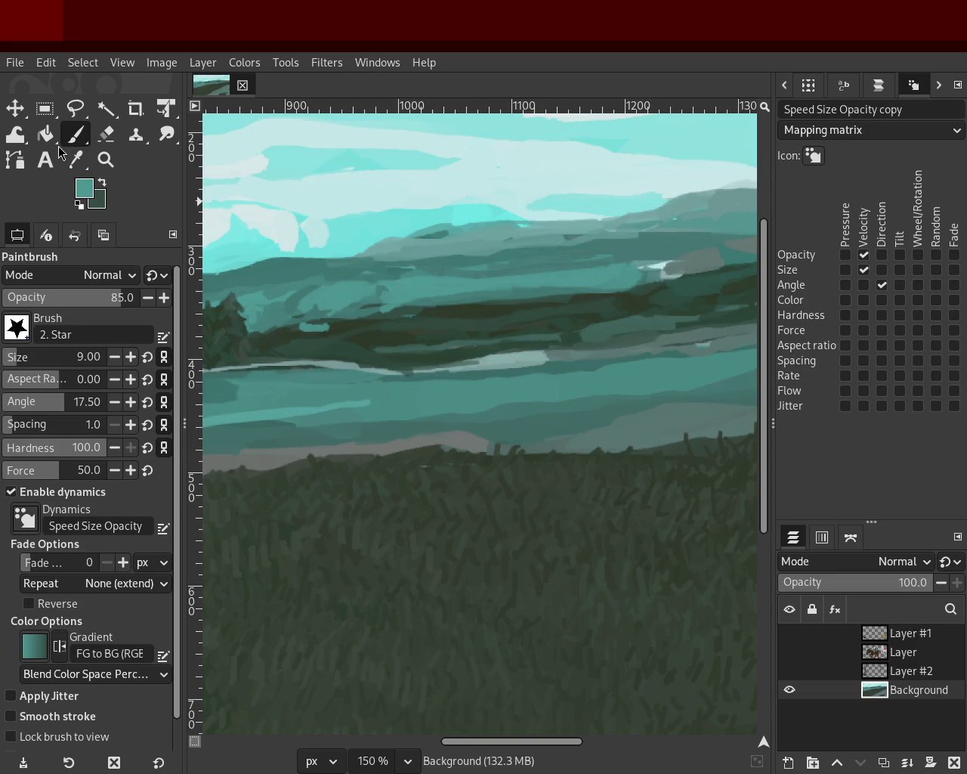
pyautogui.keyDown('ctrl'); pyautogui.click(630, 251); pyautogui.keyUp('ctrl')
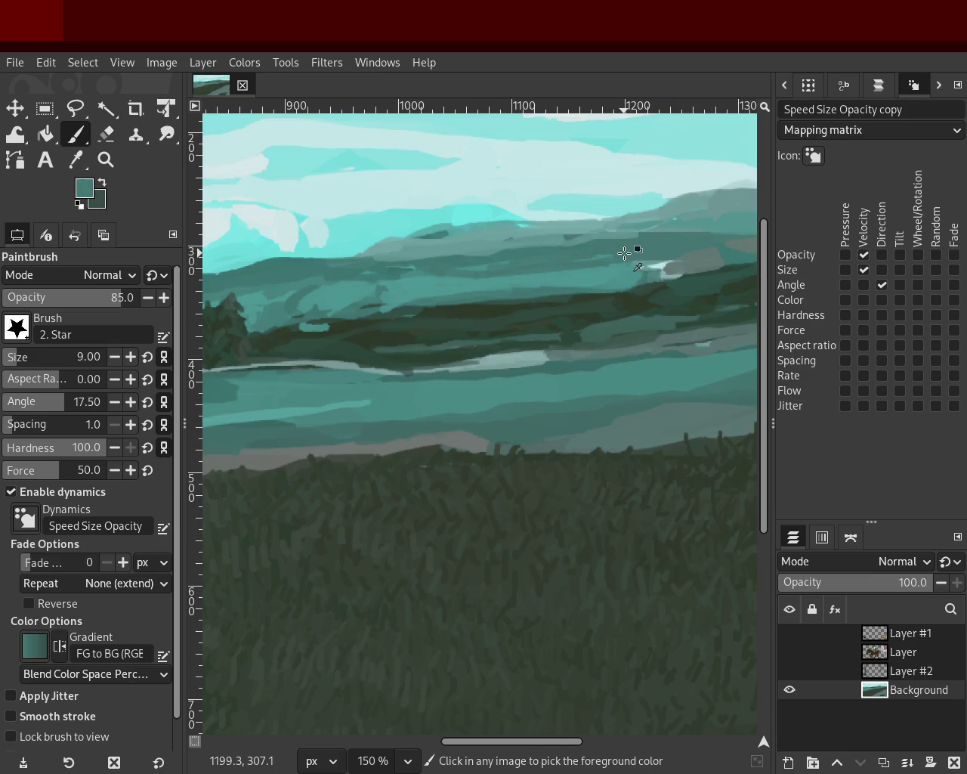
pyautogui.keyDown('ctrl'); pyautogui.click(468, 252); pyautogui.keyUp('ctrl')
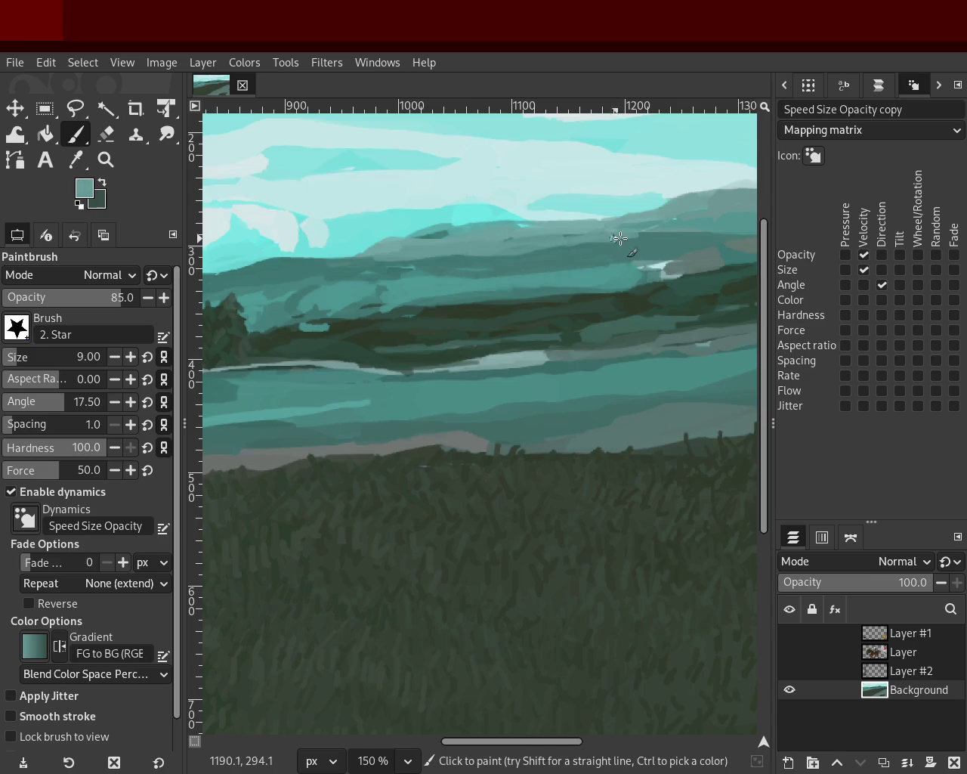
pyautogui.keyDown('ctrl'); pyautogui.click(448, 250); pyautogui.keyUp('ctrl')
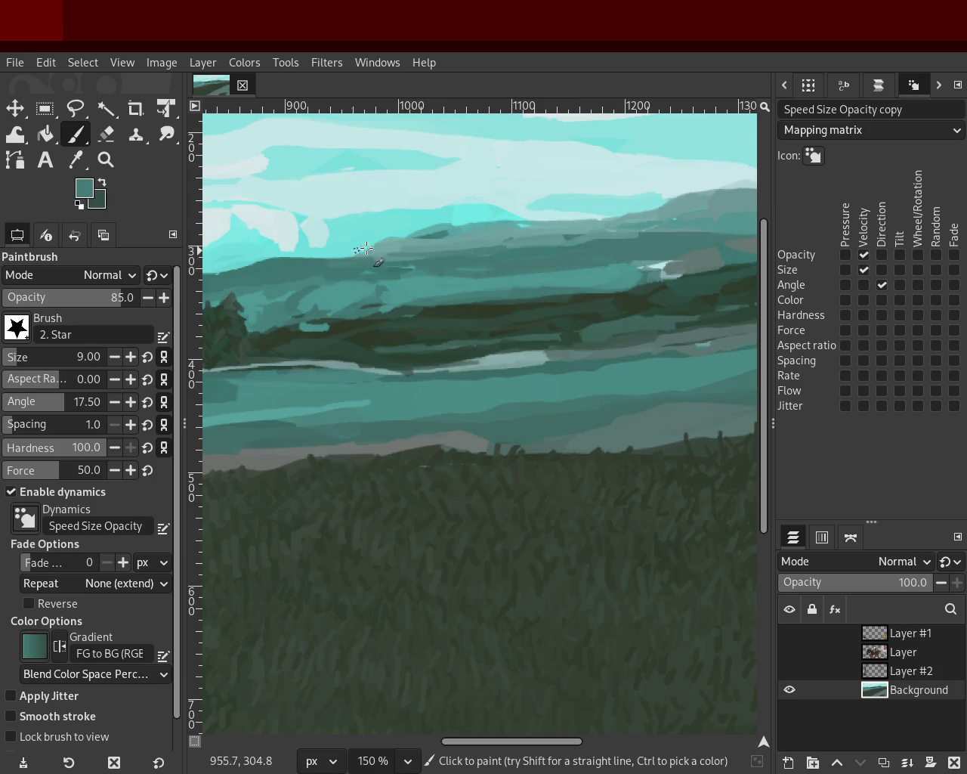
pyautogui.keyDown('ctrl'); pyautogui.click(427, 238); pyautogui.keyUp('ctrl')
pyautogui.keyDown('ctrl'); pyautogui.click(414, 238); pyautogui.keyUp('ctrl')
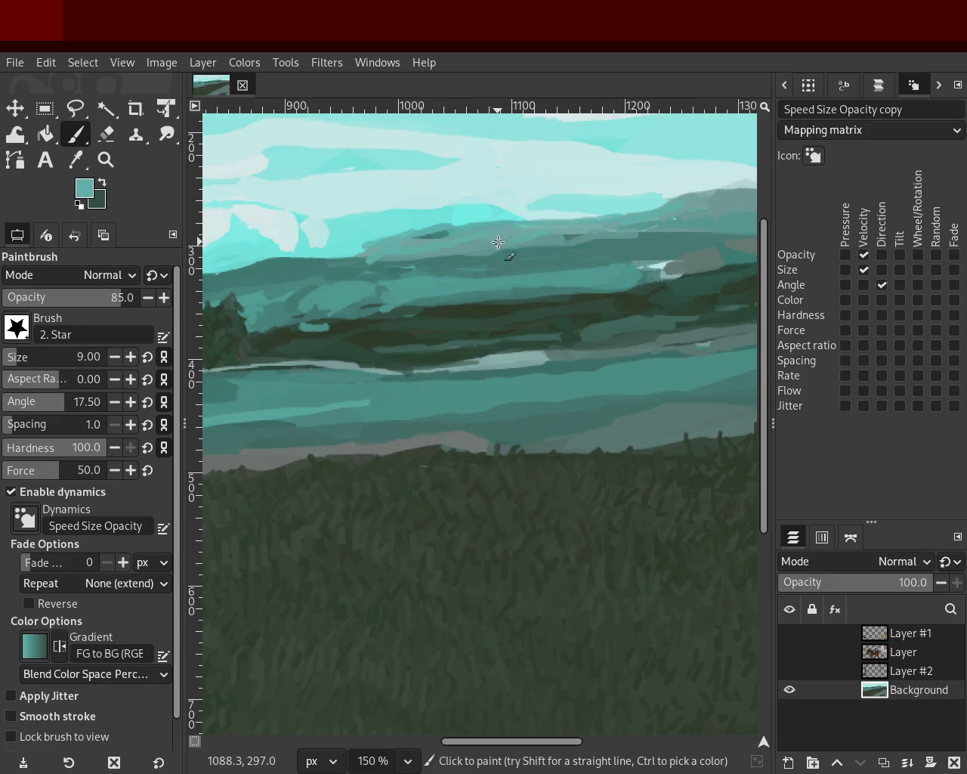
pyautogui.keyDown('ctrl'); pyautogui.click(432, 223); pyautogui.keyUp('ctrl')
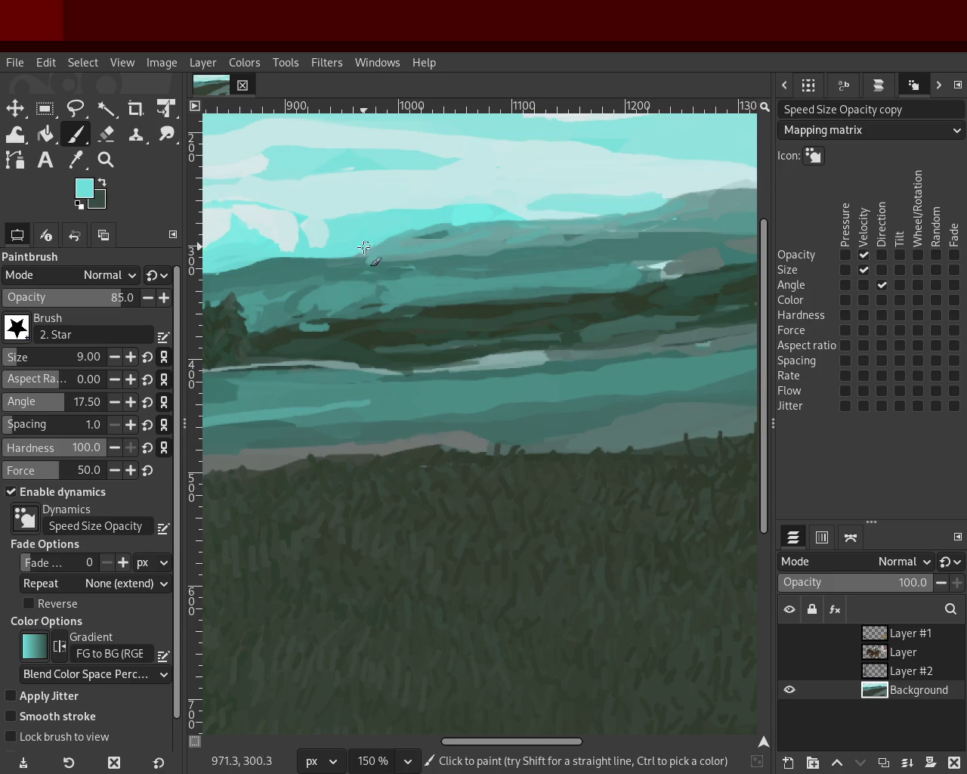
pyautogui.press('z')
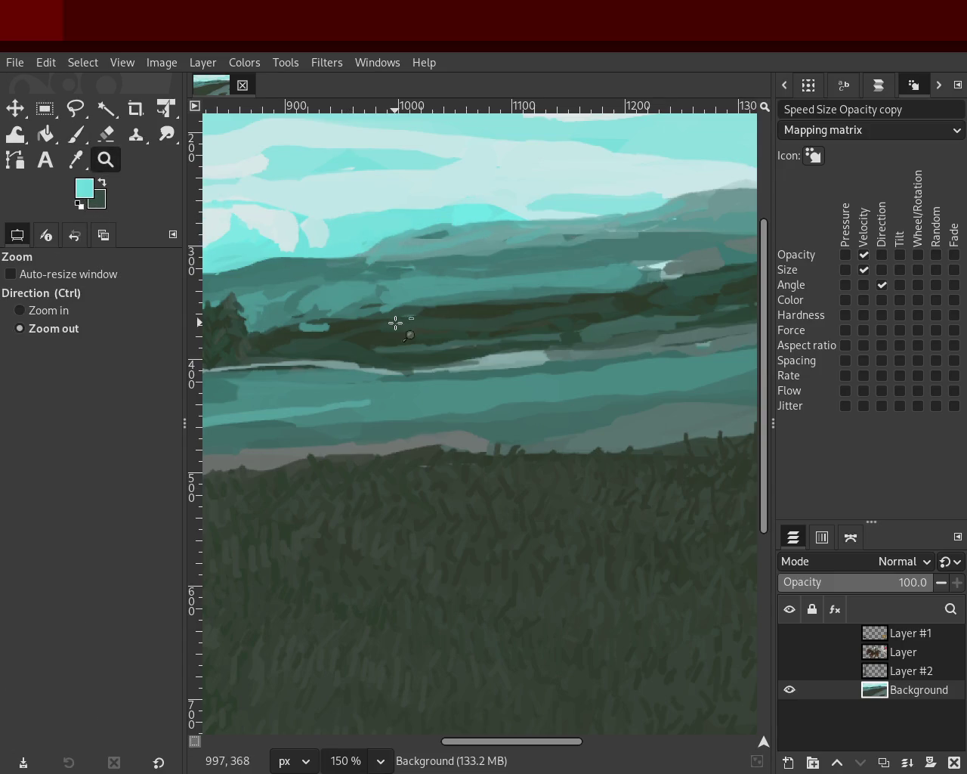
pyautogui.keyDown('ctrl'); pyautogui.scroll(-4, 395, 324); pyautogui.keyUp('ctrl')
pyautogui.click(429, 319)
pyautogui.keyDown('ctrl'); pyautogui.click(510, 302); pyautogui.keyUp('ctrl')
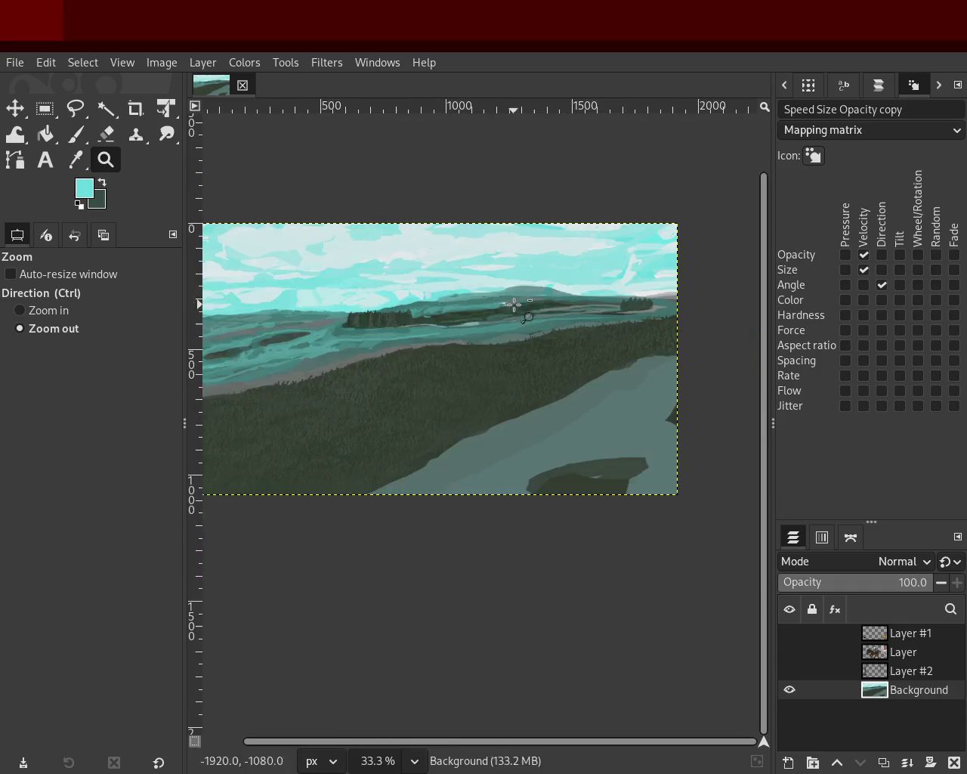
pyautogui.click(317, 335)
pyautogui.press('1')
pyautogui.keyDown('ctrl'); pyautogui.click(578, 306); pyautogui.keyUp('ctrl')
pyautogui.click(382, 326)
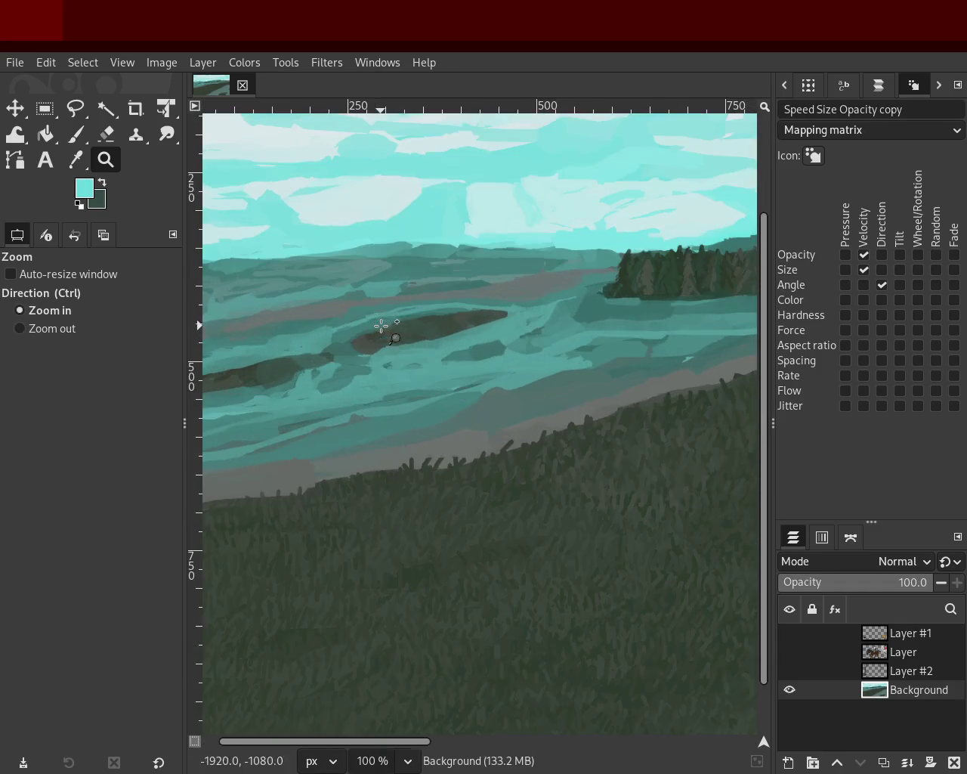
pyautogui.keyDown('ctrl'); pyautogui.click(346, 315); pyautogui.keyUp('ctrl')
pyautogui.click(346, 315)
pyautogui.click(266, 303)
pyautogui.keyDown('ctrl'); pyautogui.click(330, 298); pyautogui.keyUp('ctrl')
pyautogui.keyDown('ctrl'); pyautogui.click(345, 318); pyautogui.keyUp('ctrl')
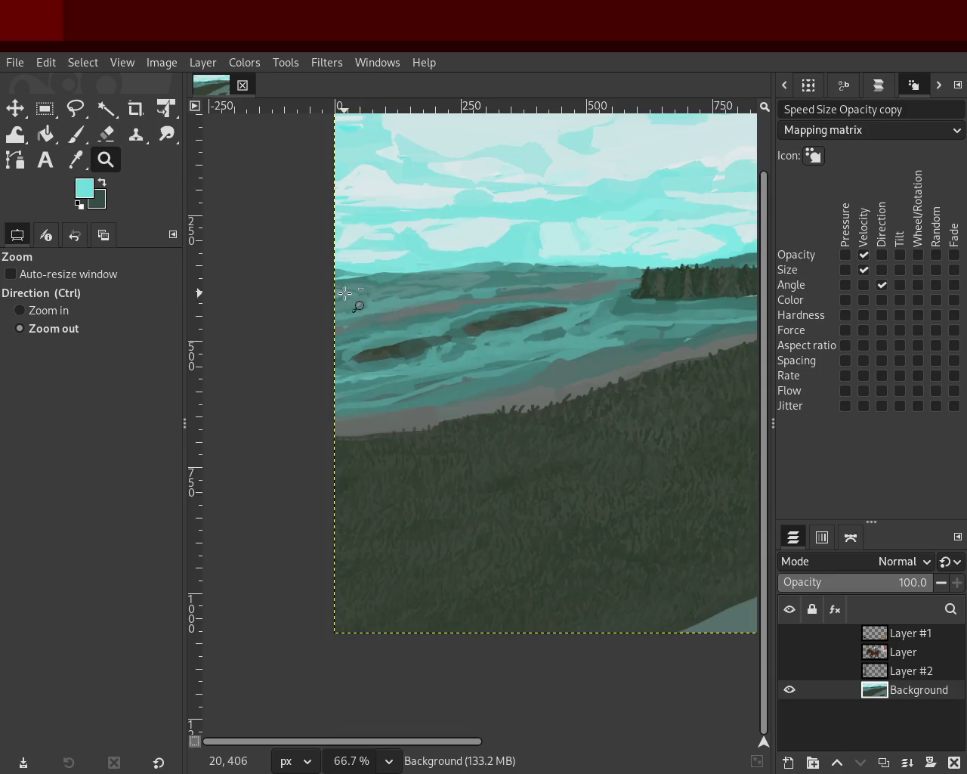
pyautogui.keyDown('ctrl'); pyautogui.click(393, 303); pyautogui.keyUp('ctrl')
pyautogui.keyDown('ctrl'); pyautogui.click(429, 286); pyautogui.keyUp('ctrl')
pyautogui.keyDown('ctrl'); pyautogui.click(460, 280); pyautogui.keyUp('ctrl')
pyautogui.click(643, 271)
pyautogui.click(644, 271)
pyautogui.keyDown('ctrl'); pyautogui.click(604, 287); pyautogui.keyUp('ctrl')
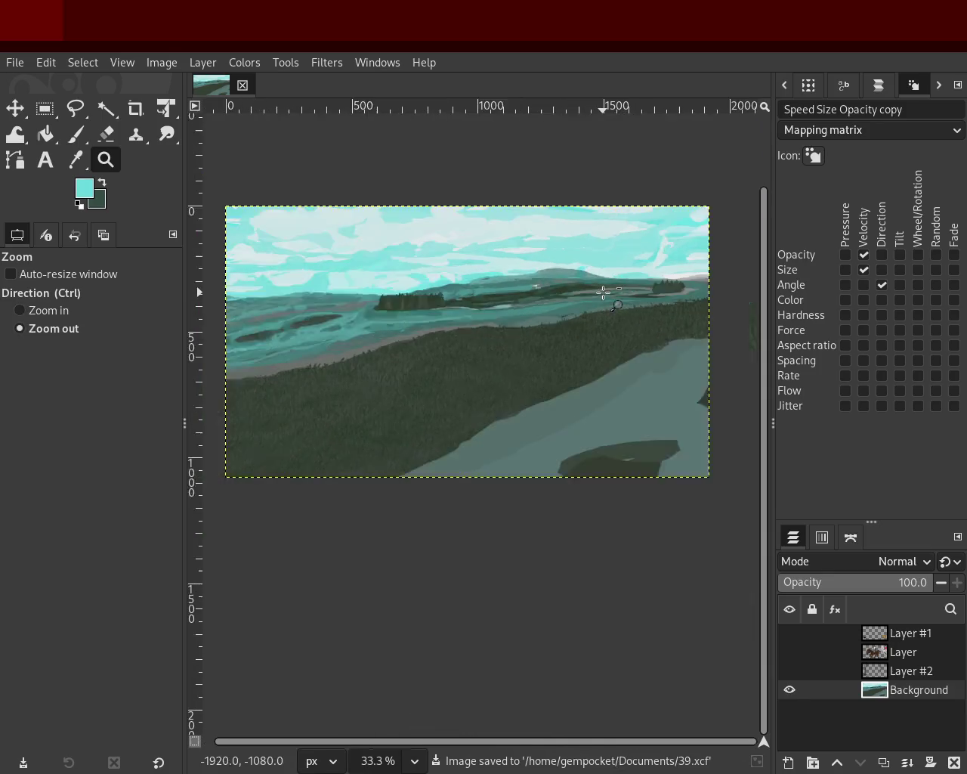
pyautogui.keyDown('ctrl'); pyautogui.click(484, 299); pyautogui.keyUp('ctrl')
pyautogui.click(461, 303)
pyautogui.keyDown('ctrl'); pyautogui.click(467, 300); pyautogui.keyUp('ctrl')
pyautogui.click(469, 300)
pyautogui.click(544, 310)
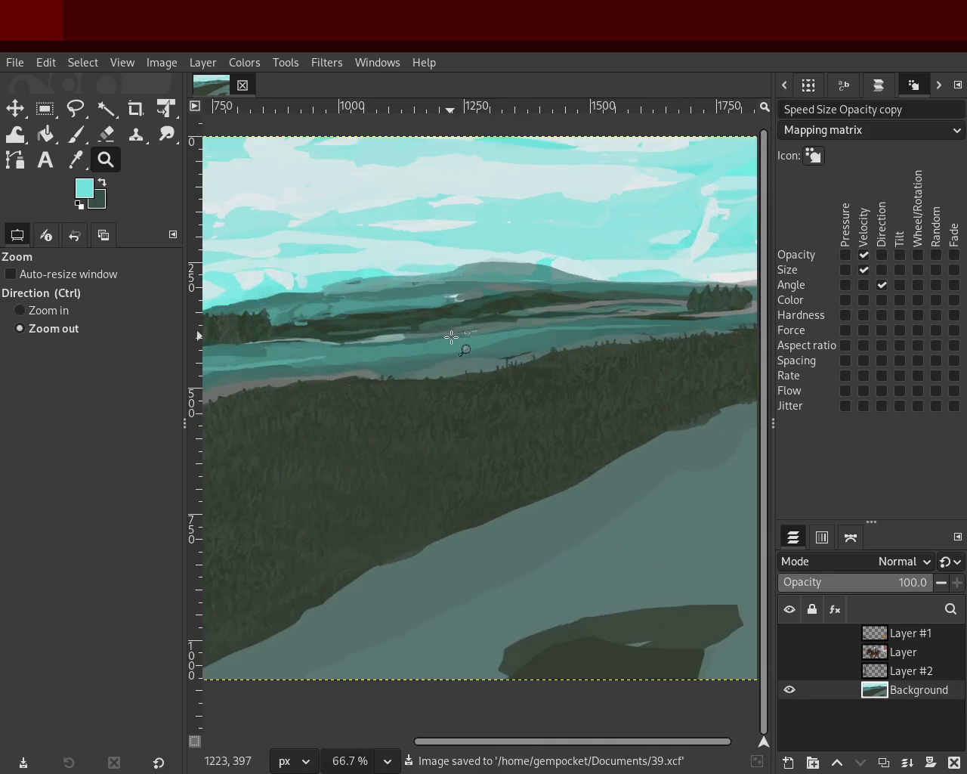
pyautogui.keyDown('ctrl'); pyautogui.click(616, 321); pyautogui.keyUp('ctrl')
pyautogui.click(621, 323)
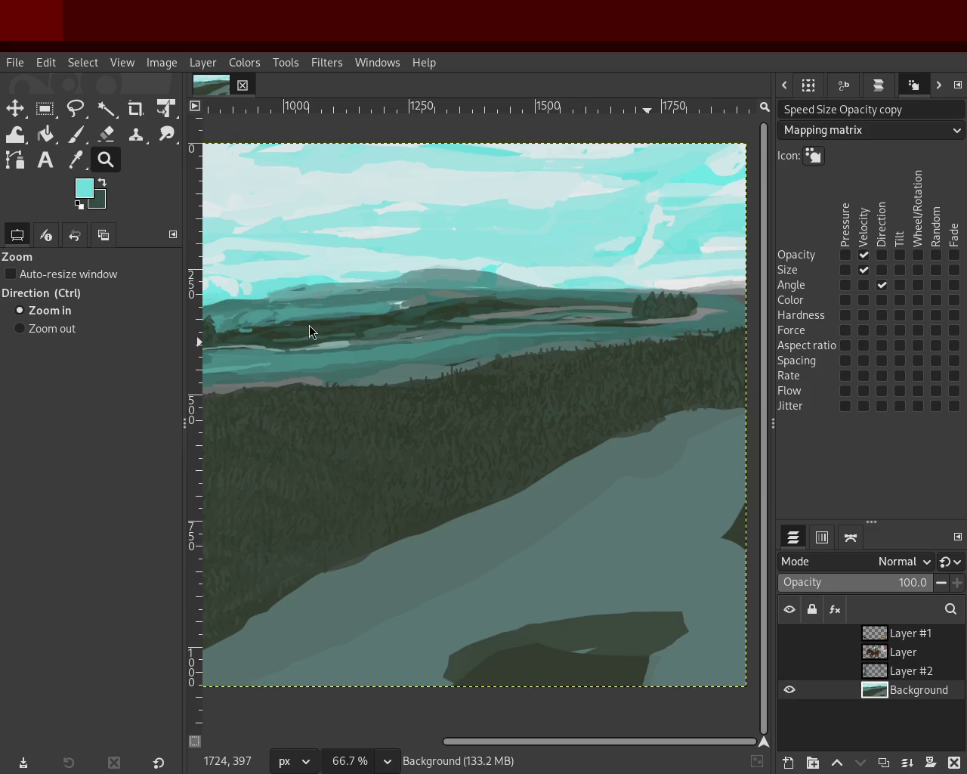
pyautogui.keyDown('ctrl'); pyautogui.click(647, 308); pyautogui.keyUp('ctrl')
# - Zoom to 300% on the island and paint a dark green stroke along its base, retrying several times
pyautogui.click(686, 310)
pyautogui.click(686, 311)
pyautogui.click(687, 311)
pyautogui.click(686, 311)
pyautogui.click(679, 312)
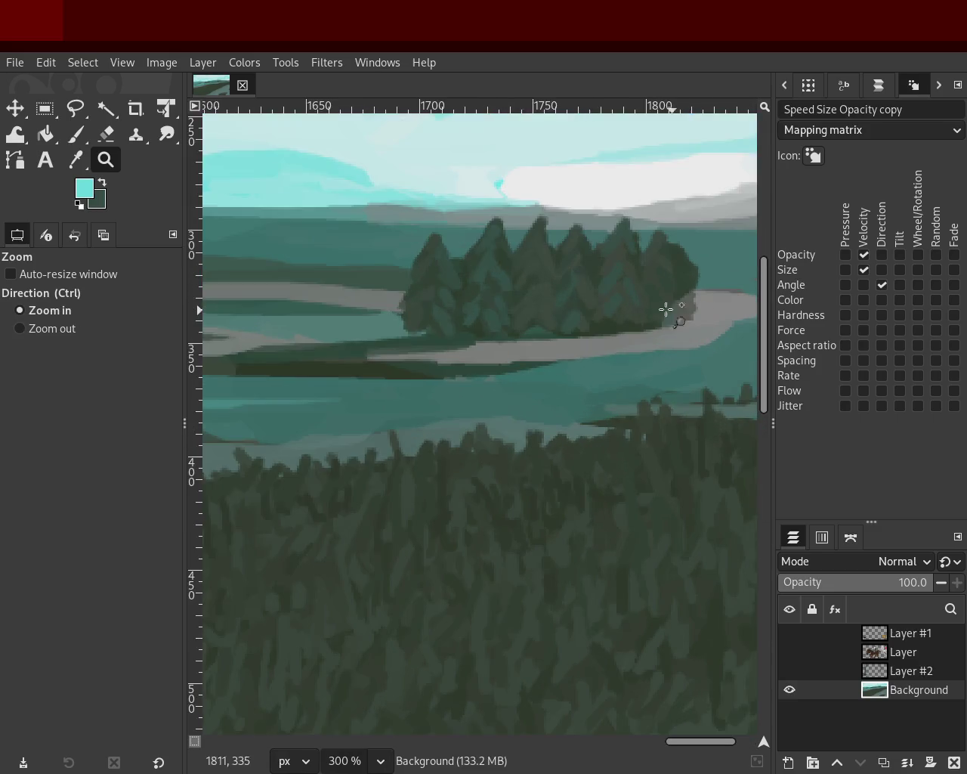
pyautogui.click(75, 135)
pyautogui.keyDown('ctrl'); pyautogui.click(605, 329); pyautogui.keyUp('ctrl')
pyautogui.moveTo(642, 336); pyautogui.dragTo(423, 349)
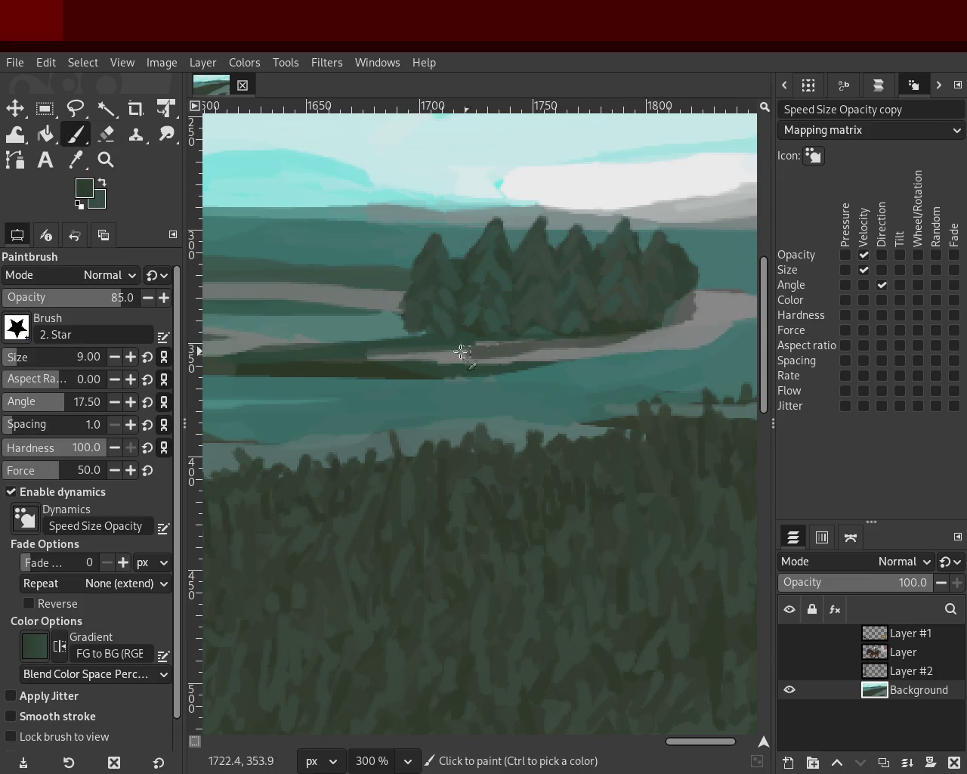
pyautogui.hotkey('ctrl', 'z')
pyautogui.moveTo(641, 328); pyautogui.dragTo(458, 337)
pyautogui.hotkey('ctrl', 'z')
pyautogui.moveTo(640, 328); pyautogui.dragTo(447, 347)
pyautogui.hotkey('ctrl', 'z')
pyautogui.moveTo(650, 326); pyautogui.dragTo(464, 350)
pyautogui.hotkey('ctrl', 'z')
pyautogui.moveTo(648, 340); pyautogui.dragTo(449, 343)
# - Try a darker shadow on the island's lower-left edge, then paint teal over its right tree edge
pyautogui.keyDown('ctrl'); pyautogui.click(512, 350); pyautogui.keyUp('ctrl')
pyautogui.moveTo(511, 350); pyautogui.dragTo(348, 362)
pyautogui.hotkey('ctrl', 'z')
pyautogui.keyDown('ctrl'); pyautogui.click(389, 339); pyautogui.keyUp('ctrl')
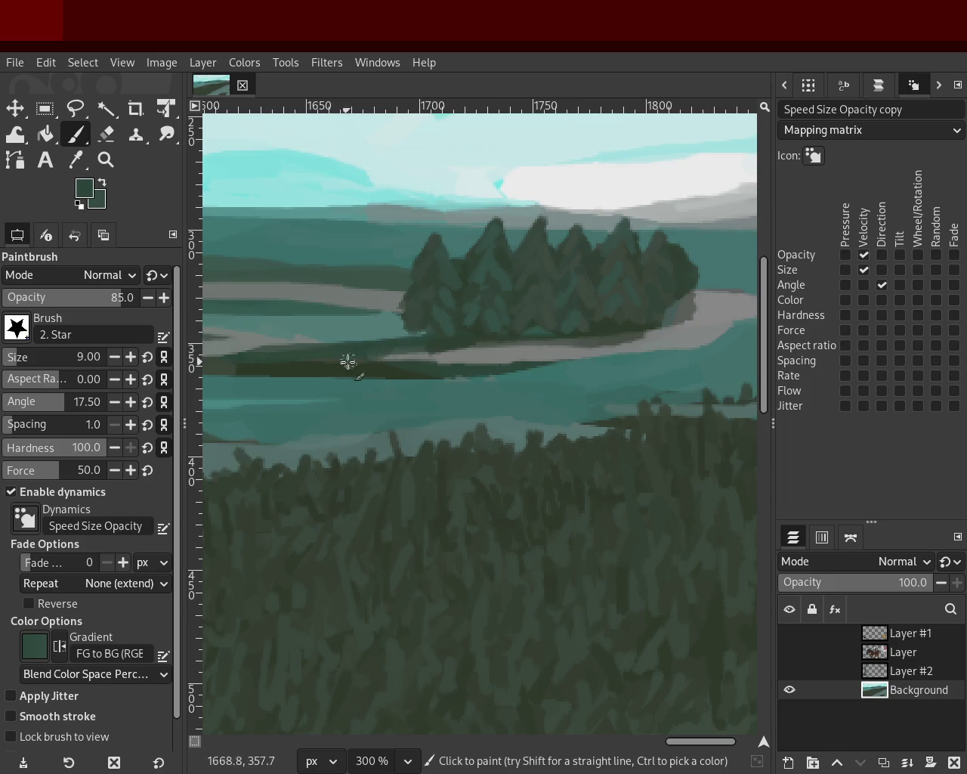
pyautogui.keyDown('ctrl'); pyautogui.click(701, 306); pyautogui.keyUp('ctrl')
pyautogui.keyDown('ctrl'); pyautogui.click(709, 267); pyautogui.keyUp('ctrl')
pyautogui.moveTo(700, 288); pyautogui.dragTo(677, 255)
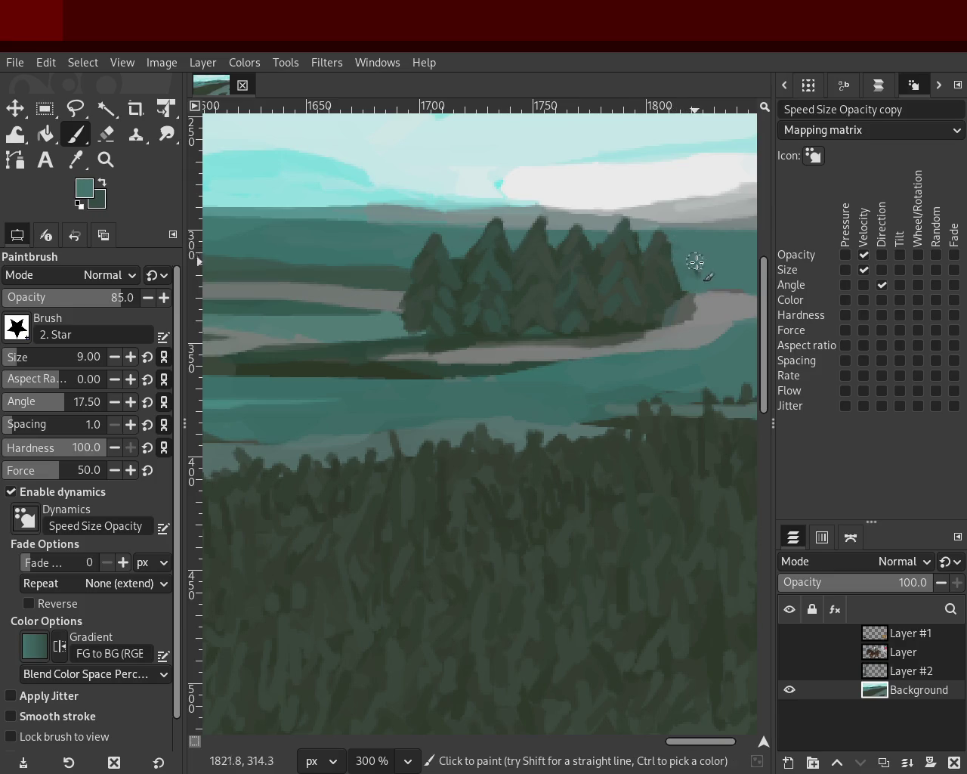
# - Test grey strokes on the shoreline, undo them, and extend the dark green tree mass over it
pyautogui.keyDown('ctrl'); pyautogui.click(691, 314); pyautogui.keyUp('ctrl')
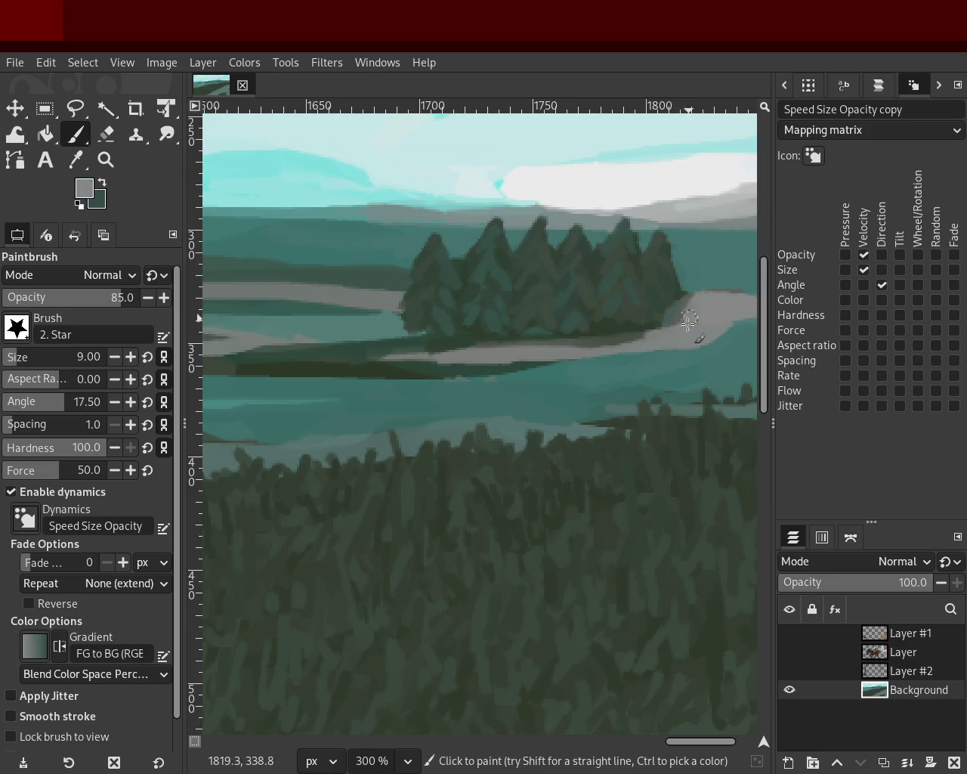
pyautogui.keyDown('ctrl'); pyautogui.click(695, 308); pyautogui.keyUp('ctrl')
pyautogui.moveTo(706, 299); pyautogui.dragTo(699, 331)
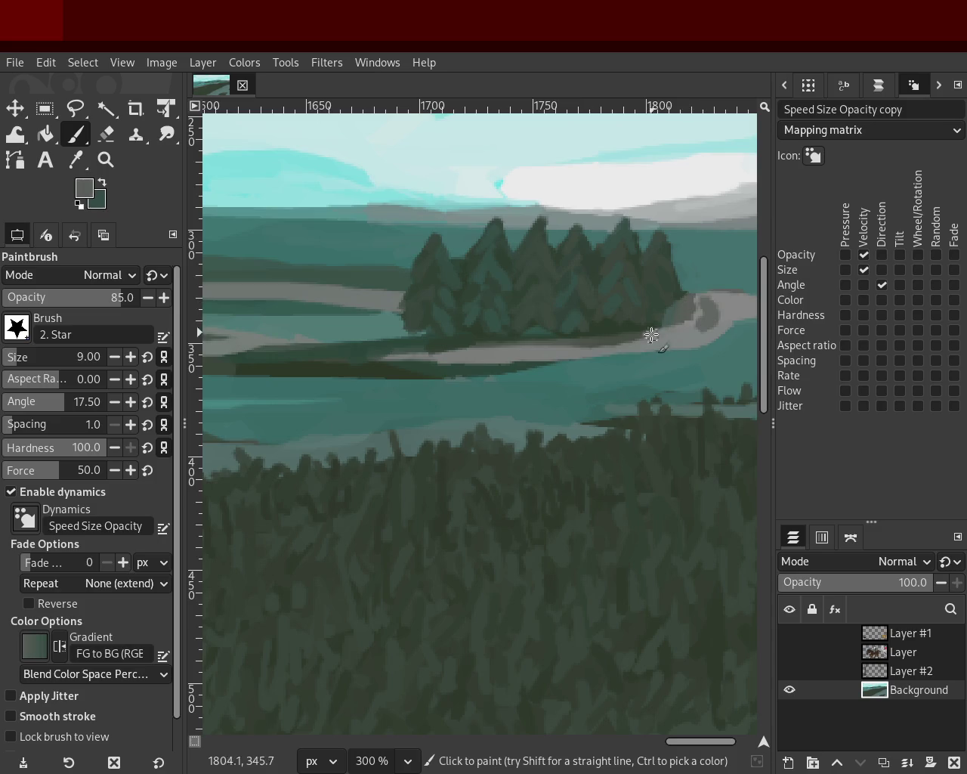
pyautogui.hotkey('ctrl', 'z')
pyautogui.keyDown('ctrl'); pyautogui.click(491, 354); pyautogui.keyUp('ctrl')
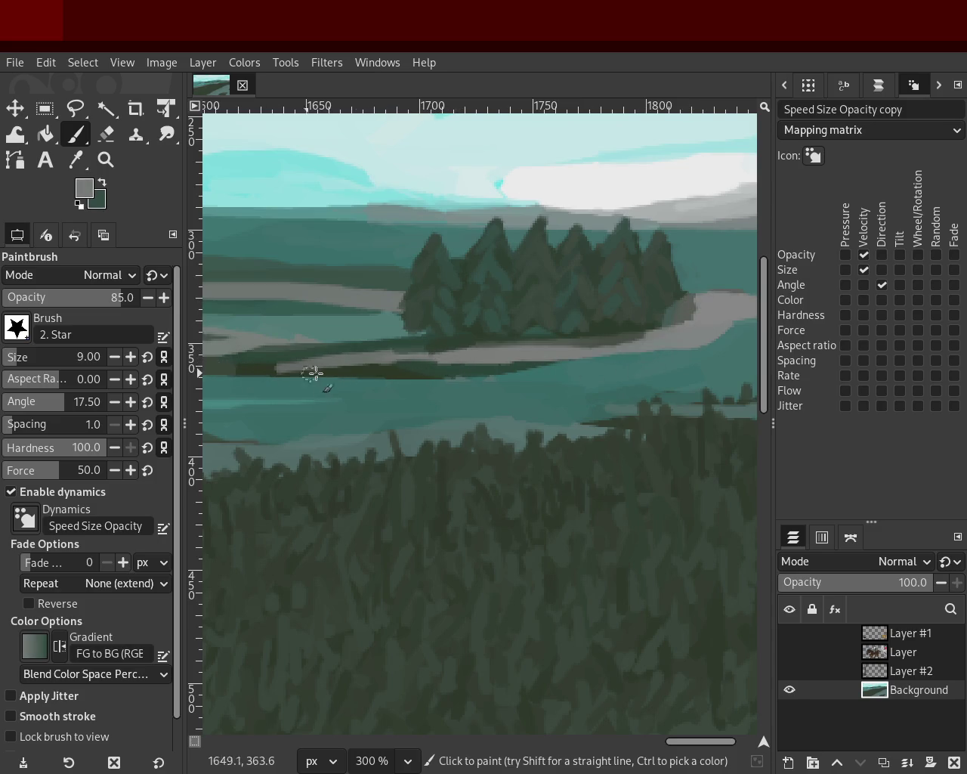
pyautogui.moveTo(394, 367)
pyautogui.mouseDown()
pyautogui.moveTo(344, 367)
pyautogui.moveTo(410, 360)
pyautogui.mouseUp()
pyautogui.hotkey('ctrl', 'z')
pyautogui.hotkey('ctrl', 'z')
pyautogui.keyDown('ctrl'); pyautogui.click(641, 329); pyautogui.keyUp('ctrl')
pyautogui.moveTo(670, 303); pyautogui.dragTo(691, 306)
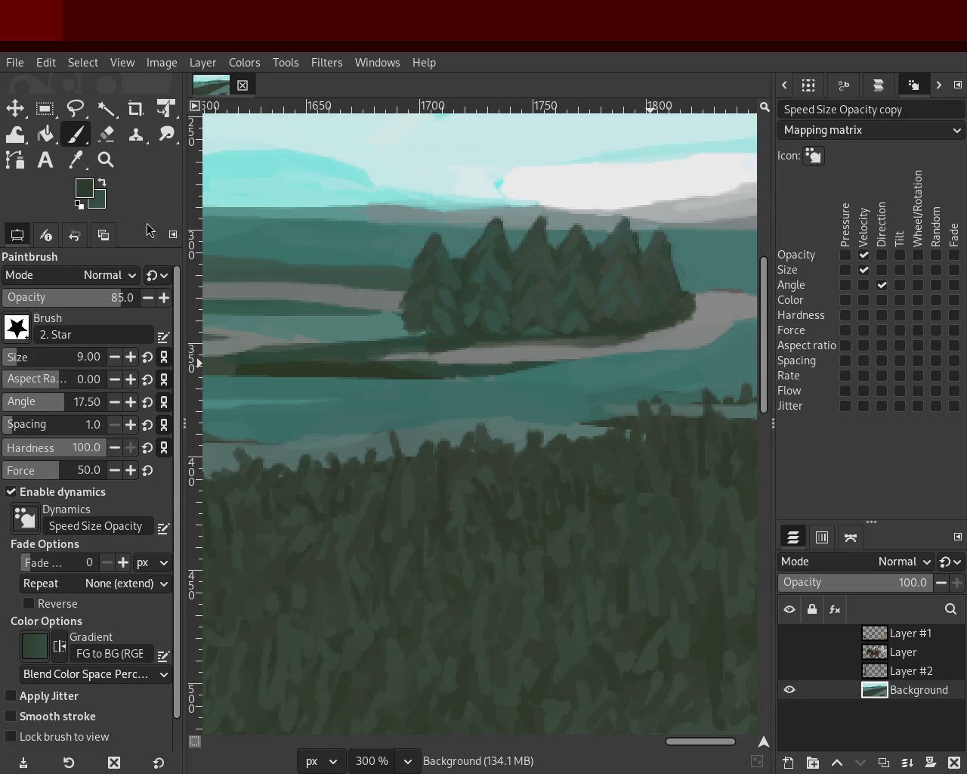
pyautogui.click(105, 159)
# - Zoom in on the island, set the Paintbrush to size 2, and sample dark and brighter tree greens
pyautogui.scroll(-1, 628, 300)
pyautogui.scroll(-1, 642, 296)
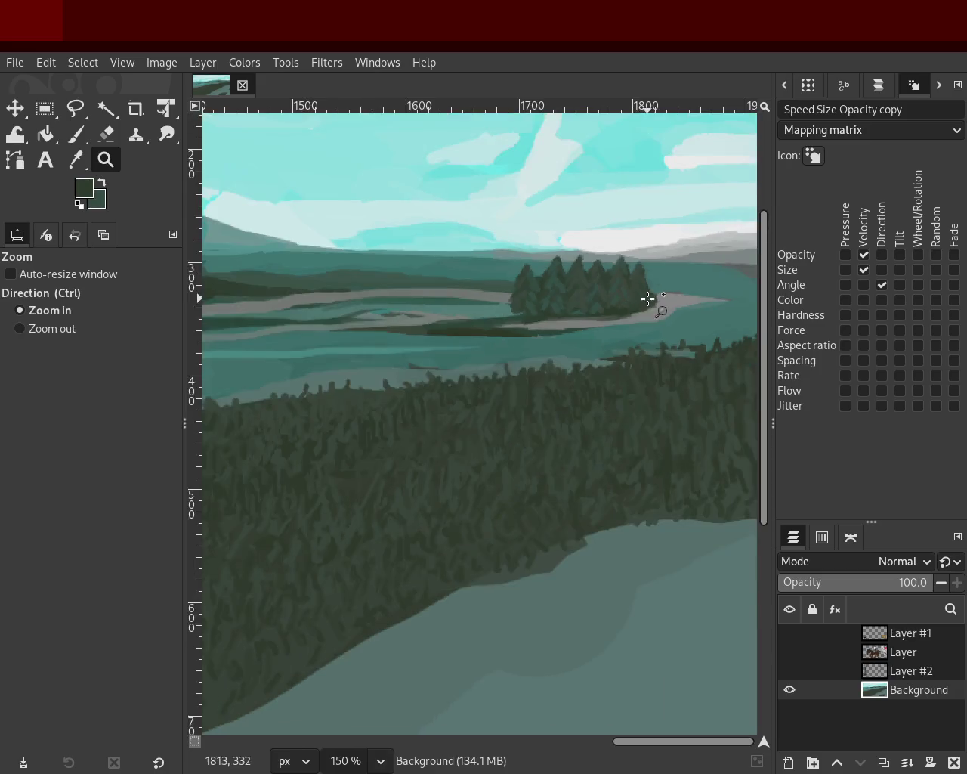
pyautogui.scroll(3, 647, 298)
pyautogui.scroll(2, 639, 306)
pyautogui.scroll(3, 632, 316)
pyautogui.scroll(-2, 636, 320)
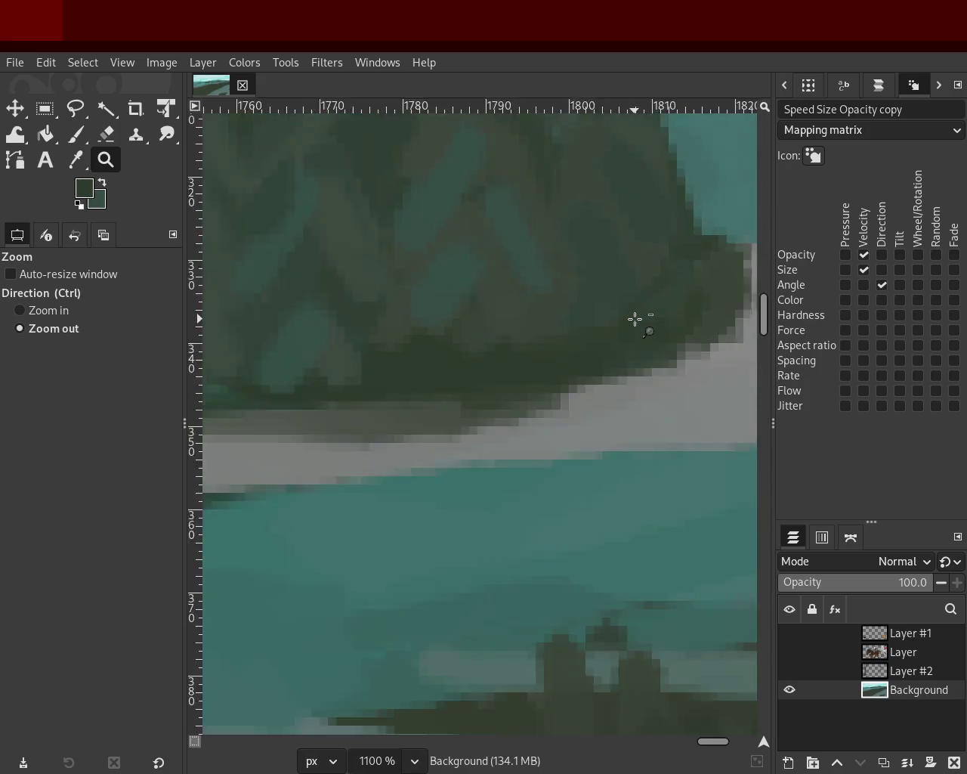
pyautogui.scroll(-1, 637, 320)
pyautogui.scroll(1, 544, 317)
pyautogui.scroll(-1, 551, 317)
pyautogui.scroll(1, 551, 317)
pyautogui.press('p')
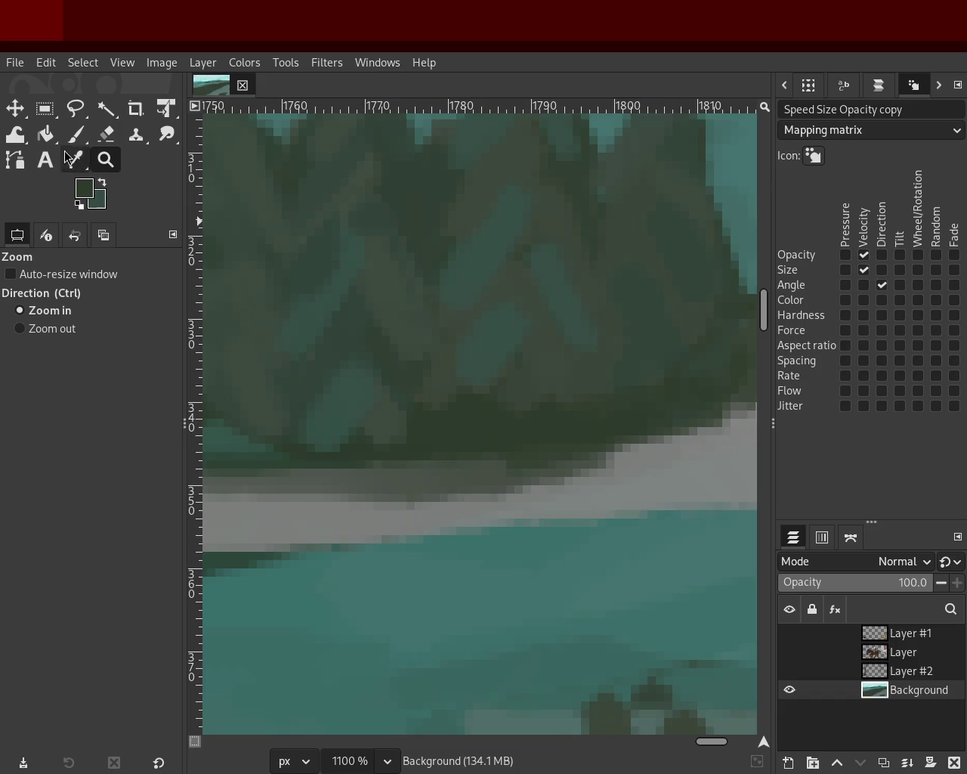
pyautogui.click(11, 366)
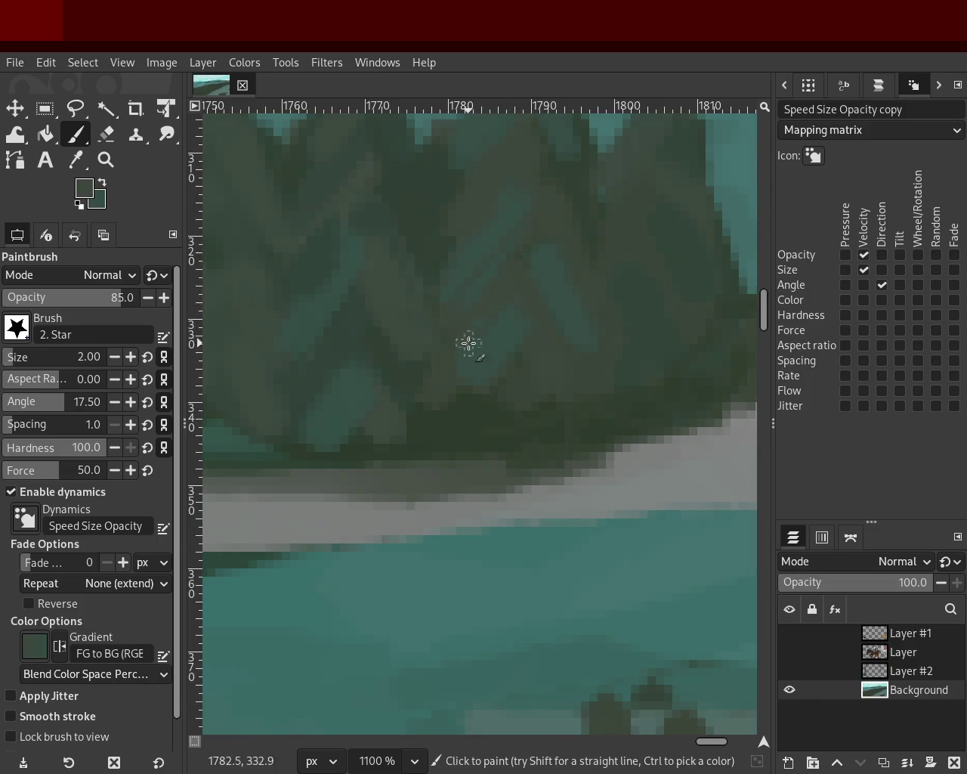
pyautogui.keyDown('ctrl'); pyautogui.click(412, 365); pyautogui.keyUp('ctrl')
pyautogui.keyDown('ctrl'); pyautogui.click(495, 210); pyautogui.keyUp('ctrl')
# - Zoom back out to frame the whole landscape, comparing the tree island up close
pyautogui.click(107, 160)
pyautogui.keyDown('ctrl'); pyautogui.click(529, 406); pyautogui.keyUp('ctrl')
pyautogui.keyDown('ctrl'); pyautogui.click(529, 405); pyautogui.keyUp('ctrl')
pyautogui.keyDown('ctrl'); pyautogui.click(598, 355); pyautogui.keyUp('ctrl')
pyautogui.keyDown('ctrl'); pyautogui.click(597, 353); pyautogui.keyUp('ctrl')
pyautogui.keyDown('ctrl'); pyautogui.click(596, 354); pyautogui.keyUp('ctrl')
pyautogui.keyDown('ctrl'); pyautogui.click(596, 355); pyautogui.keyUp('ctrl')
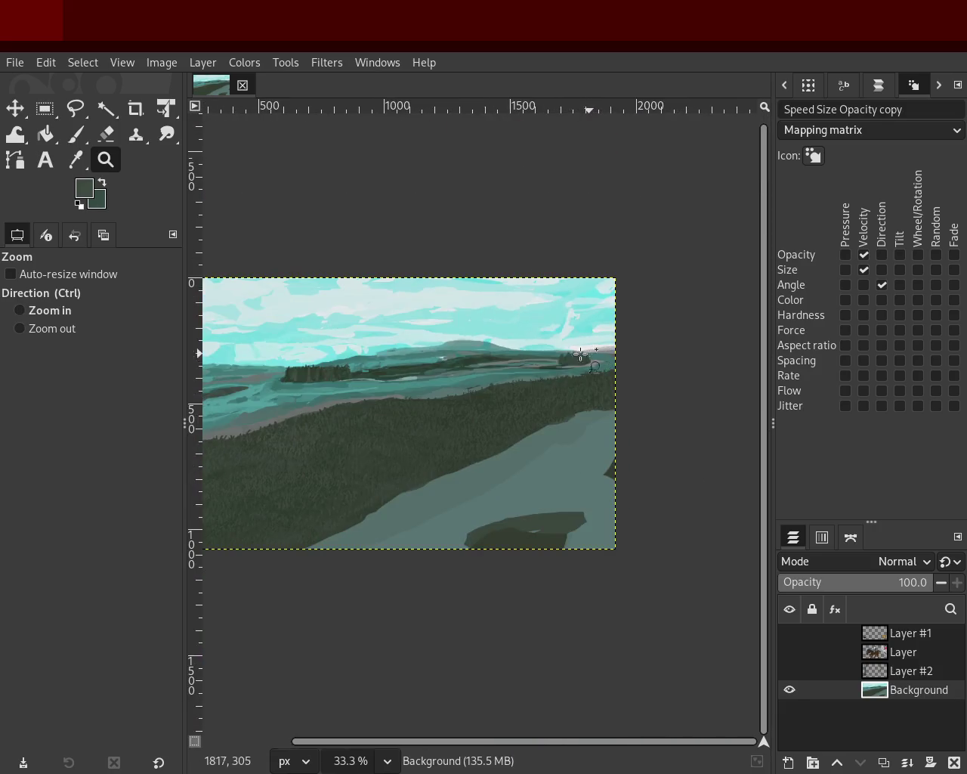
pyautogui.click(597, 356)
pyautogui.click(598, 359)
pyautogui.keyDown('ctrl'); pyautogui.click(599, 362); pyautogui.keyUp('ctrl')
pyautogui.click(599, 363)
pyautogui.click(599, 363)
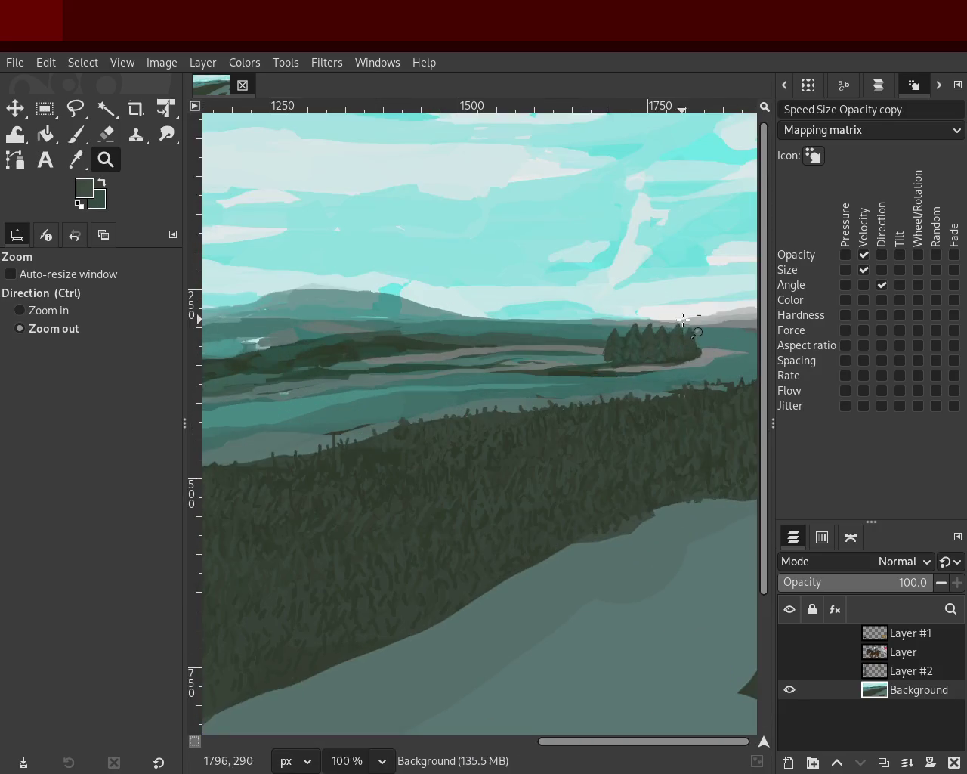
pyautogui.keyDown('ctrl'); pyautogui.click(499, 433); pyautogui.keyUp('ctrl')
pyautogui.keyDown('ctrl'); pyautogui.click(498, 433); pyautogui.keyUp('ctrl')
pyautogui.click(579, 352)
pyautogui.keyDown('ctrl'); pyautogui.click(321, 348); pyautogui.keyUp('ctrl')
pyautogui.keyDown('ctrl'); pyautogui.click(321, 348); pyautogui.keyUp('ctrl')
pyautogui.click(321, 348)
pyautogui.click(321, 348)
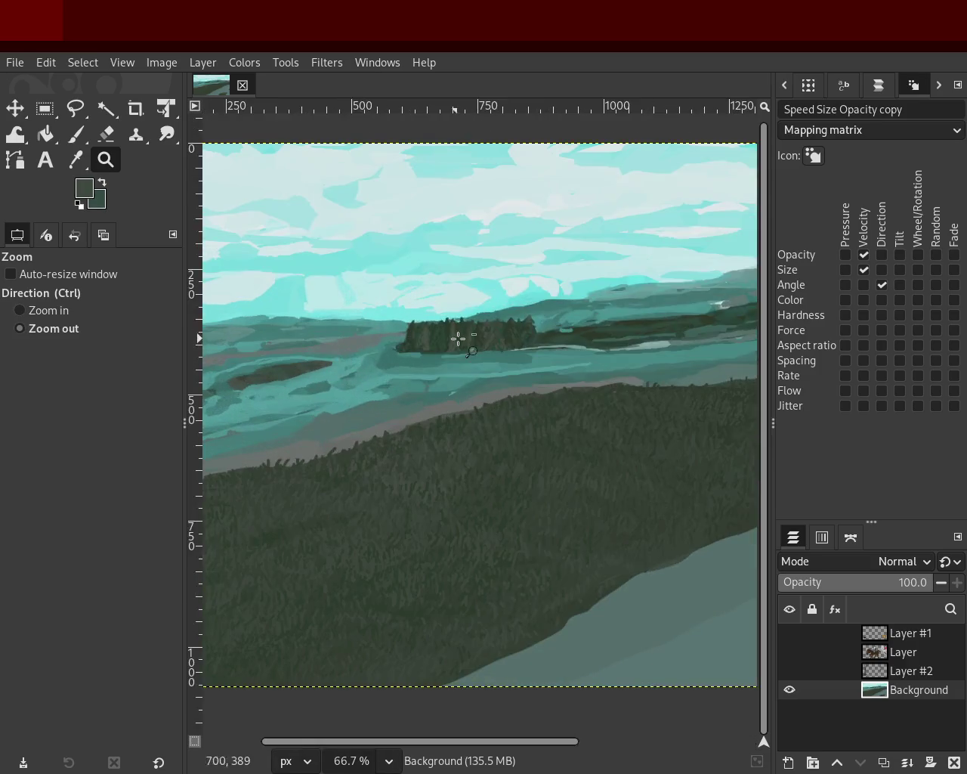
pyautogui.keyDown('ctrl'); pyautogui.click(423, 334); pyautogui.keyUp('ctrl')
pyautogui.keyDown('ctrl'); pyautogui.click(393, 331); pyautogui.keyUp('ctrl')
pyautogui.click(359, 333)
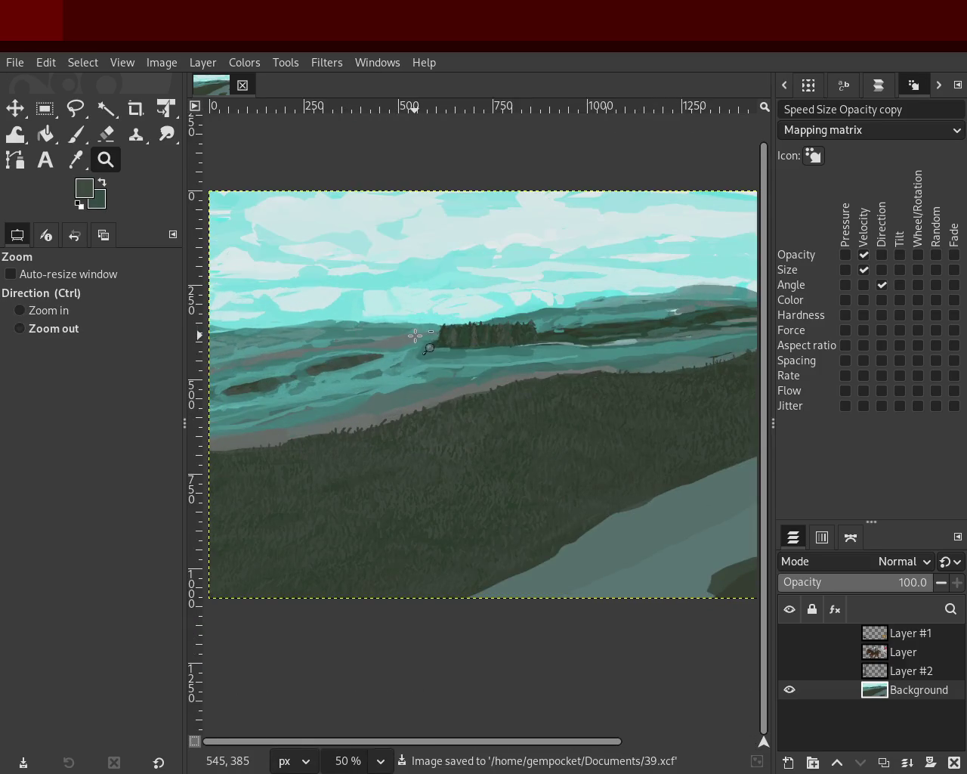
pyautogui.keyDown('ctrl'); pyautogui.click(415, 330); pyautogui.keyUp('ctrl')
pyautogui.click(680, 329)
pyautogui.keyDown('ctrl'); pyautogui.click(689, 329); pyautogui.keyUp('ctrl')
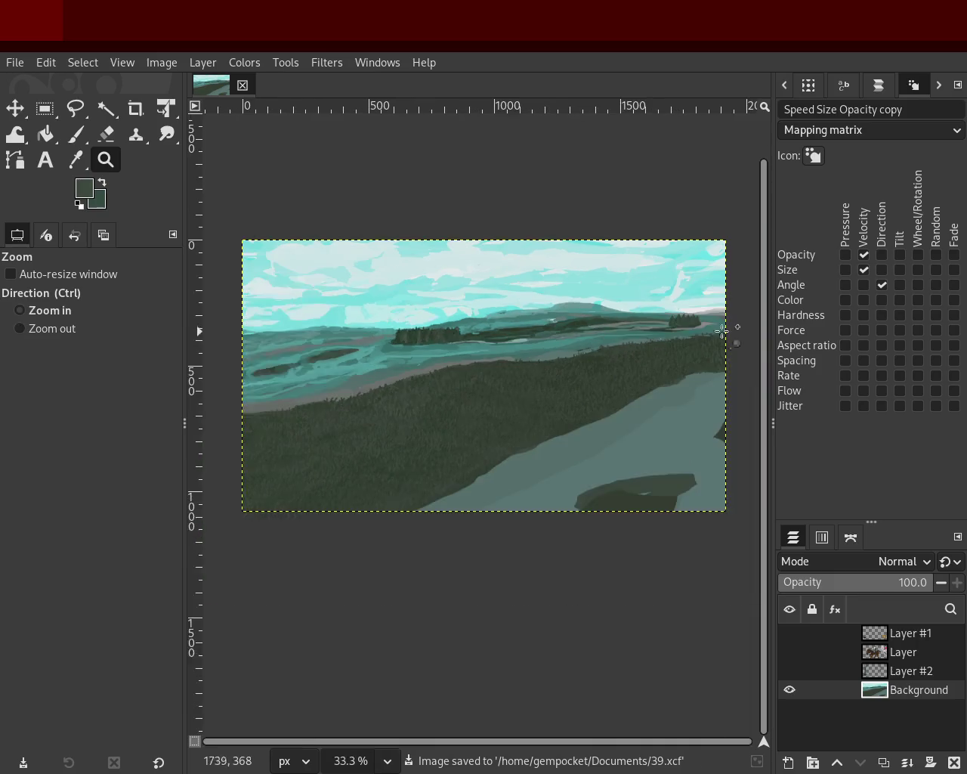
pyautogui.click(730, 328)
pyautogui.keyDown('ctrl'); pyautogui.click(695, 325); pyautogui.keyUp('ctrl')
pyautogui.click(693, 321)
pyautogui.click(693, 321)
pyautogui.click(693, 322)
pyautogui.click(693, 322)
pyautogui.click(693, 321)
pyautogui.click(693, 321)
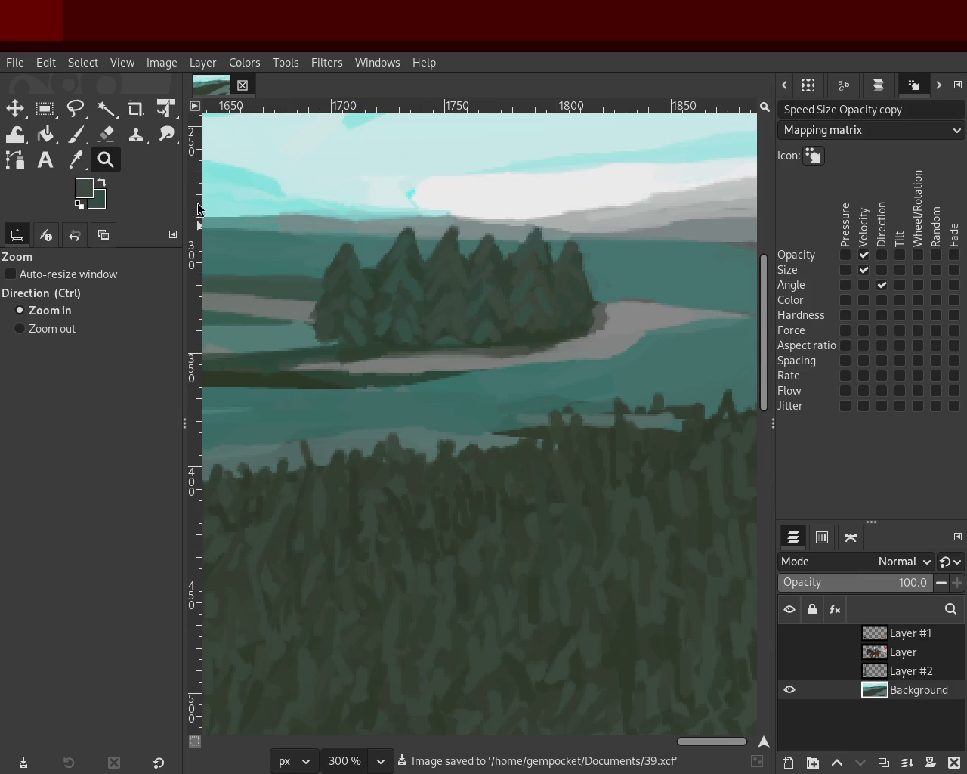
pyautogui.keyDown('ctrl'); pyautogui.click(575, 320); pyautogui.keyUp('ctrl')
pyautogui.keyDown('ctrl'); pyautogui.click(574, 319); pyautogui.keyUp('ctrl')
pyautogui.keyDown('ctrl'); pyautogui.click(574, 320); pyautogui.keyUp('ctrl')
pyautogui.keyDown('ctrl'); pyautogui.click(575, 320); pyautogui.keyUp('ctrl')
pyautogui.keyDown('ctrl'); pyautogui.click(465, 379); pyautogui.keyUp('ctrl')
pyautogui.click(466, 379)
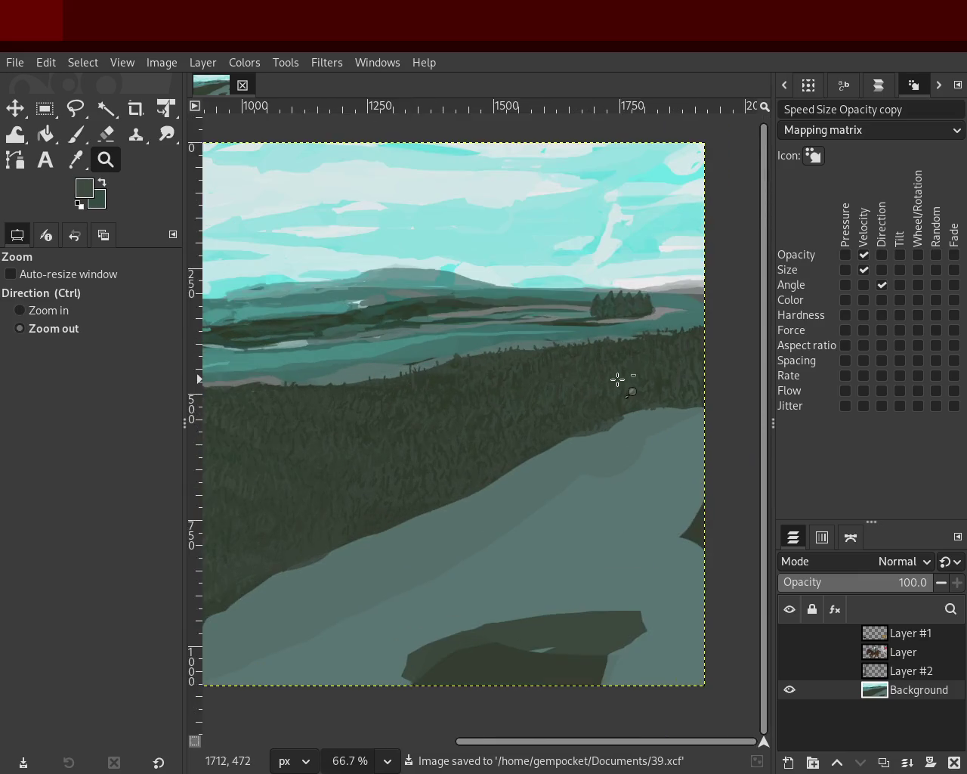
pyautogui.keyDown('ctrl'); pyautogui.click(612, 380); pyautogui.keyUp('ctrl')
pyautogui.click(341, 389)
pyautogui.keyDown('ctrl'); pyautogui.click(340, 321); pyautogui.keyUp('ctrl')
pyautogui.click(266, 318)
pyautogui.keyDown('ctrl'); pyautogui.click(266, 317); pyautogui.keyUp('ctrl')
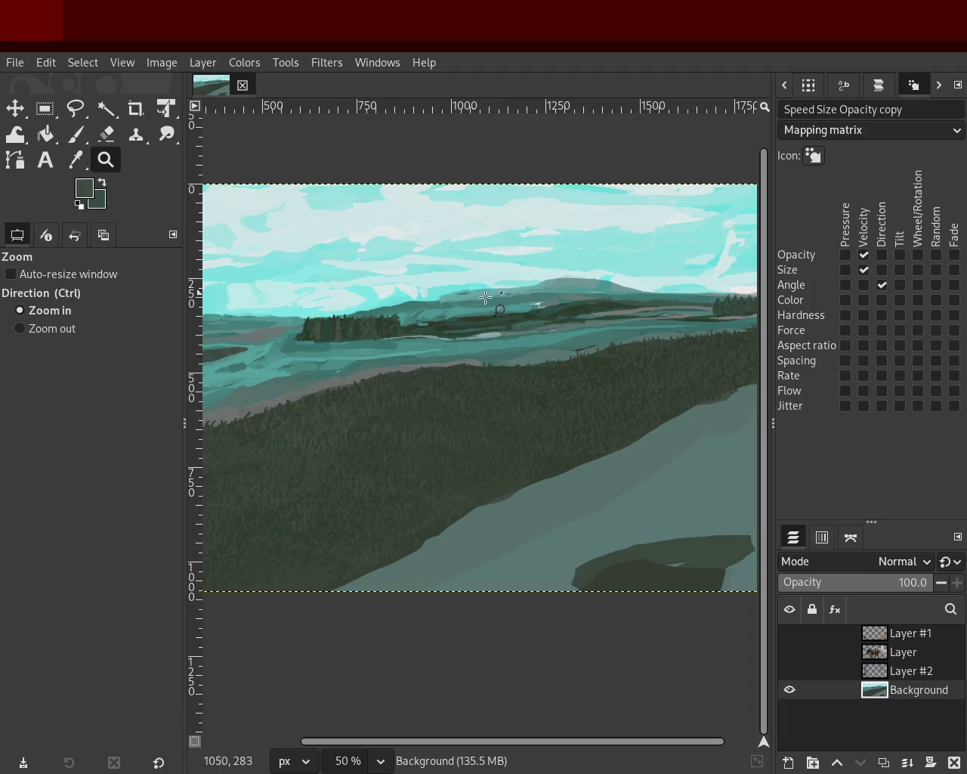
# - Frame the lake's left side and switch to the Paintbrush at size 22
pyautogui.keyDown('ctrl'); pyautogui.click(400, 265); pyautogui.keyUp('ctrl')
pyautogui.keyDown('ctrl'); pyautogui.click(458, 307); pyautogui.keyUp('ctrl')
pyautogui.click(340, 314)
pyautogui.click(294, 317)
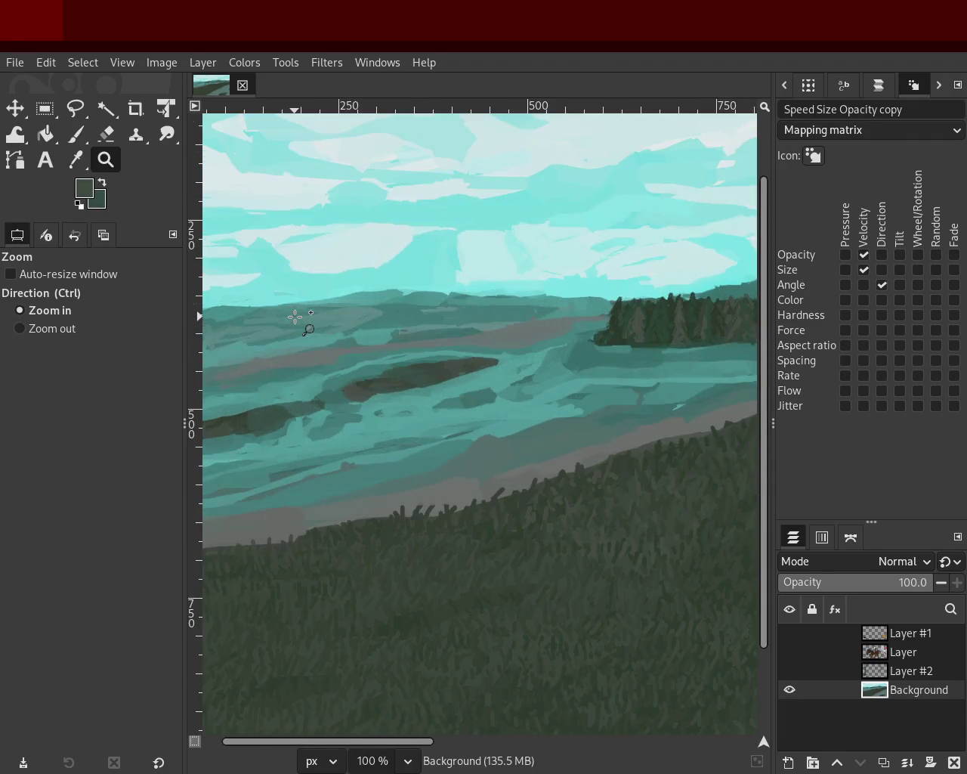
pyautogui.keyDown('ctrl'); pyautogui.click(281, 304); pyautogui.keyUp('ctrl')
pyautogui.press('2')
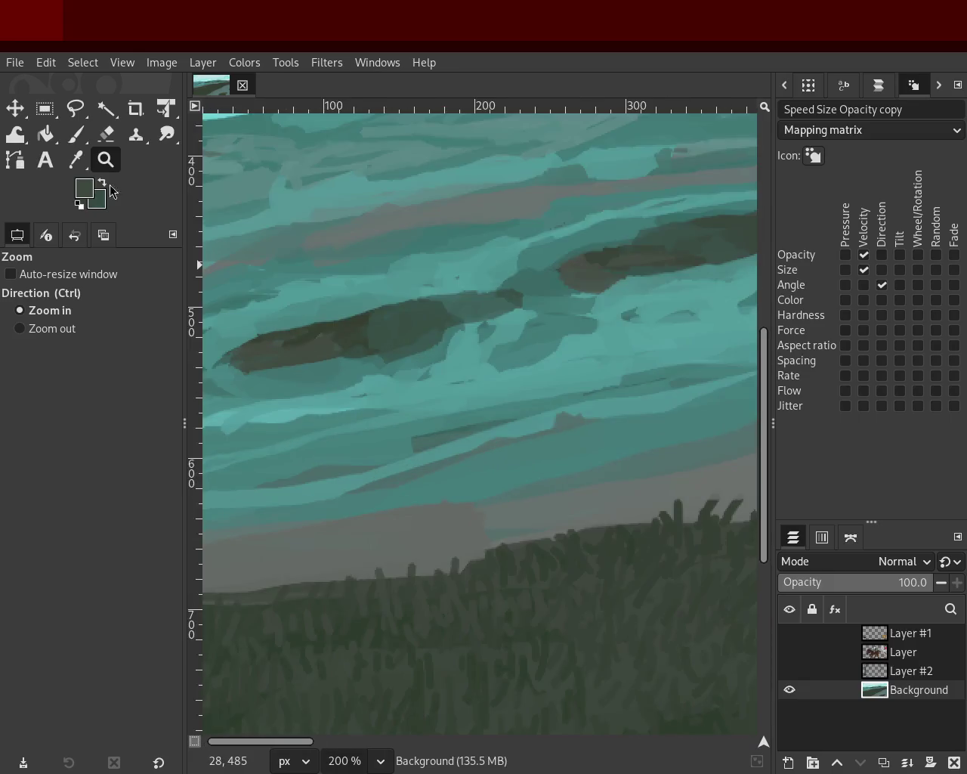
pyautogui.click(76, 134)
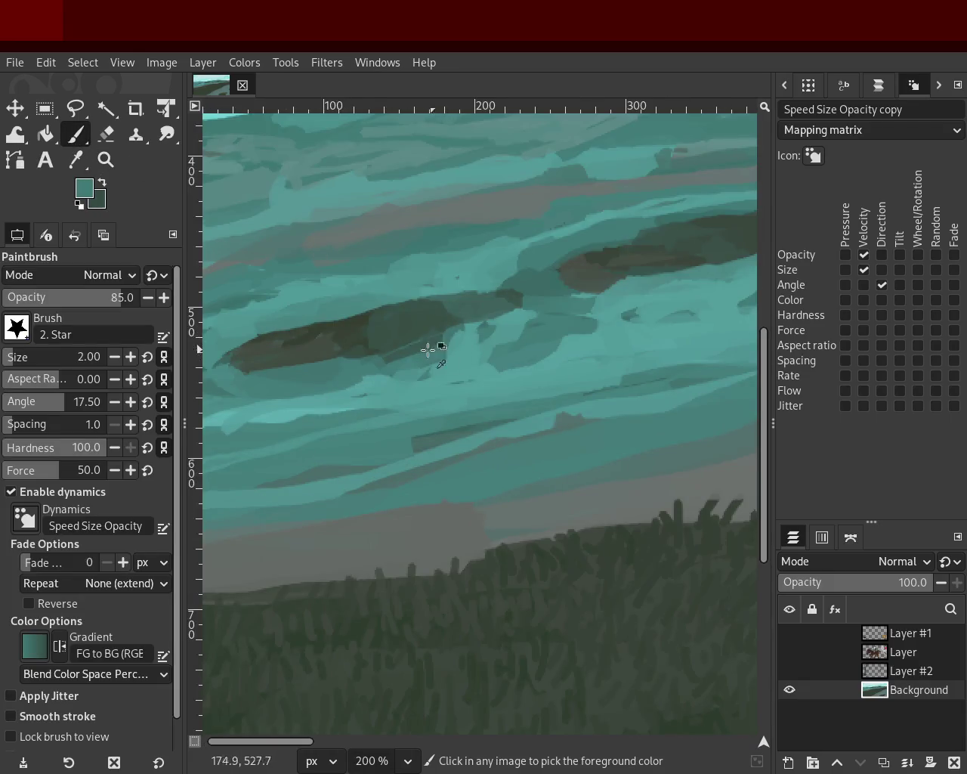
pyautogui.click(73, 357)
pyautogui.write('2')
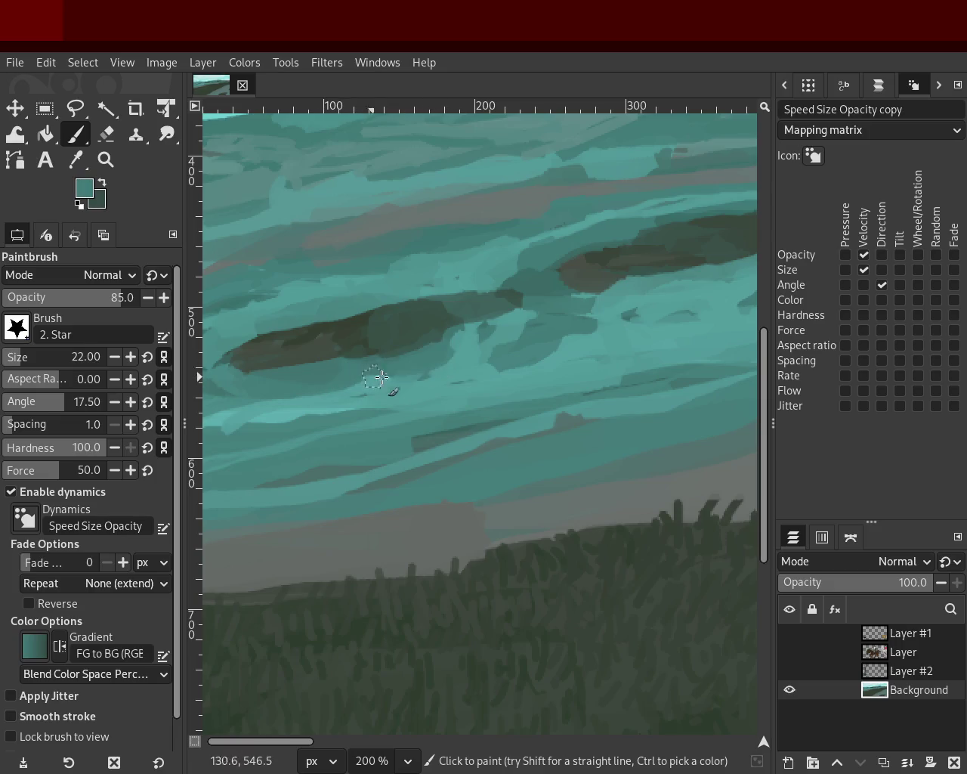
# - Lighten the dark streak with sampled water teal, then sample cloud green-grey and sky teals
pyautogui.keyDown('ctrl'); pyautogui.click(490, 348); pyautogui.keyUp('ctrl')
pyautogui.keyDown('ctrl'); pyautogui.click(456, 339); pyautogui.keyUp('ctrl')
pyautogui.moveTo(456, 339)
pyautogui.mouseDown()
pyautogui.moveTo(429, 352)
pyautogui.moveTo(439, 374)
pyautogui.mouseUp()
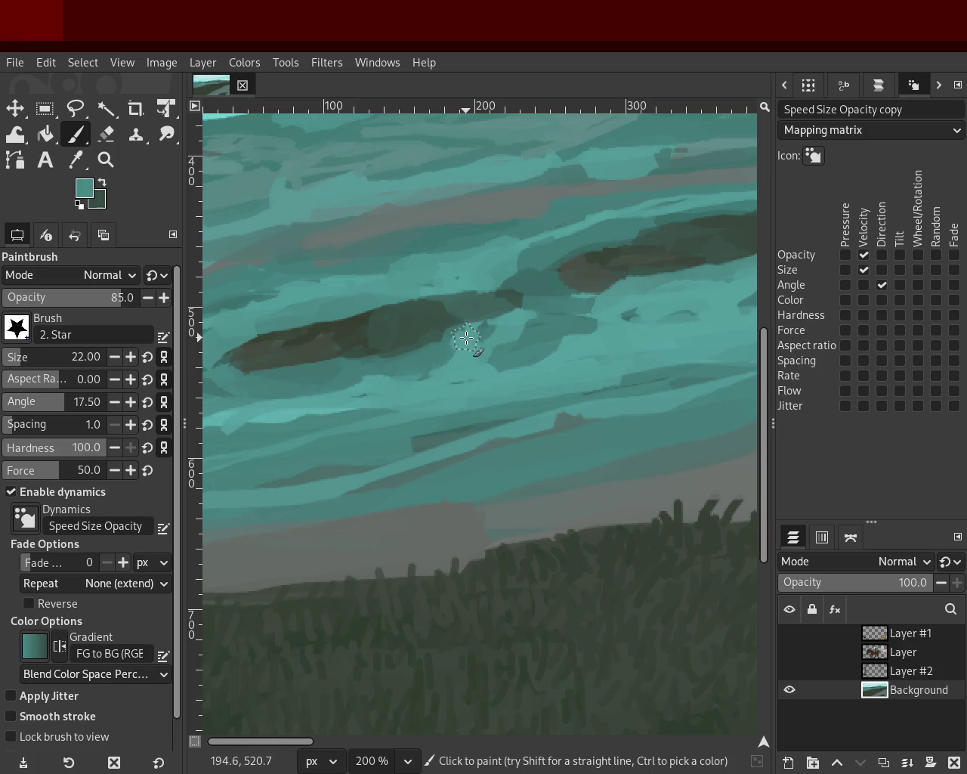
pyautogui.keyDown('ctrl'); pyautogui.click(282, 349); pyautogui.keyUp('ctrl')
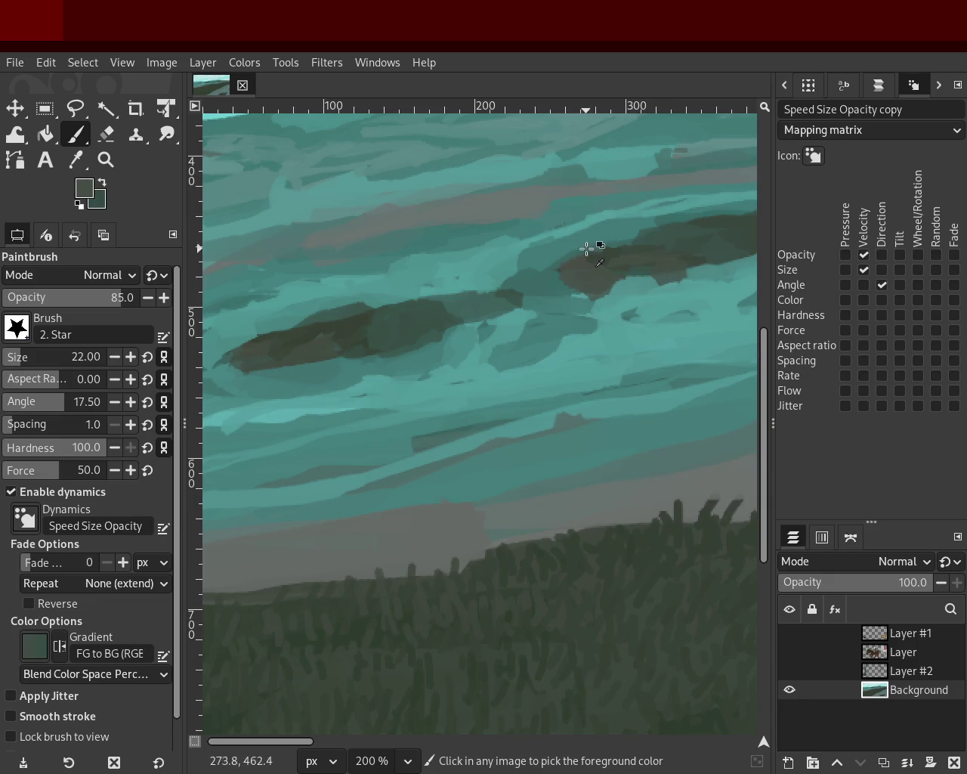
pyautogui.keyDown('ctrl'); pyautogui.click(552, 253); pyautogui.keyUp('ctrl')
pyautogui.keyDown('ctrl'); pyautogui.click(416, 316); pyautogui.keyUp('ctrl')
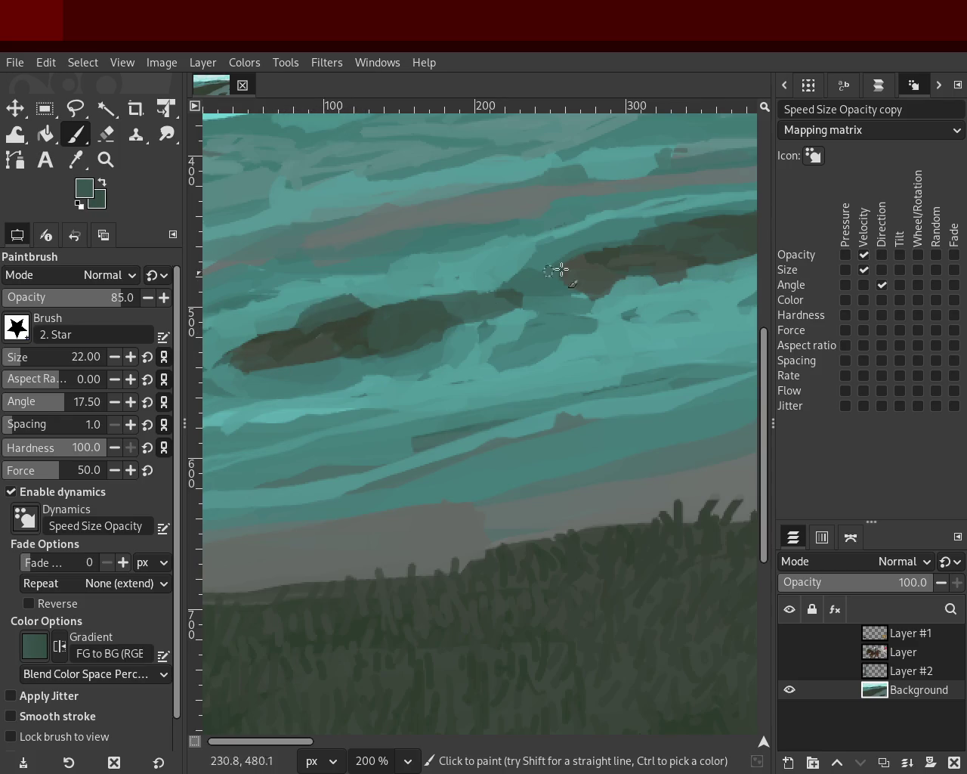
pyautogui.keyDown('ctrl'); pyautogui.click(417, 293); pyautogui.keyUp('ctrl')
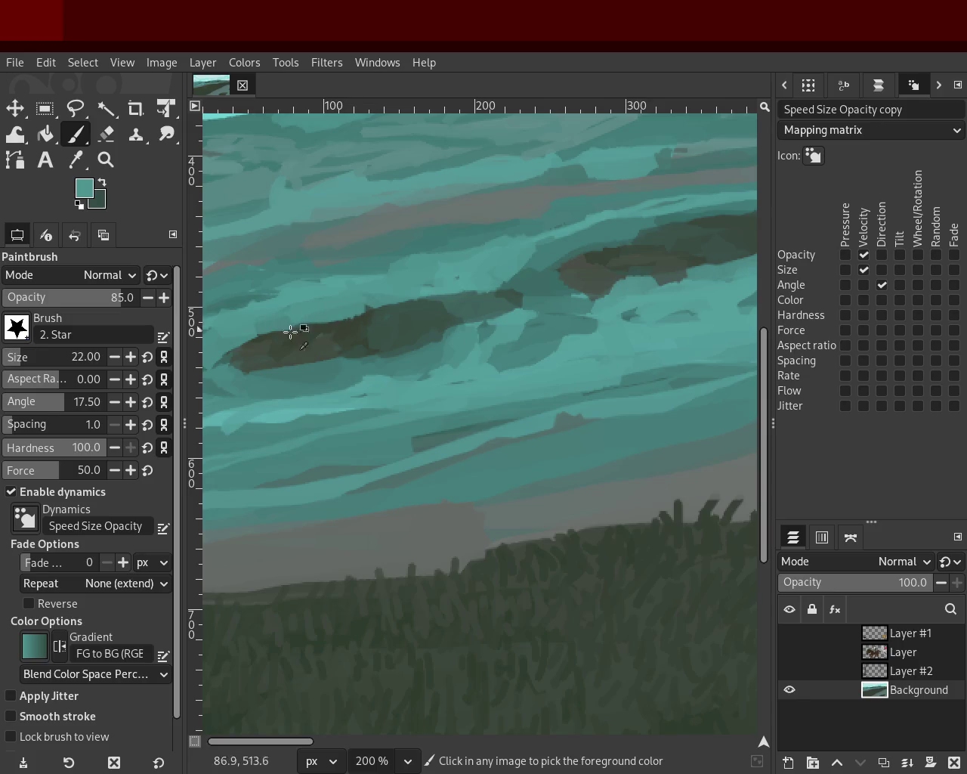
pyautogui.click(106, 160)
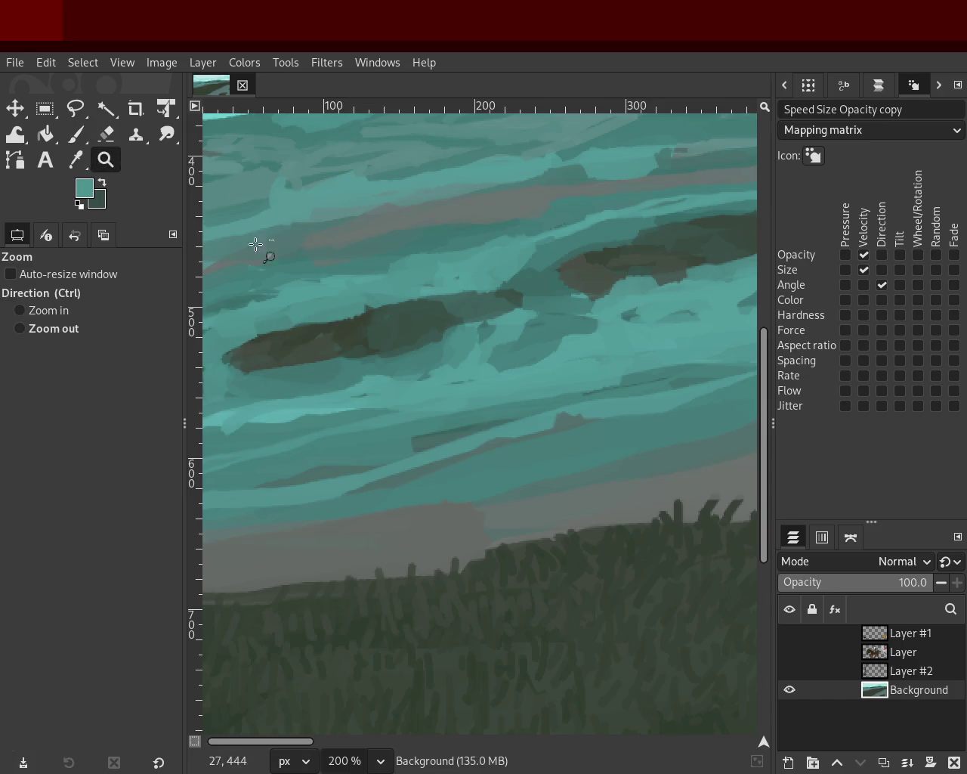
# - Set the Paintbrush to size 11 and sample bright cyan from the sky
pyautogui.keyDown('ctrl'); pyautogui.scroll(-2, 406, 335); pyautogui.keyUp('ctrl')
pyautogui.keyDown('ctrl'); pyautogui.scroll(-3, 416, 335); pyautogui.keyUp('ctrl')
pyautogui.click(587, 286)
pyautogui.keyDown('ctrl'); pyautogui.scroll(2, 588, 285); pyautogui.keyUp('ctrl')
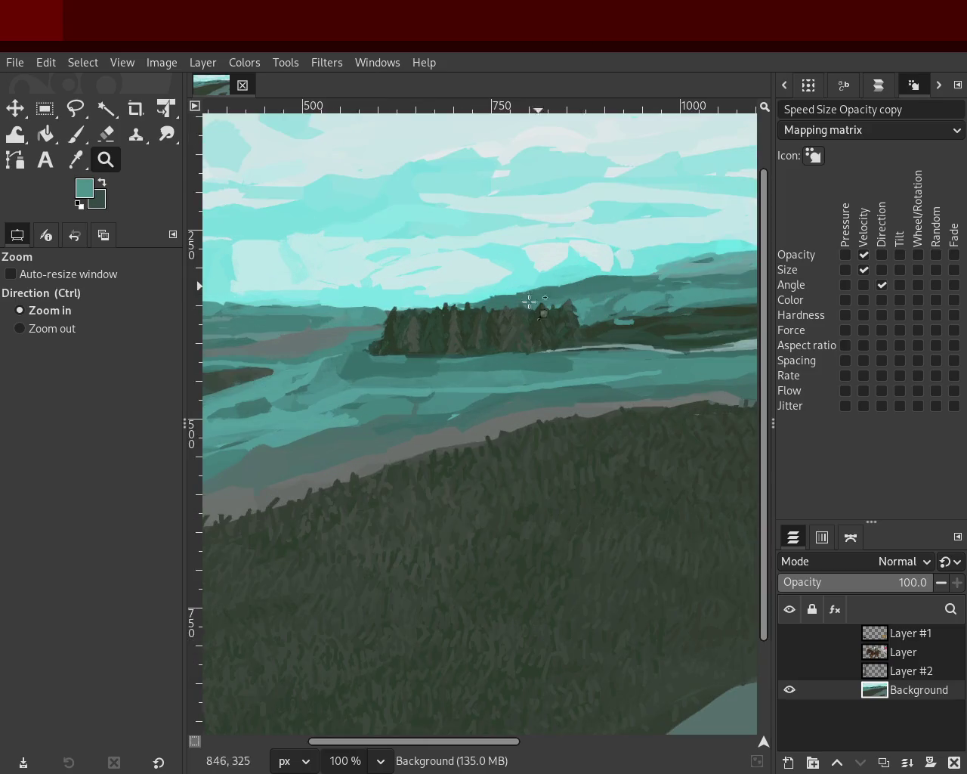
pyautogui.keyDown('ctrl'); pyautogui.scroll(-1, 464, 339); pyautogui.keyUp('ctrl')
pyautogui.keyDown('ctrl'); pyautogui.scroll(-2, 627, 319); pyautogui.keyUp('ctrl')
pyautogui.keyDown('ctrl'); pyautogui.scroll(2, 432, 347); pyautogui.keyUp('ctrl')
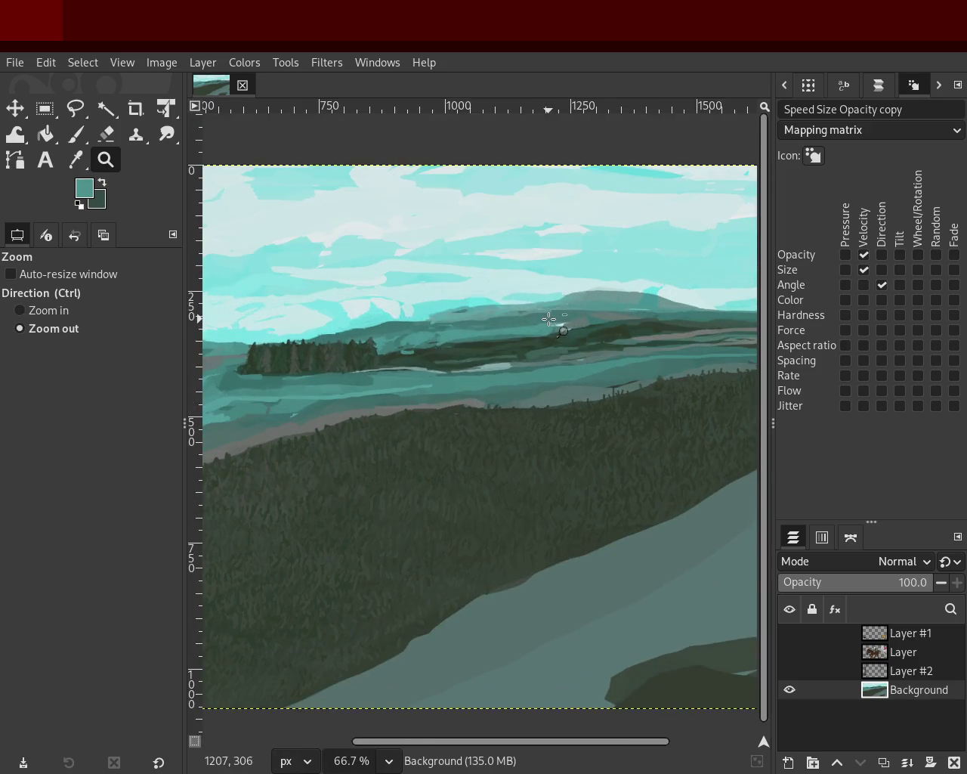
pyautogui.keyDown('ctrl'); pyautogui.scroll(-1, 627, 310); pyautogui.keyUp('ctrl')
pyautogui.keyDown('ctrl'); pyautogui.scroll(1, 567, 302); pyautogui.keyUp('ctrl')
pyautogui.keyDown('ctrl'); pyautogui.scroll(-1, 430, 345); pyautogui.keyUp('ctrl')
pyautogui.keyDown('ctrl'); pyautogui.scroll(1, 382, 353); pyautogui.keyUp('ctrl')
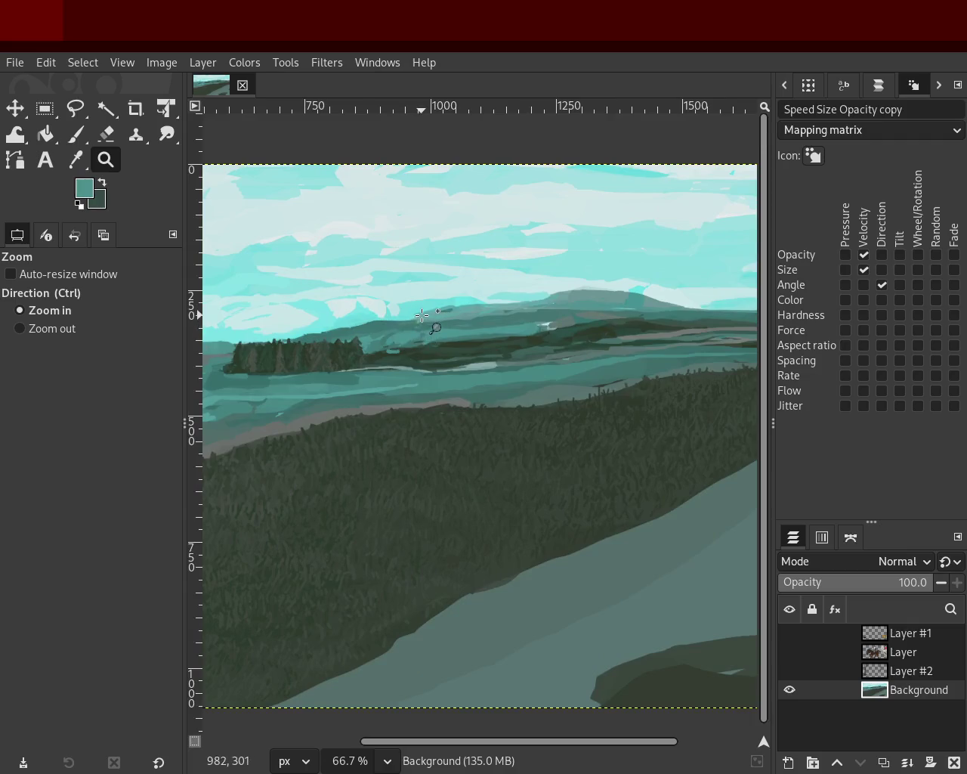
pyautogui.keyDown('ctrl'); pyautogui.scroll(2, 432, 325); pyautogui.keyUp('ctrl')
pyautogui.keyDown('ctrl'); pyautogui.scroll(3, 433, 325); pyautogui.keyUp('ctrl')
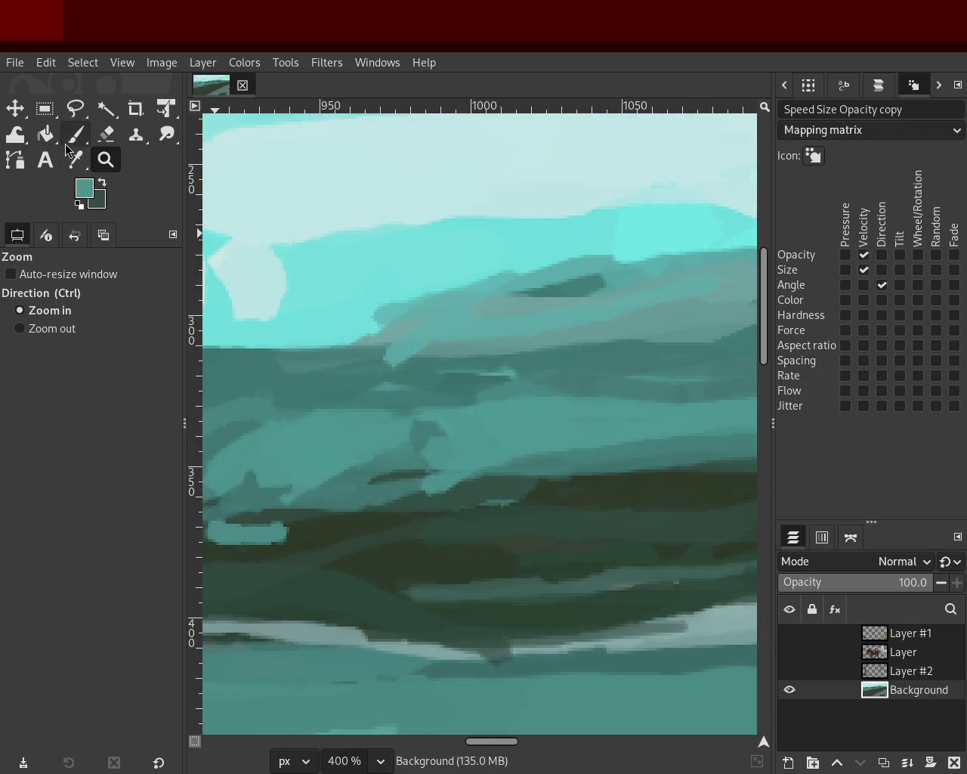
pyautogui.click(76, 134)
pyautogui.click(10, 362)
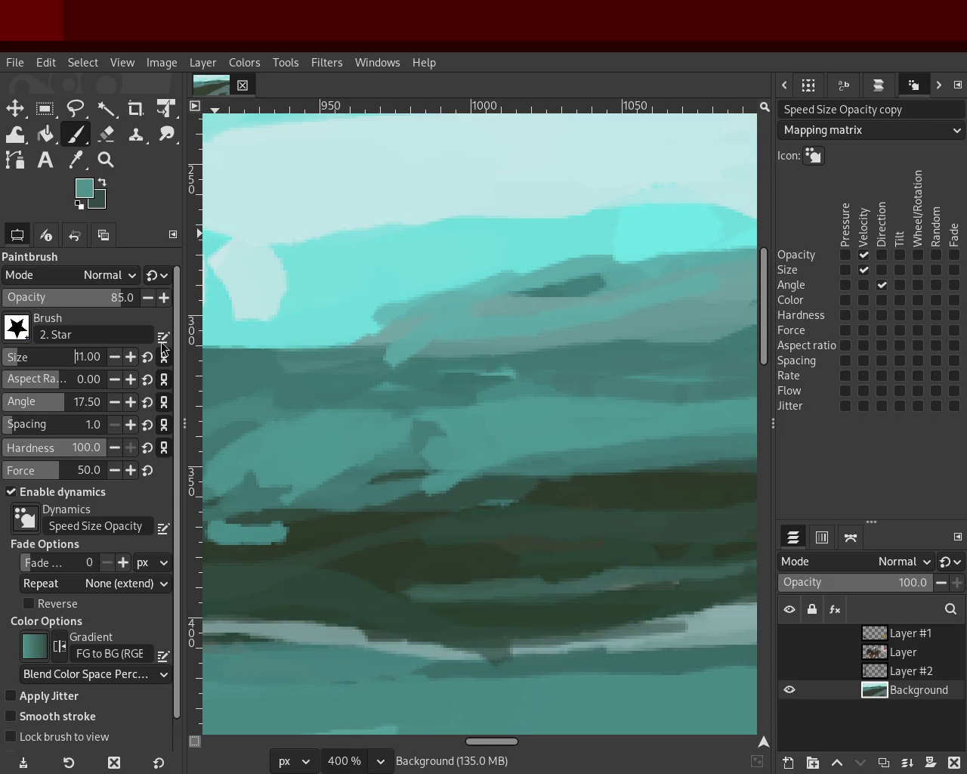
pyautogui.keyDown('ctrl'); pyautogui.click(333, 322); pyautogui.keyUp('ctrl')
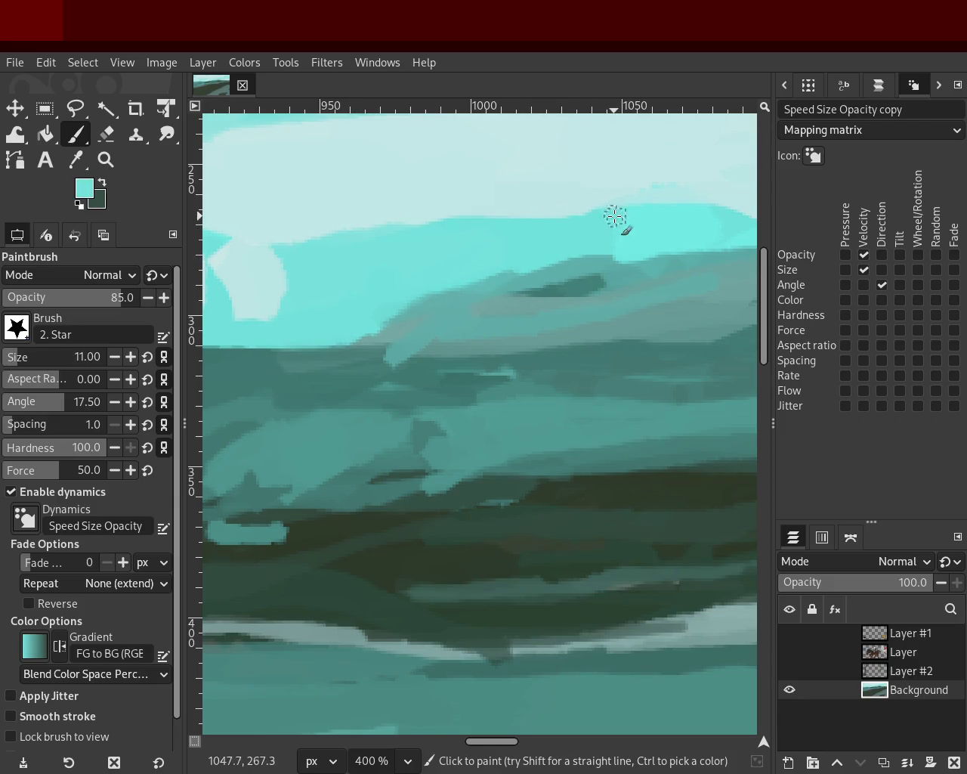
# - Zoom in and back out with the Zoom tool to view the whole landscape
pyautogui.press('z')
pyautogui.scroll(-4, 432, 300)
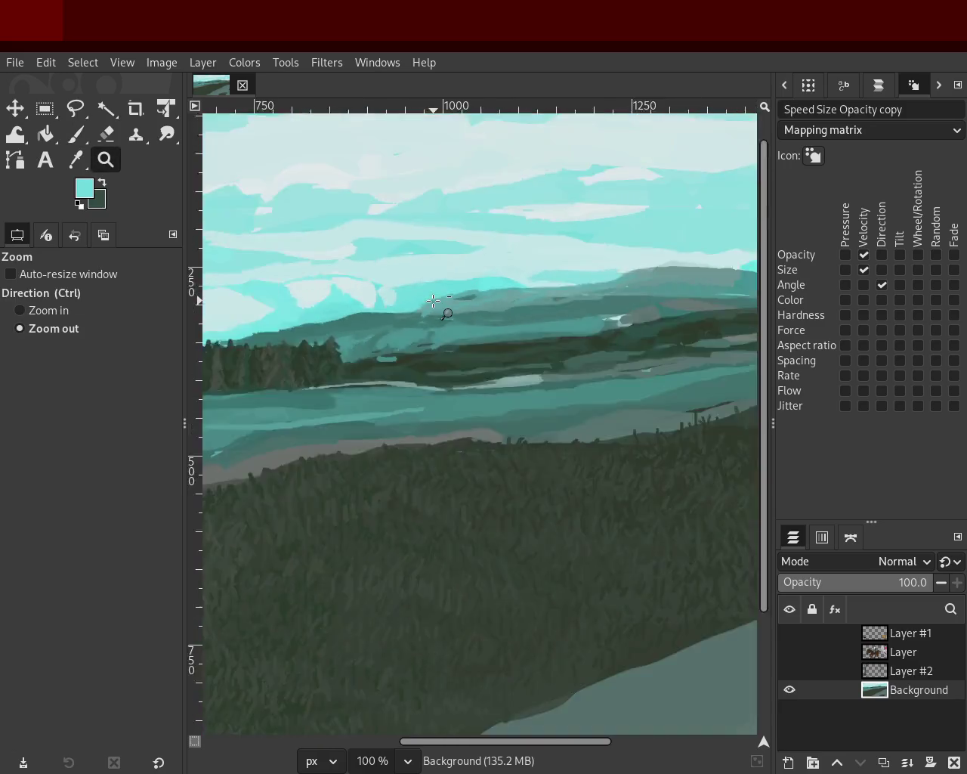
pyautogui.scroll(-4, 432, 300)
pyautogui.click(384, 278)
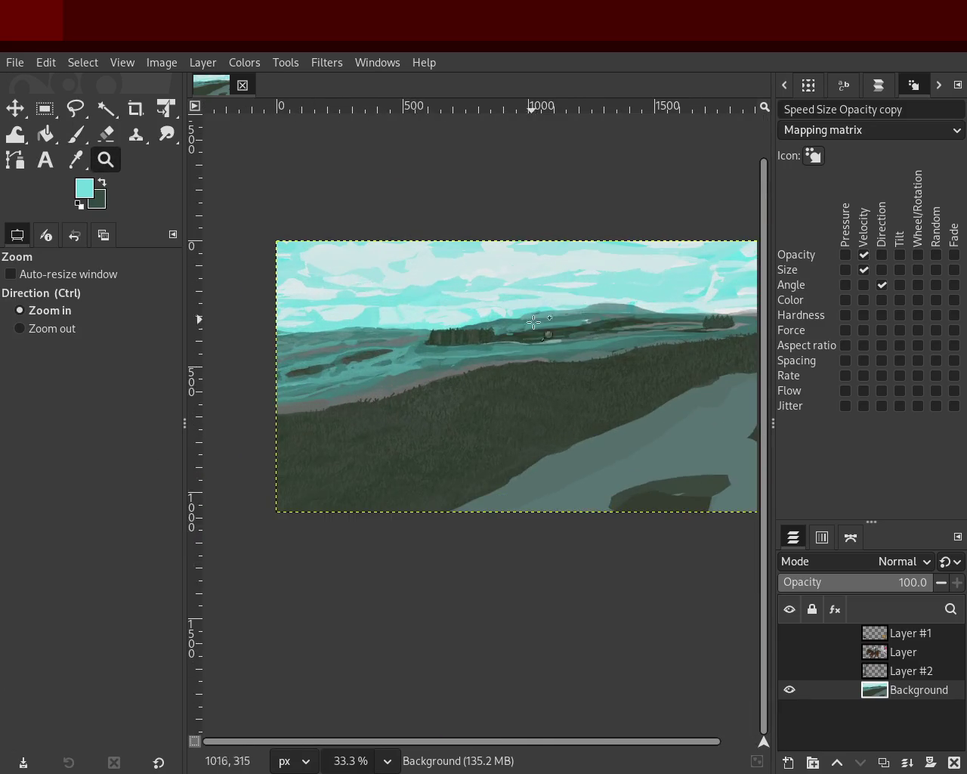
pyautogui.keyDown('ctrl'); pyautogui.click(526, 351); pyautogui.keyUp('ctrl')
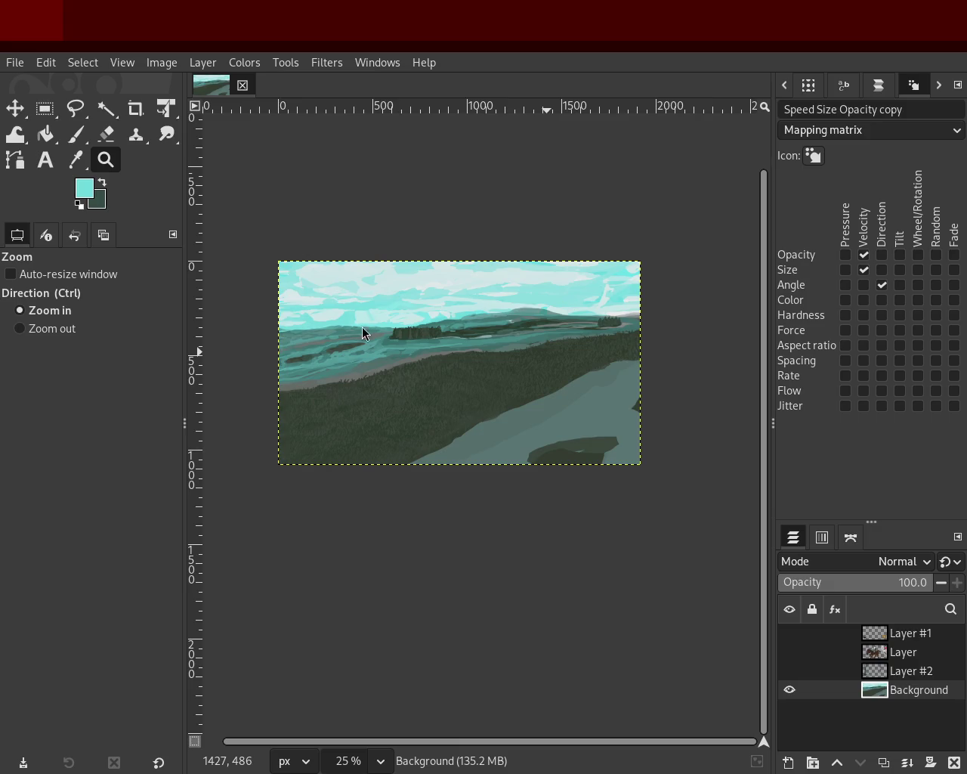
pyautogui.scroll(-1, 590, 350)
pyautogui.scroll(3, 589, 352)
pyautogui.scroll(-1, 591, 353)
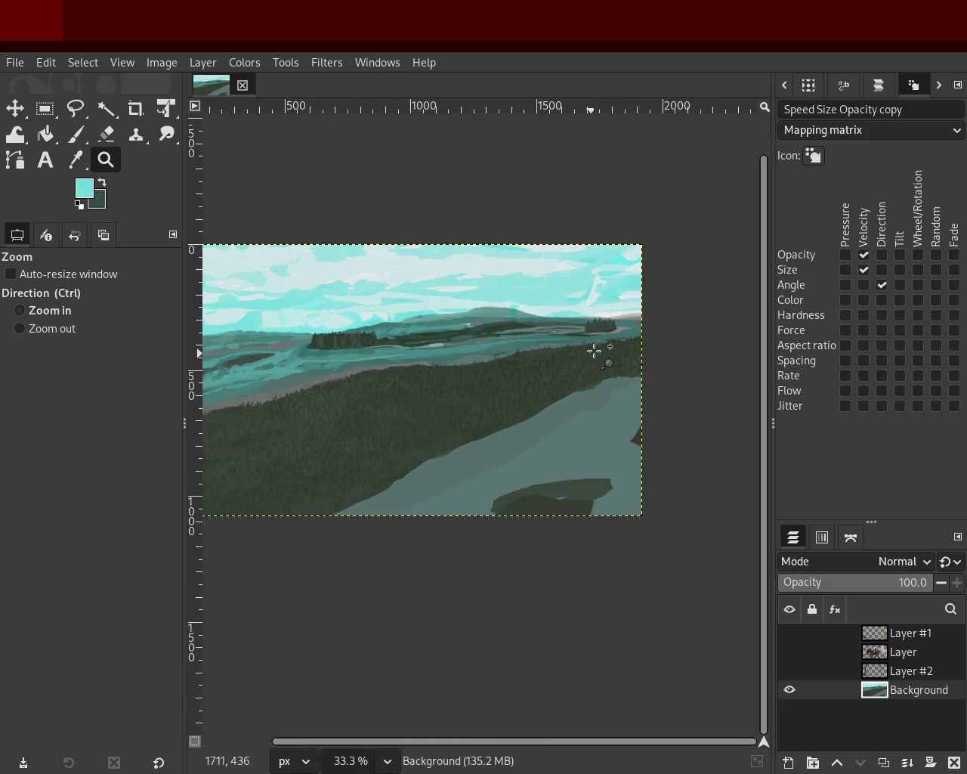
pyautogui.scroll(2, 626, 324)
# - Make the dog-and-bird, horse-and-rider, and tree-and-rock layers visible again
pyautogui.click(790, 633)
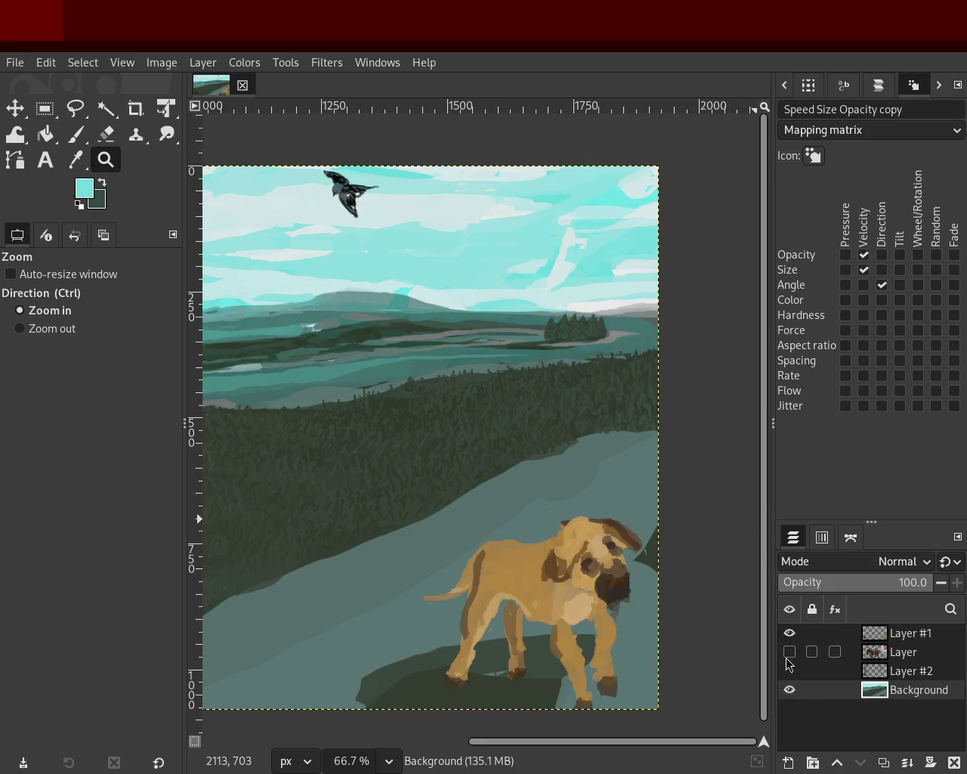
pyautogui.click(789, 652)
pyautogui.click(790, 670)
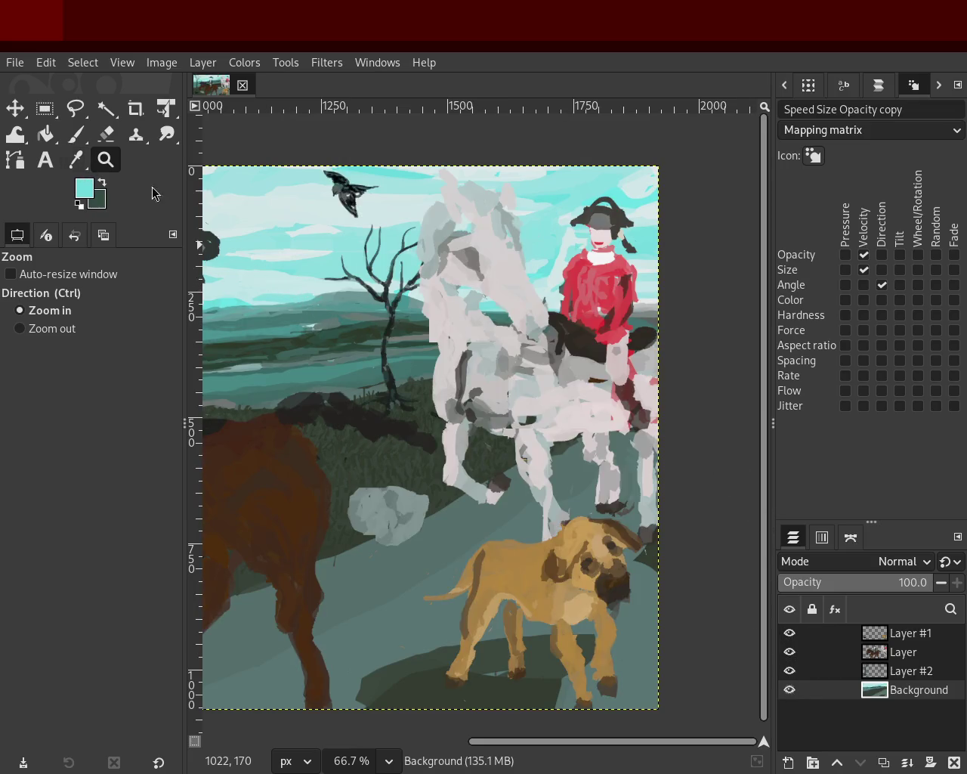
pyautogui.scroll(-2, 405, 353)
pyautogui.scroll(1, 405, 353)
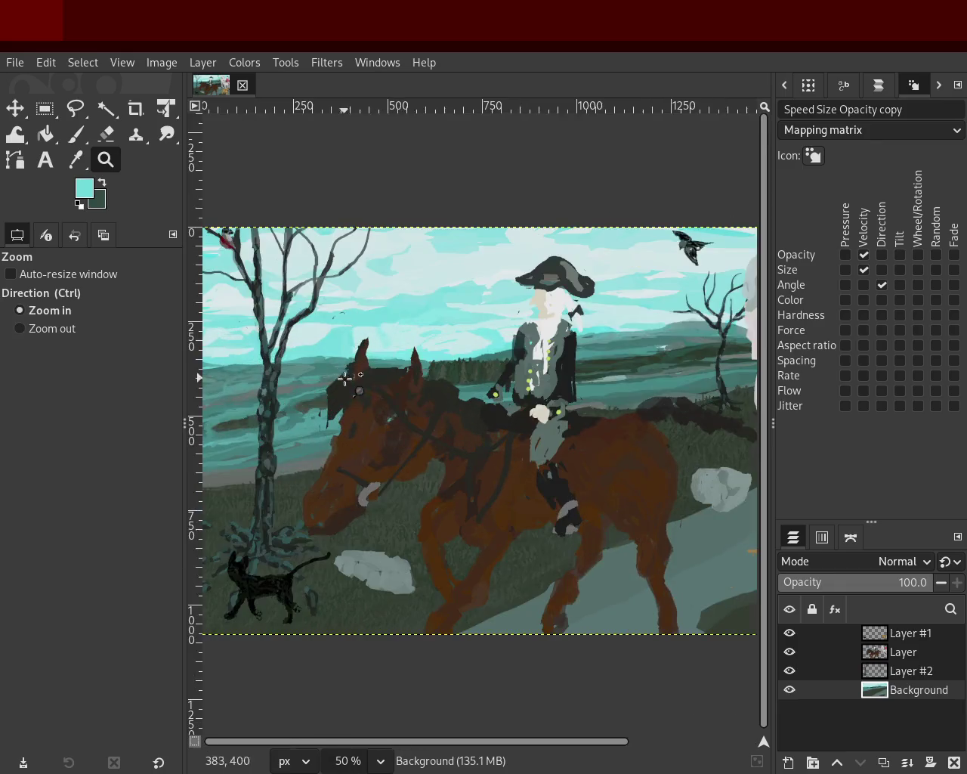
pyautogui.scroll(-1, 344, 378)
pyautogui.scroll(-1, 542, 351)
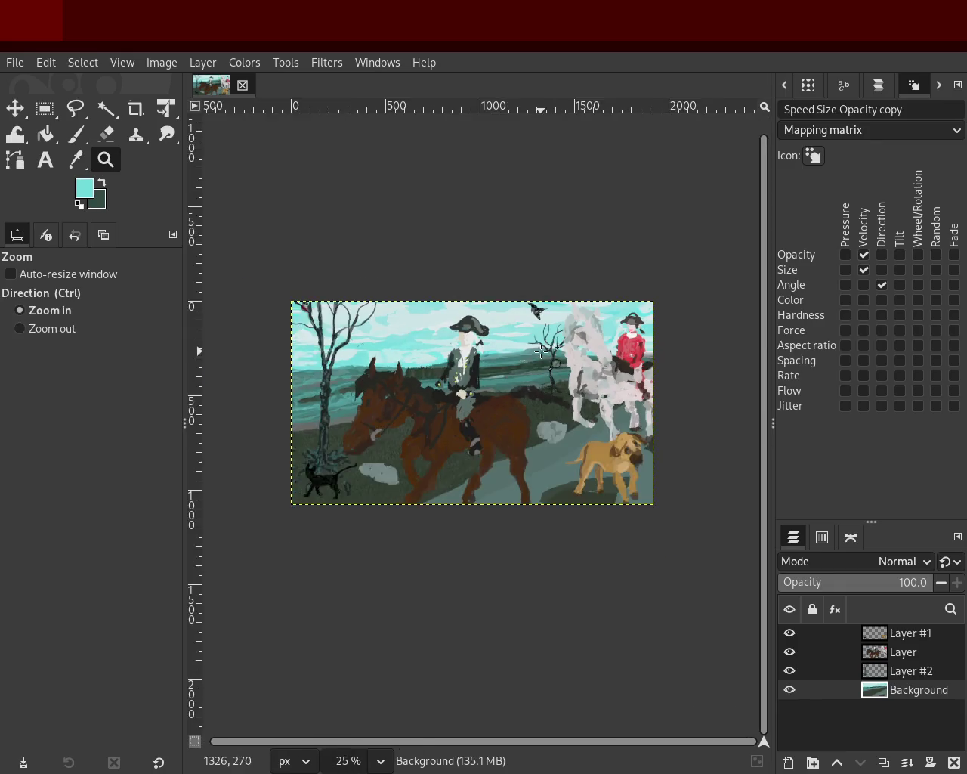
pyautogui.scroll(1, 541, 351)
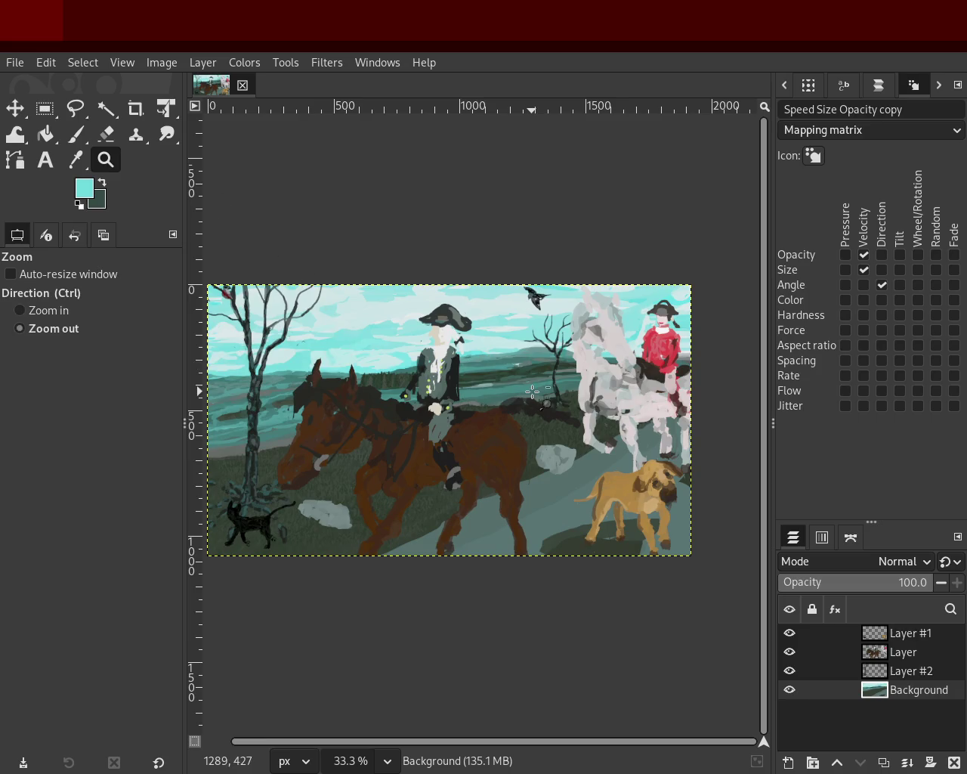
pyautogui.scroll(-1, 448, 408)
pyautogui.scroll(1, 449, 408)
pyautogui.scroll(1, 467, 375)
pyautogui.scroll(-1, 467, 375)
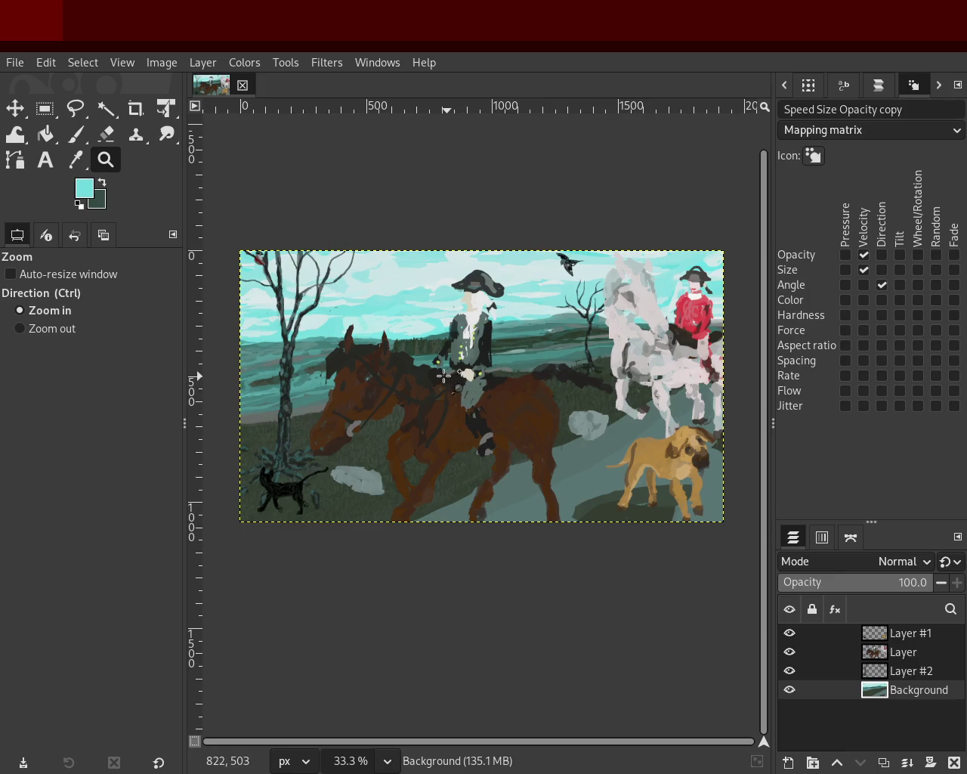
# - Save the composition as 39.xcf
pyautogui.hotkey('ctrl', 's')
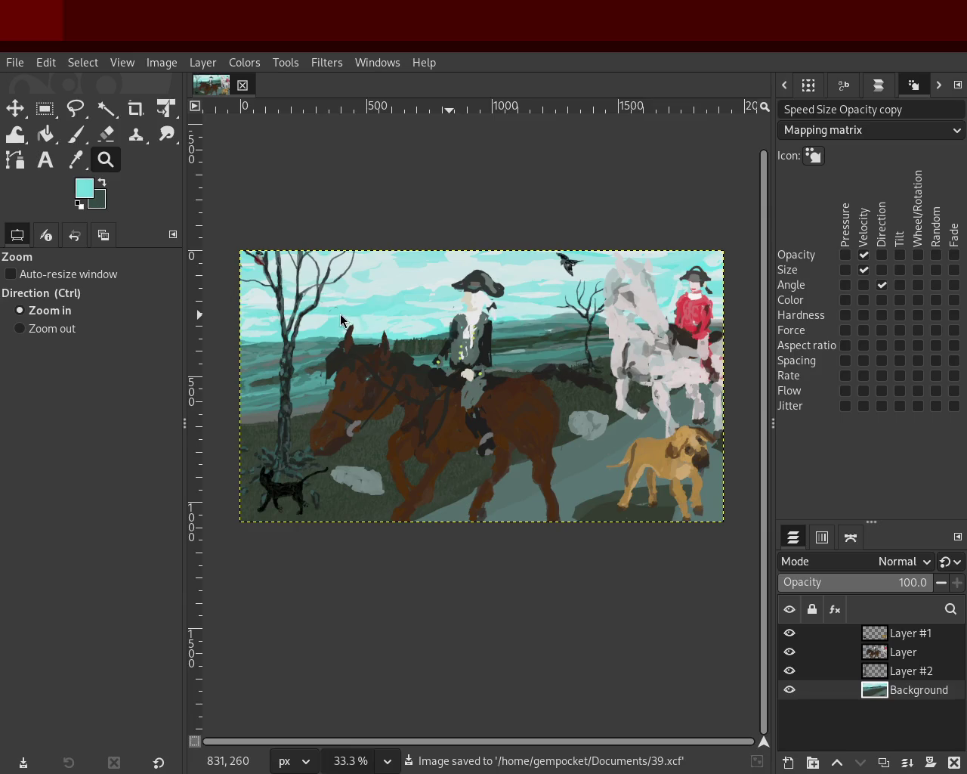
pyautogui.scroll(-1, 535, 393)
pyautogui.scroll(3, 536, 395)
pyautogui.scroll(1, 578, 404)
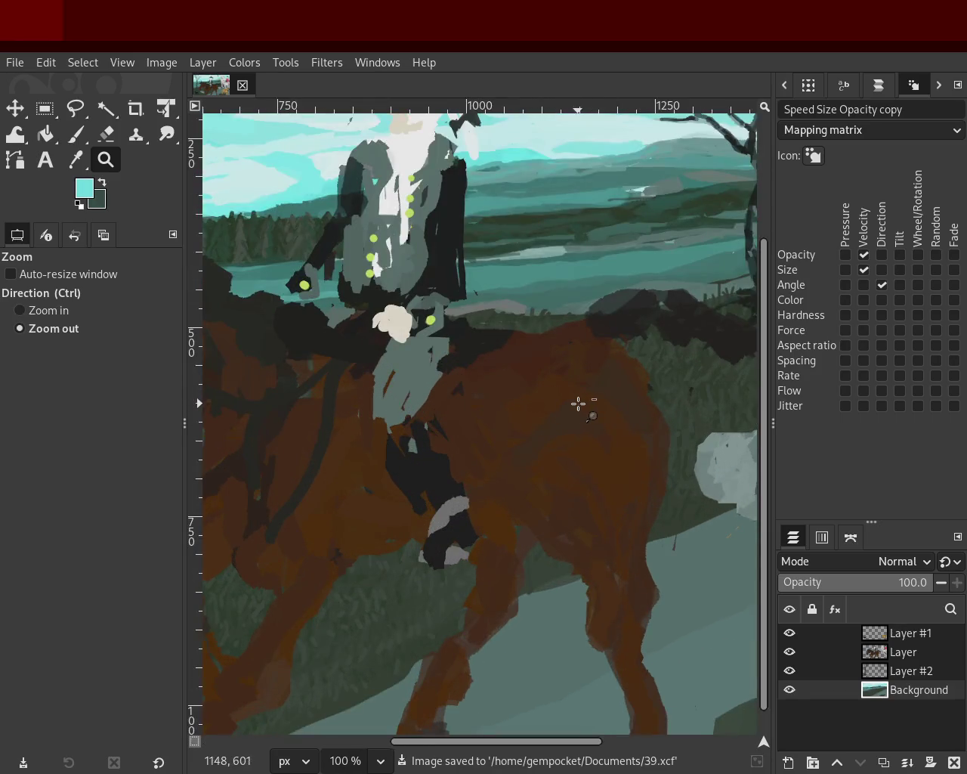
pyautogui.scroll(-2, 578, 405)
pyautogui.scroll(3, 491, 385)
pyautogui.scroll(-2, 408, 370)
pyautogui.scroll(1, 321, 352)
pyautogui.scroll(-1, 321, 352)
pyautogui.scroll(1, 521, 376)
pyautogui.scroll(-2, 454, 366)
pyautogui.scroll(-1, 315, 352)
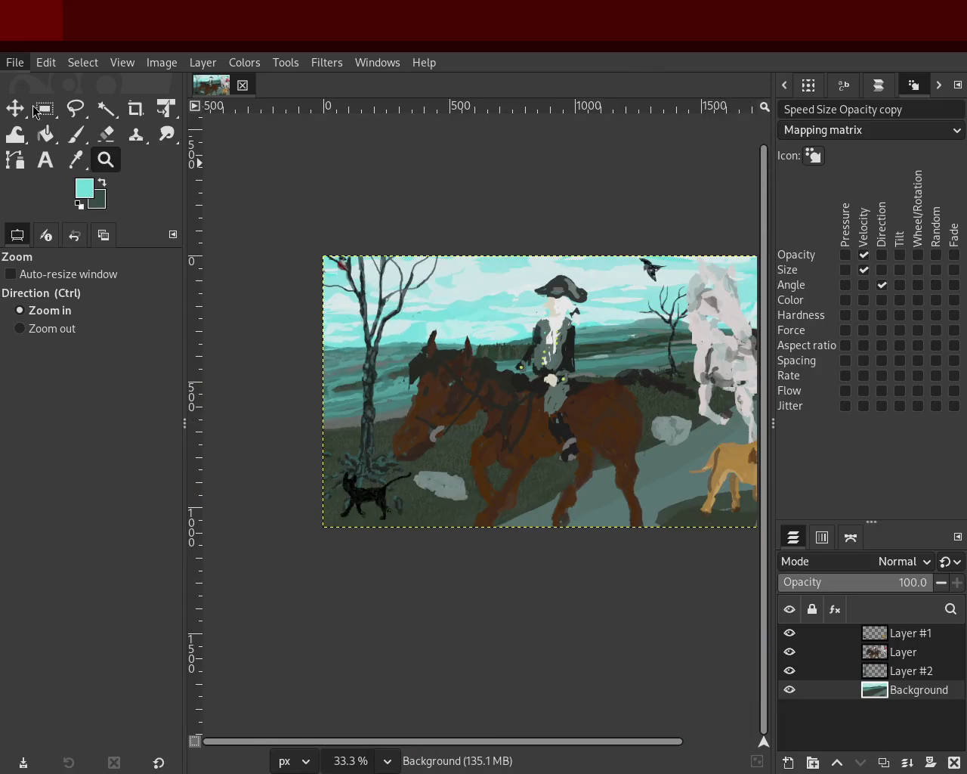
pyautogui.hotkey('ctrl', 's')
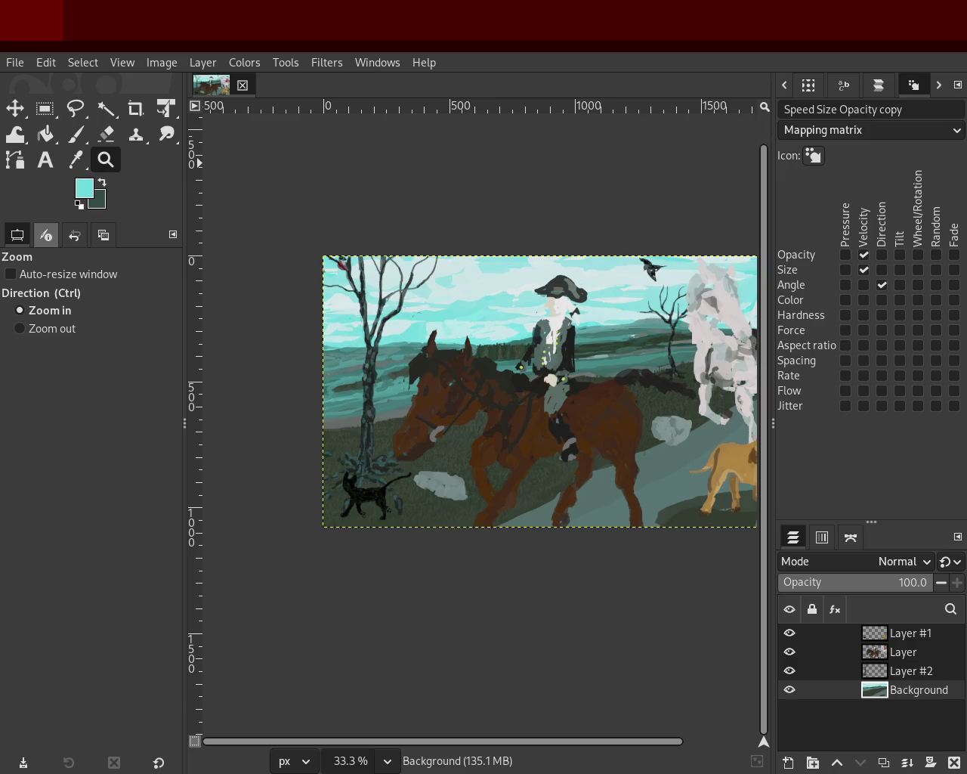
# - Save the full four-layer composition as 48.xcf in Documents
pyautogui.hotkey('ctrl', 's')
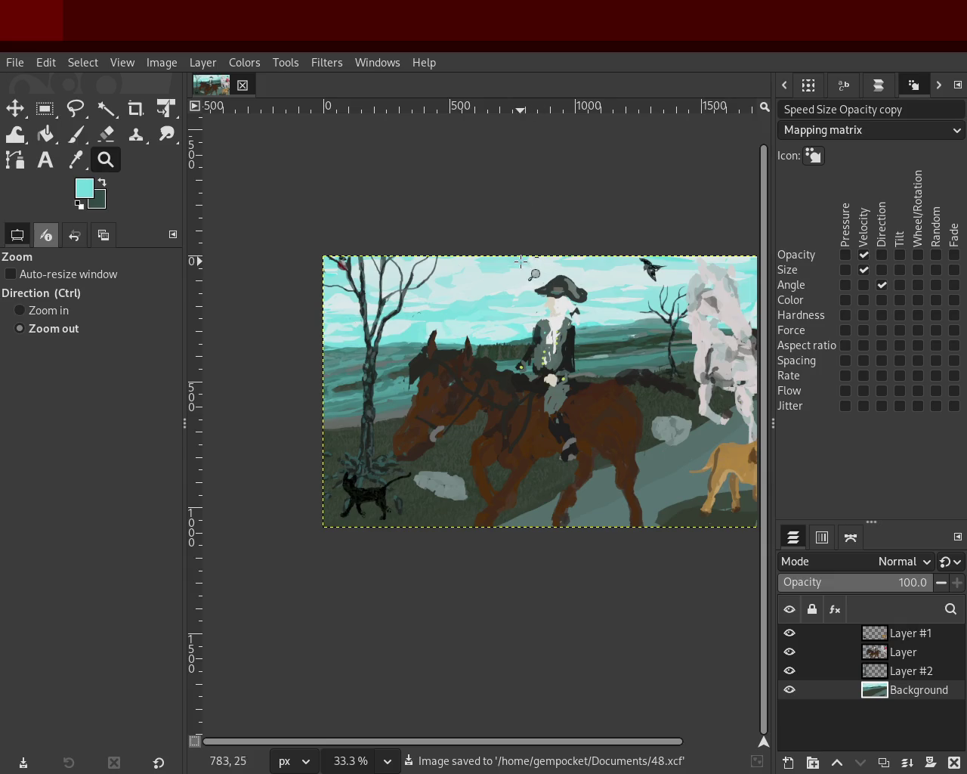
# - Zoom to 200% on the rider, sample grey-green, and activate the horse-and-rider layer
pyautogui.click(519, 335)
pyautogui.keyDown('ctrl'); pyautogui.click(518, 334); pyautogui.keyUp('ctrl')
pyautogui.click(518, 334)
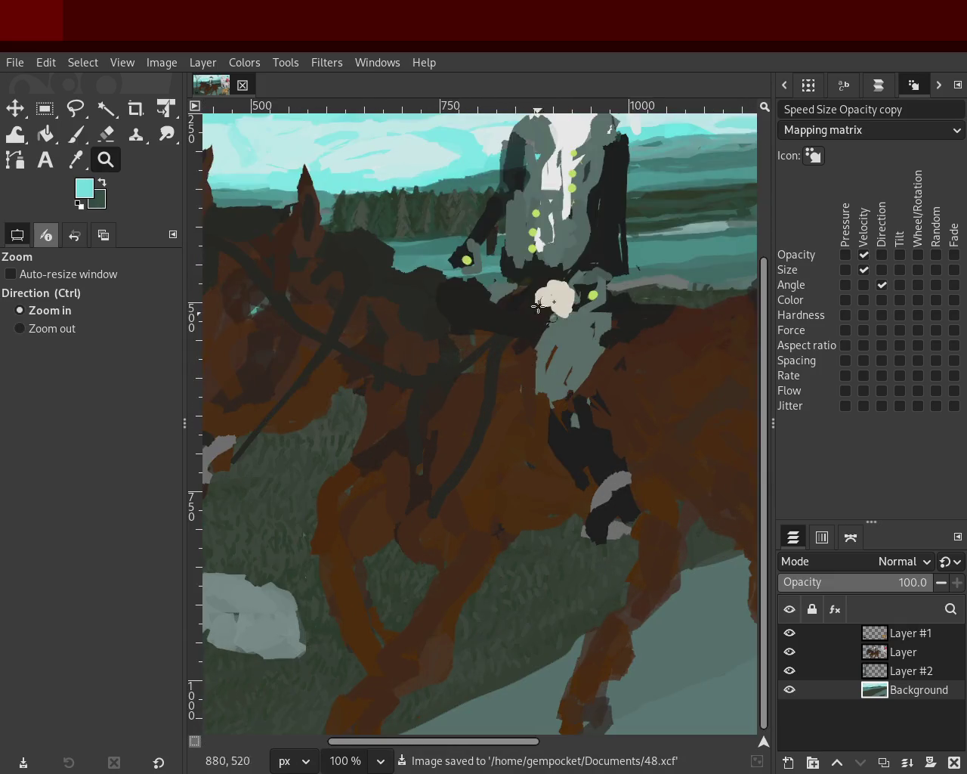
pyautogui.keyDown('ctrl'); pyautogui.click(567, 299); pyautogui.keyUp('ctrl')
pyautogui.click(556, 276)
pyautogui.click(555, 276)
pyautogui.click(76, 134)
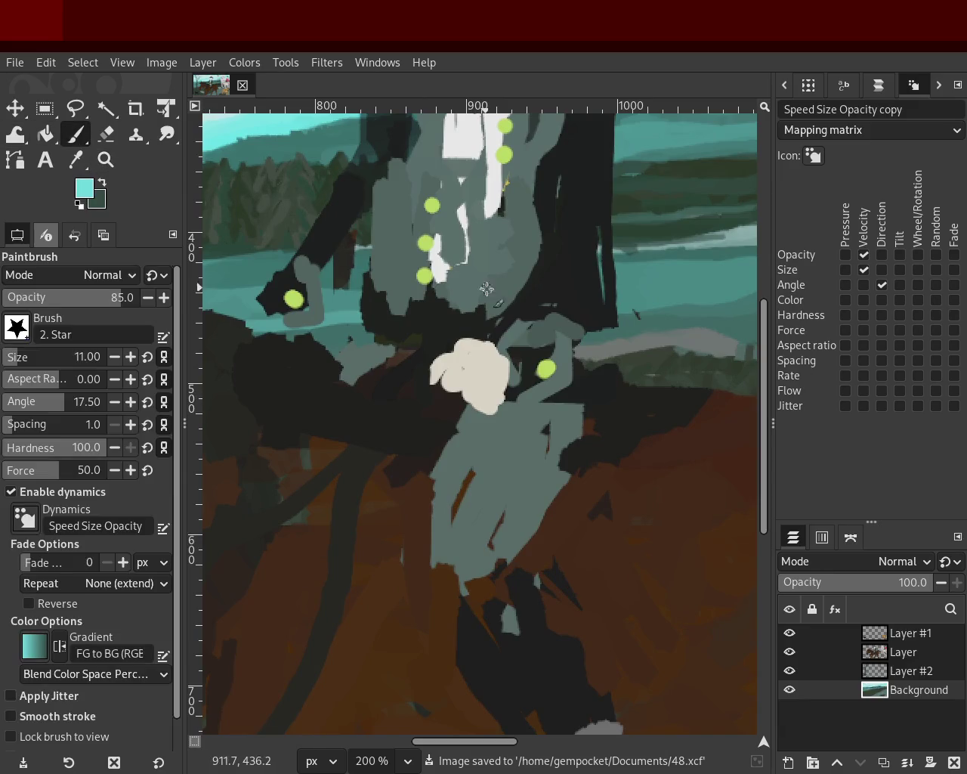
pyautogui.keyDown('ctrl'); pyautogui.click(561, 340); pyautogui.keyUp('ctrl')
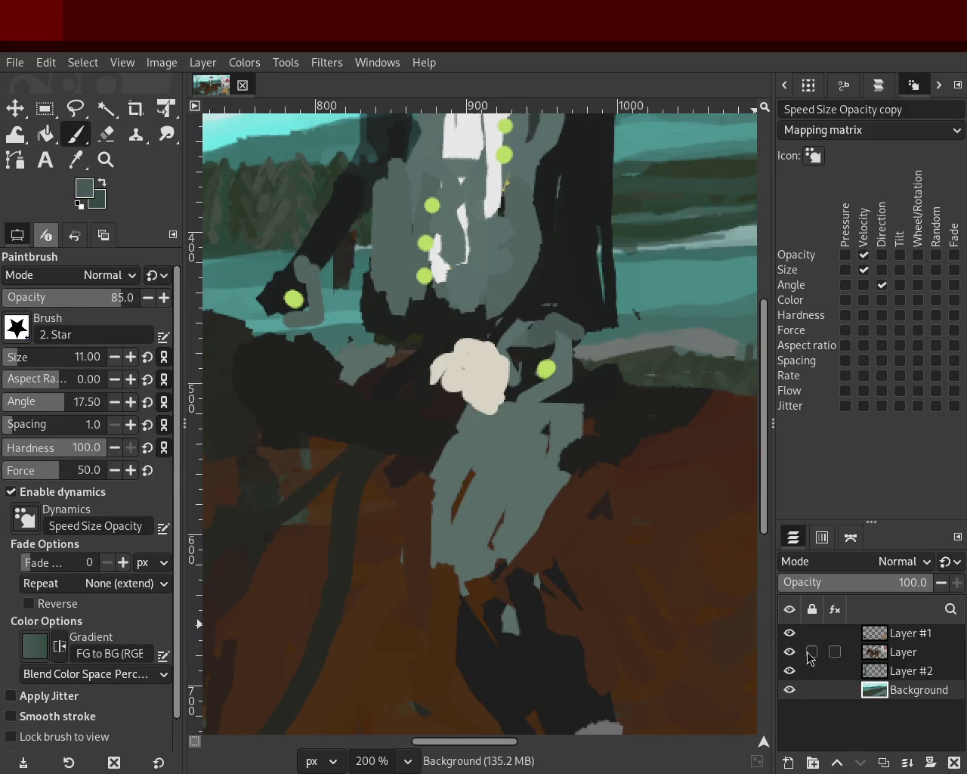
pyautogui.click(872, 652)
# - Paint grey-green strokes lengthening the rider's leg, undoing stray ones, then sample near-black
pyautogui.moveTo(555, 452); pyautogui.dragTo(511, 524)
pyautogui.moveTo(578, 420)
pyautogui.mouseDown()
pyautogui.moveTo(513, 540)
pyautogui.moveTo(521, 494)
pyautogui.mouseUp()
pyautogui.hotkey('ctrl', 'z')
pyautogui.hotkey('ctrl', 'z')
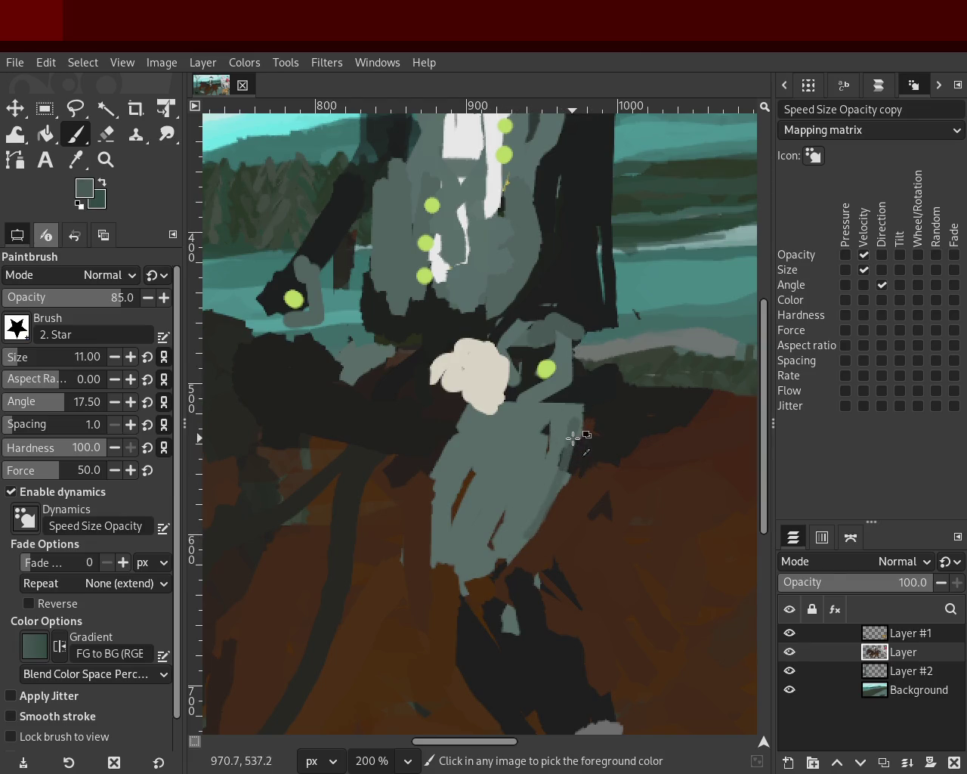
pyautogui.moveTo(581, 412); pyautogui.dragTo(575, 461)
pyautogui.moveTo(431, 491)
pyautogui.mouseDown()
pyautogui.moveTo(429, 588)
pyautogui.moveTo(466, 572)
pyautogui.moveTo(549, 640)
pyautogui.mouseUp()
pyautogui.hotkey('ctrl', 'z')
pyautogui.keyDown('ctrl'); pyautogui.click(507, 593); pyautogui.keyUp('ctrl')
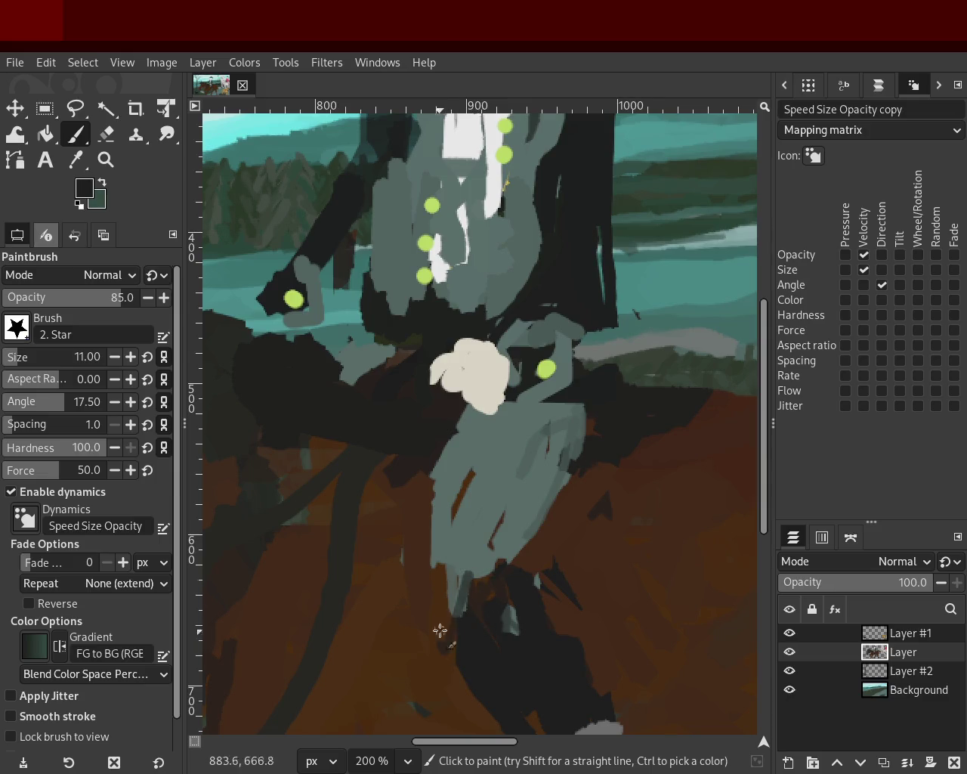